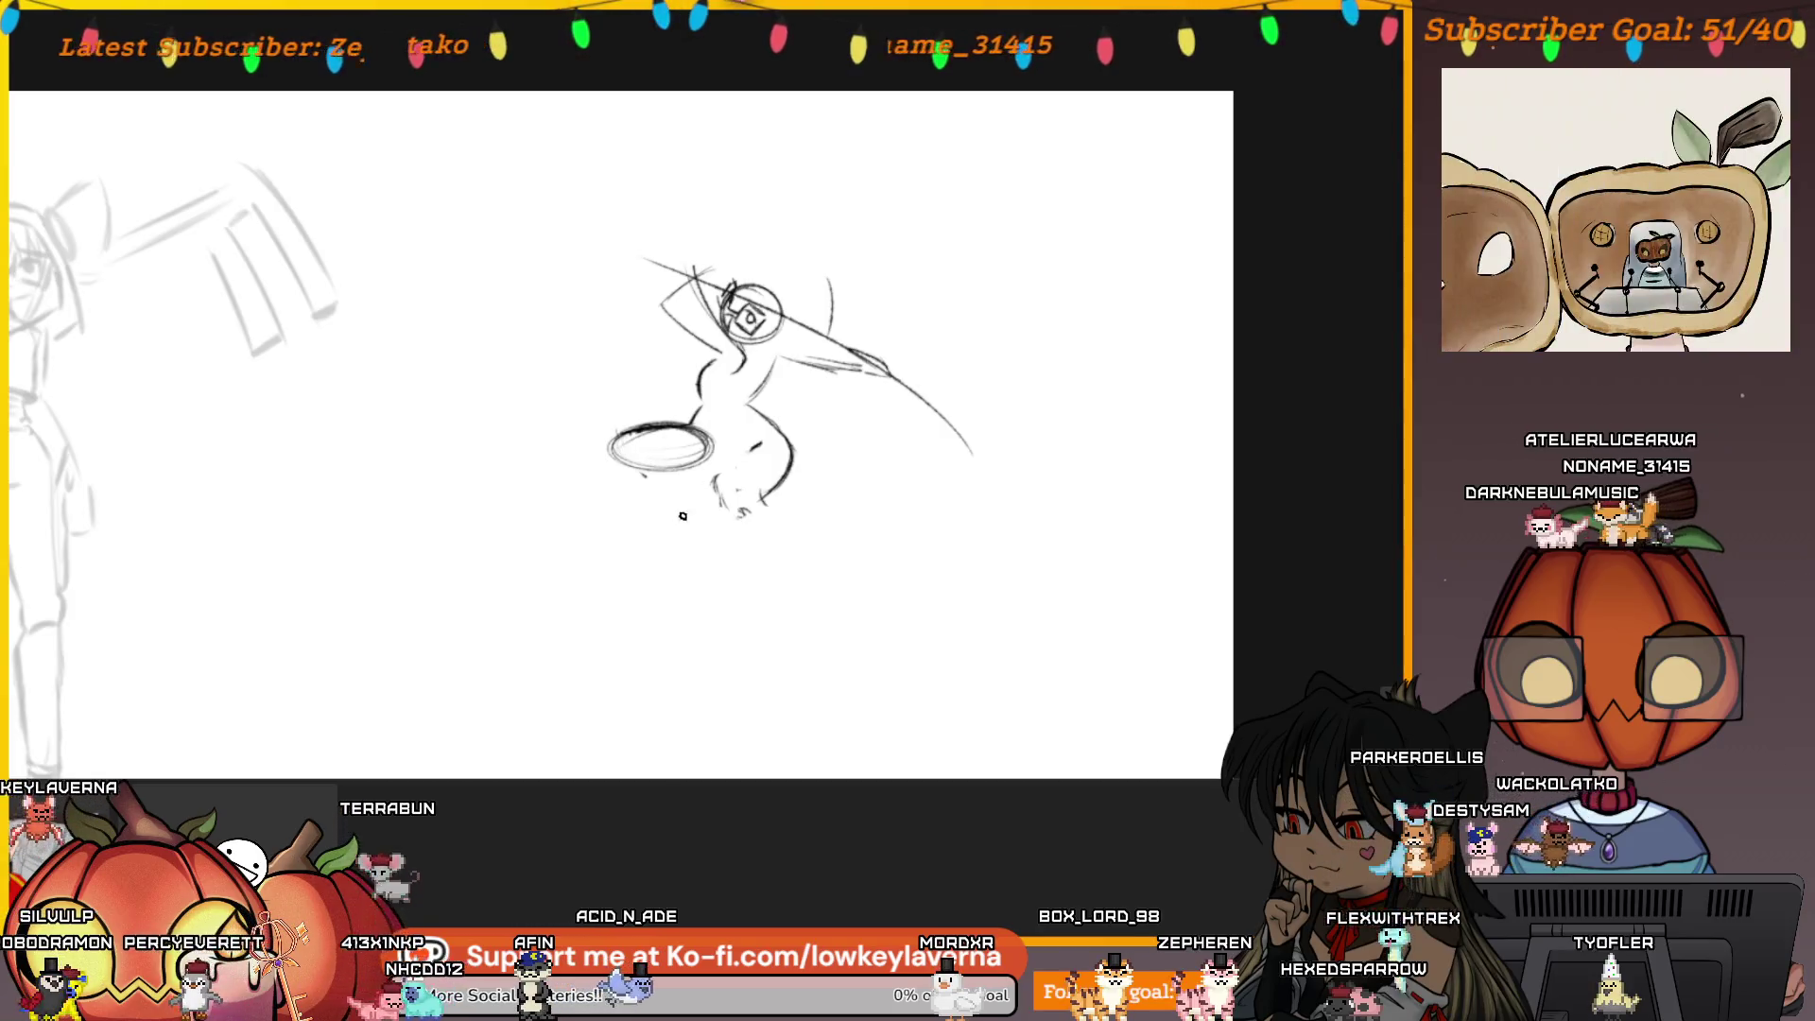
Sketch a loop below the ellipse, check the pose mirrored, undo stray strokes, and draw a long diagonal leg
mouse_move(630, 477)
mouse_down()
mouse_move(668, 571)
mouse_move(625, 513)
mouse_up()
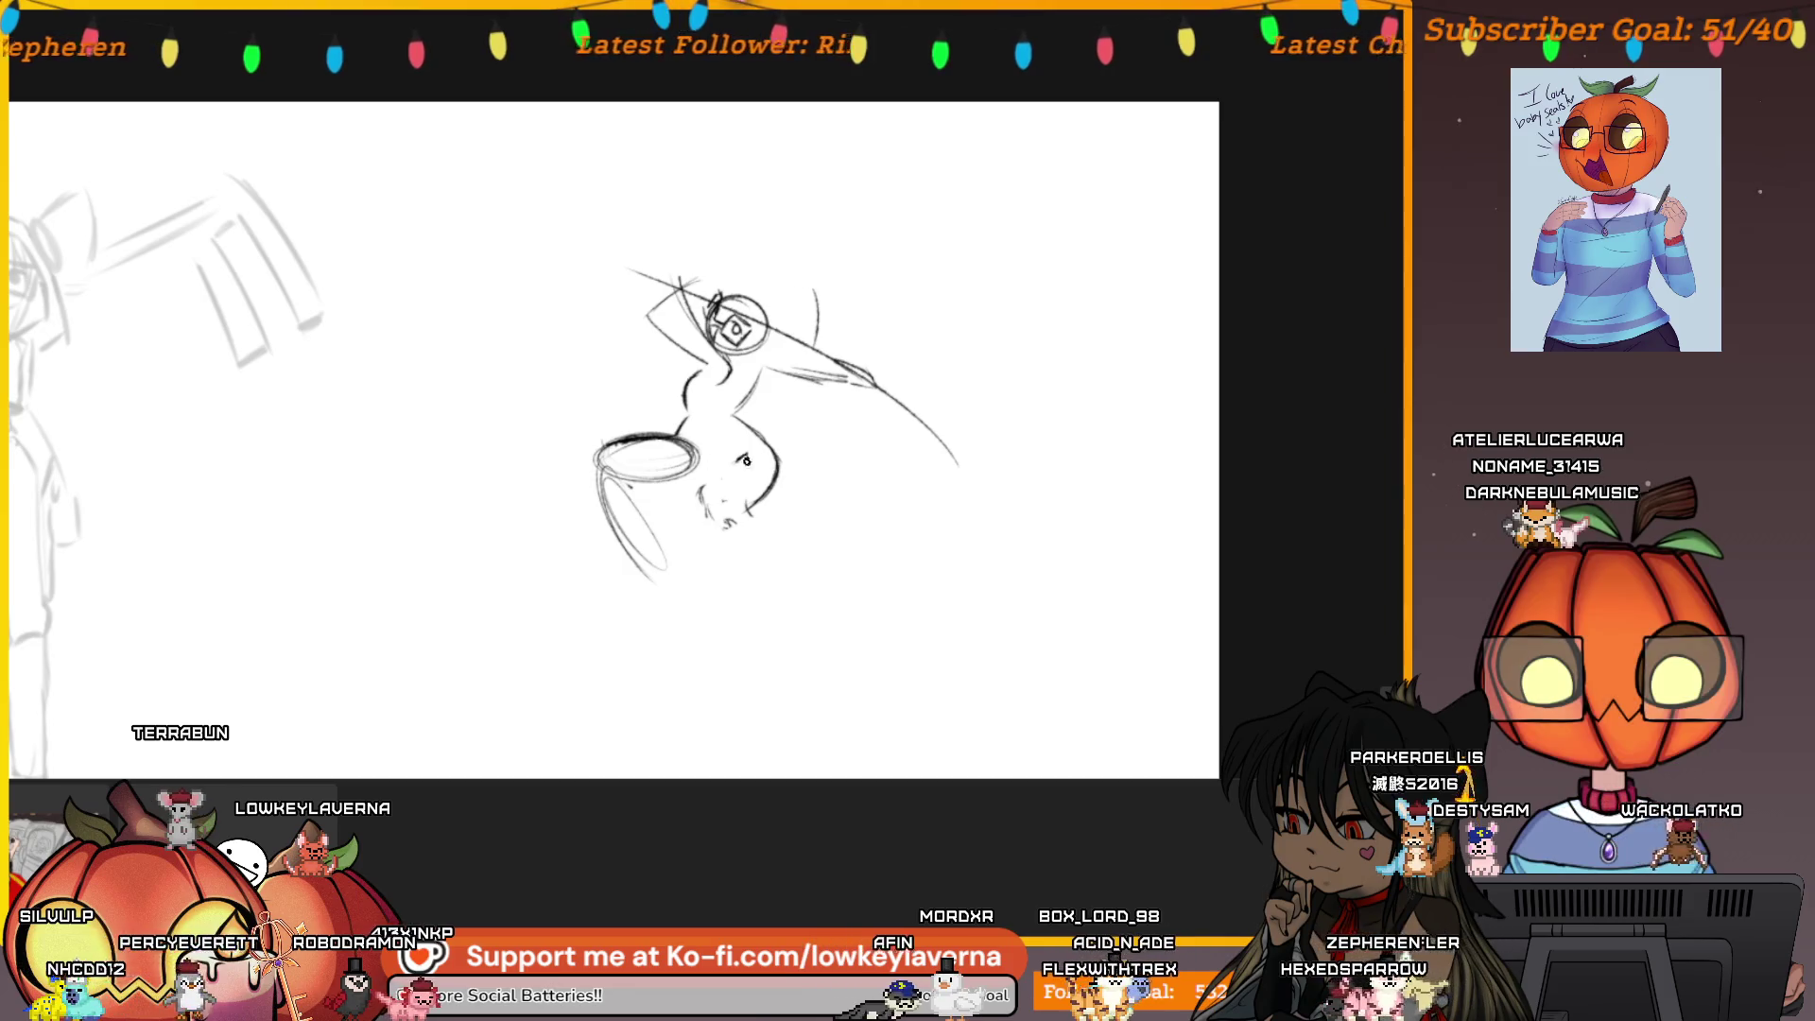
key(m)
drag(1041, 475, 1030, 489)
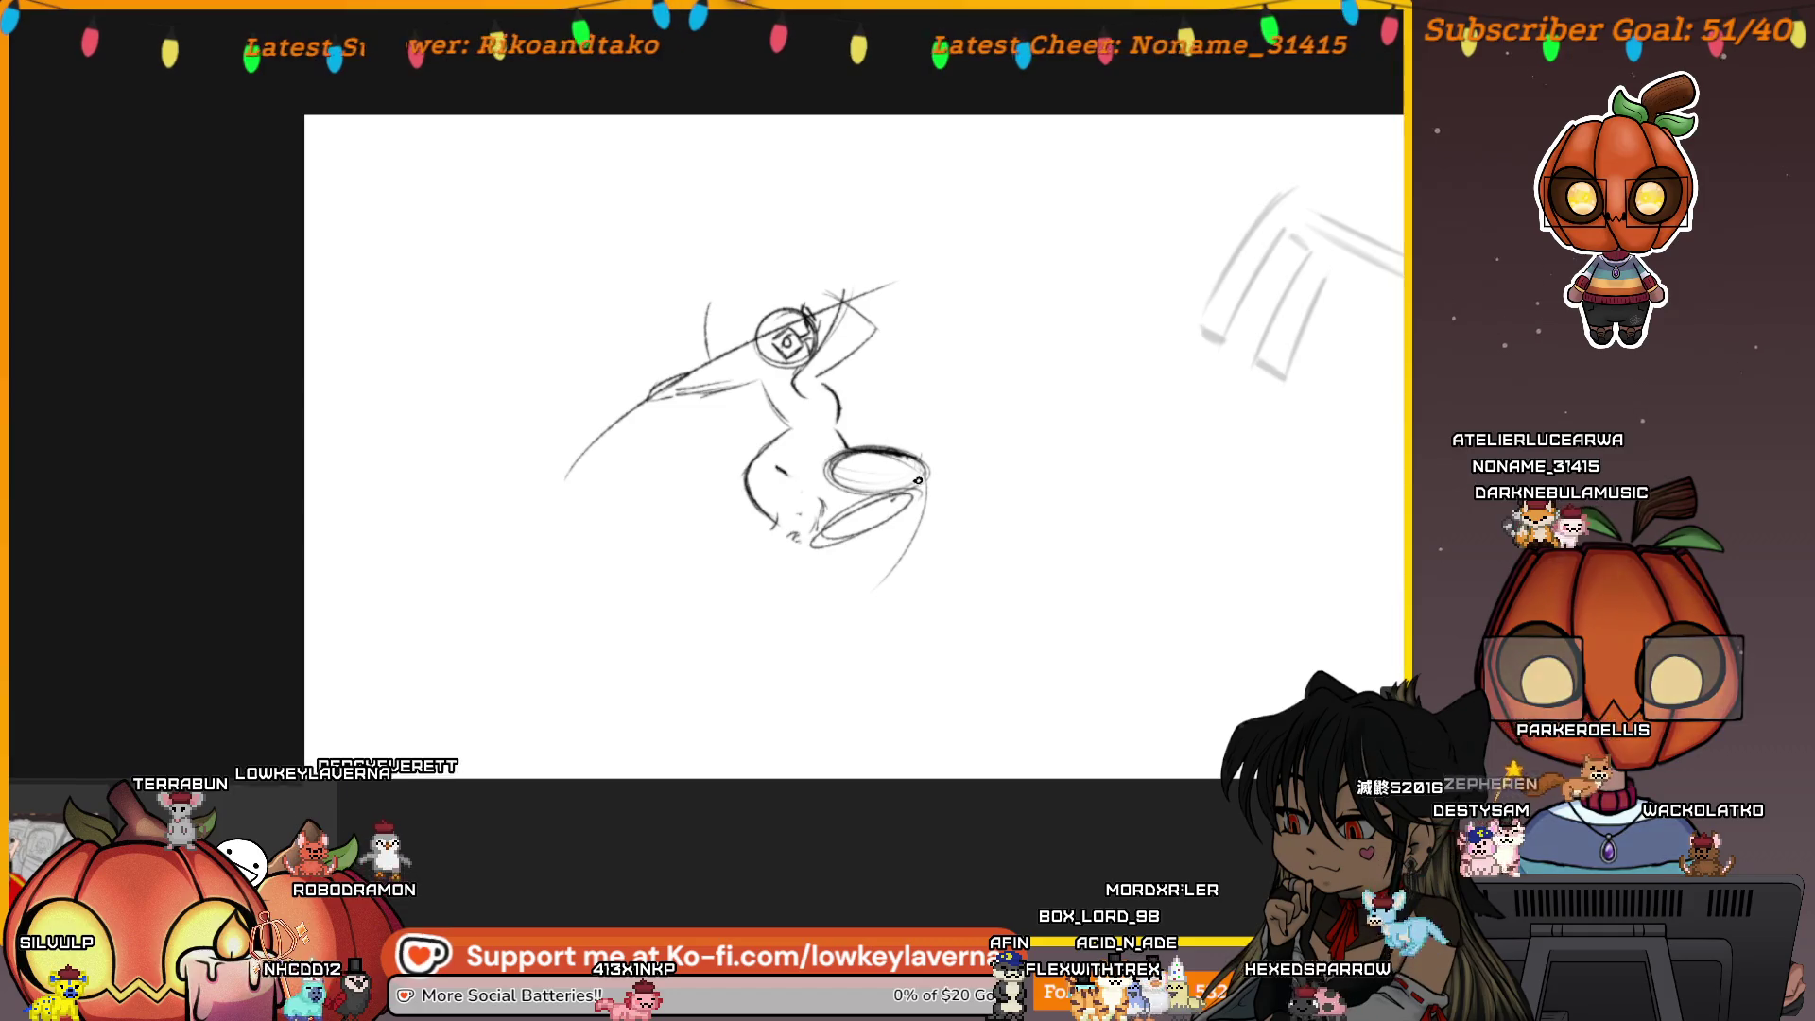
key(ctrl+z)
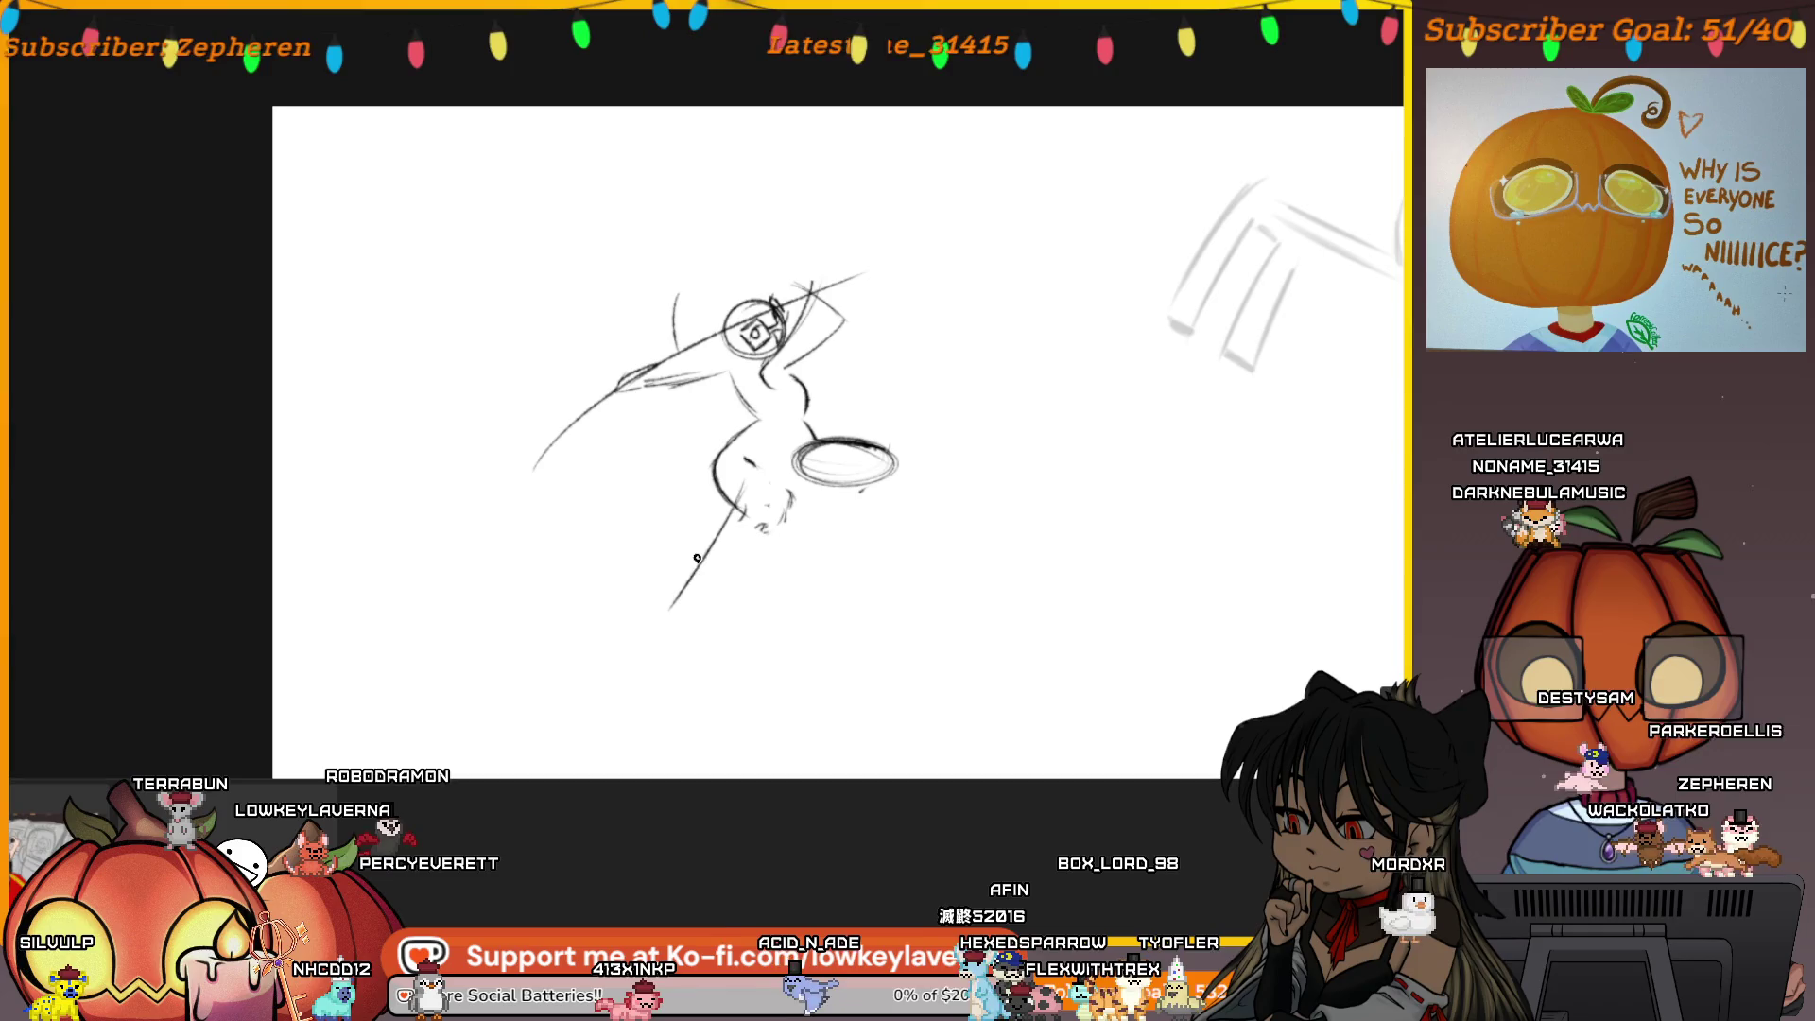
key(ctrl+shift+z)
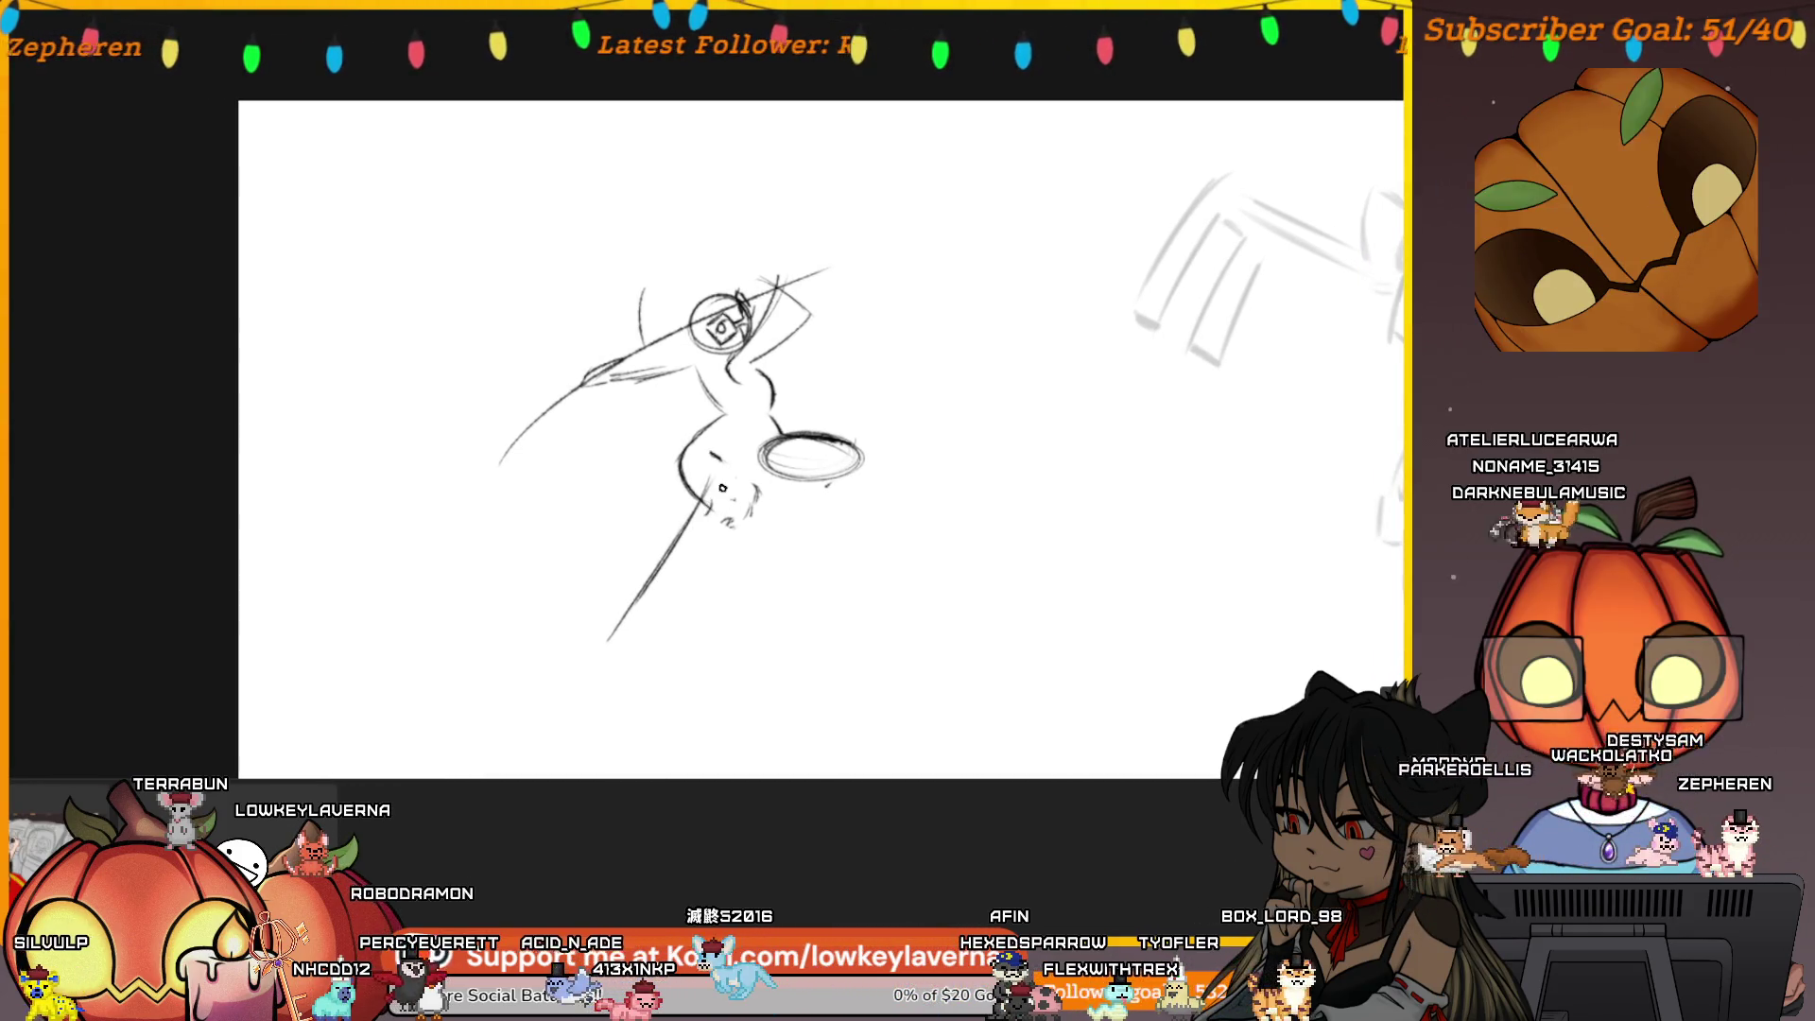
key(ctrl+z)
key(ctrl+shift+z)
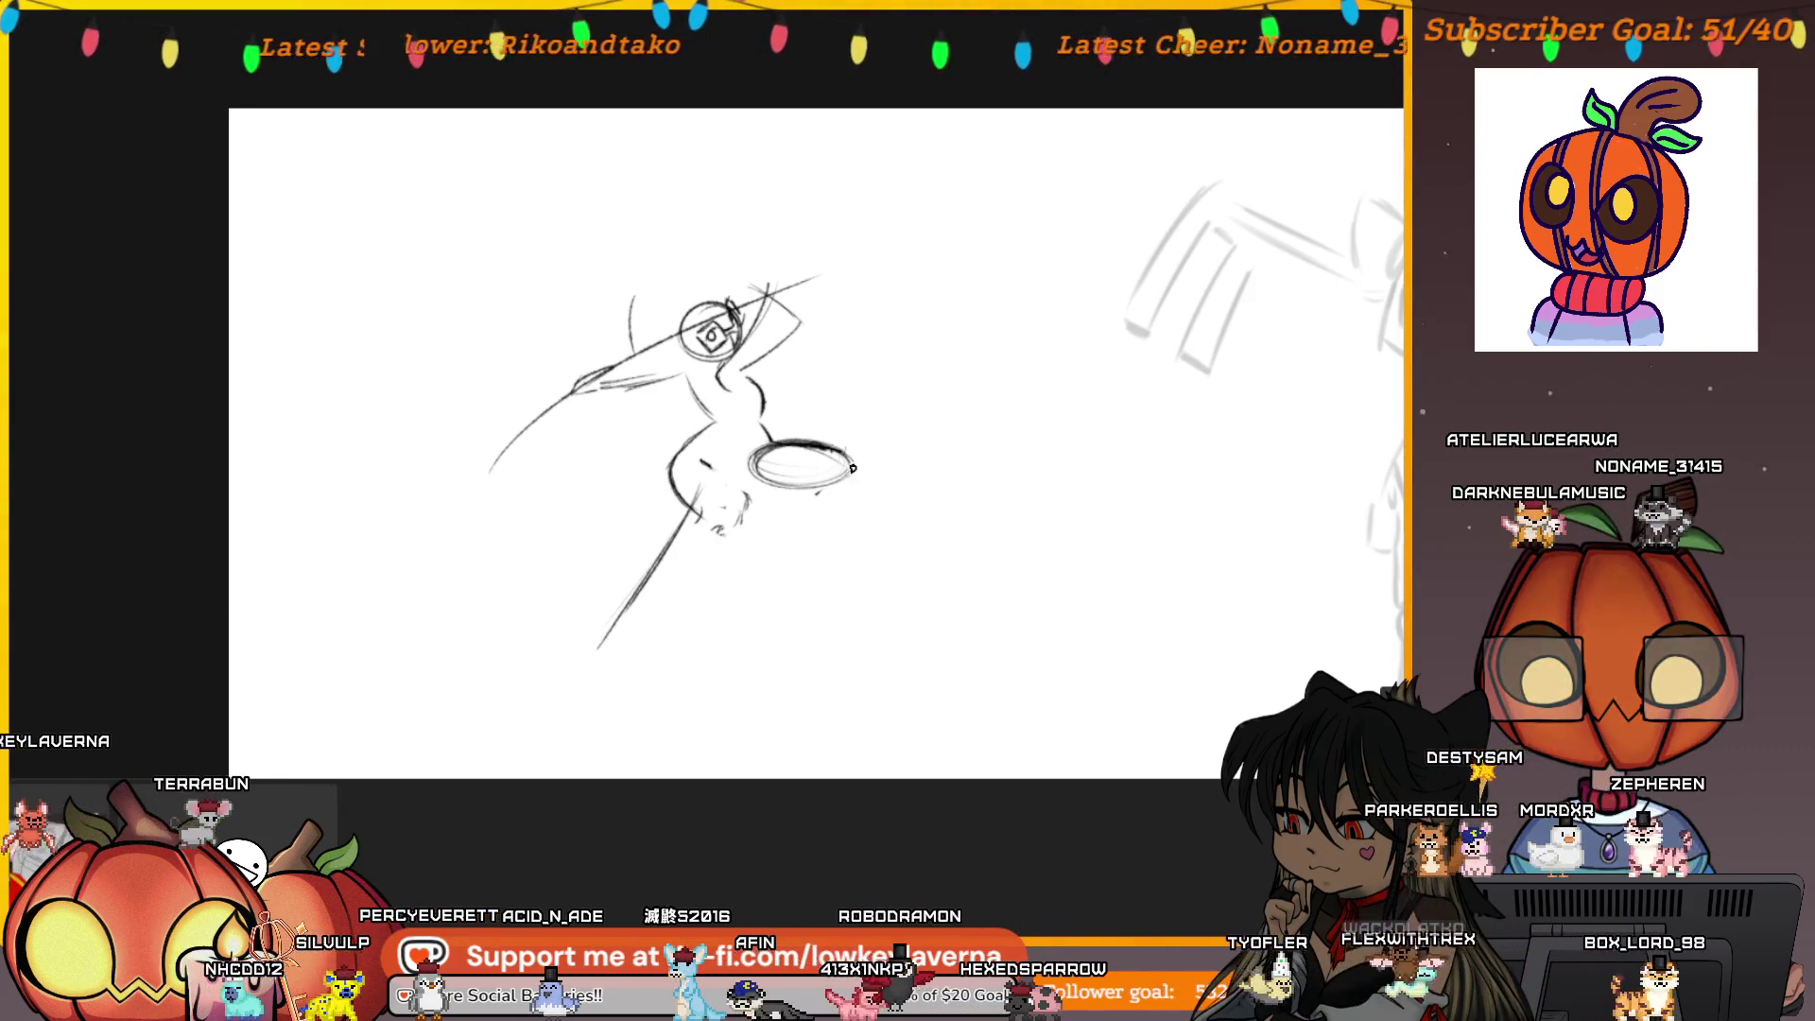
drag(846, 472, 752, 586)
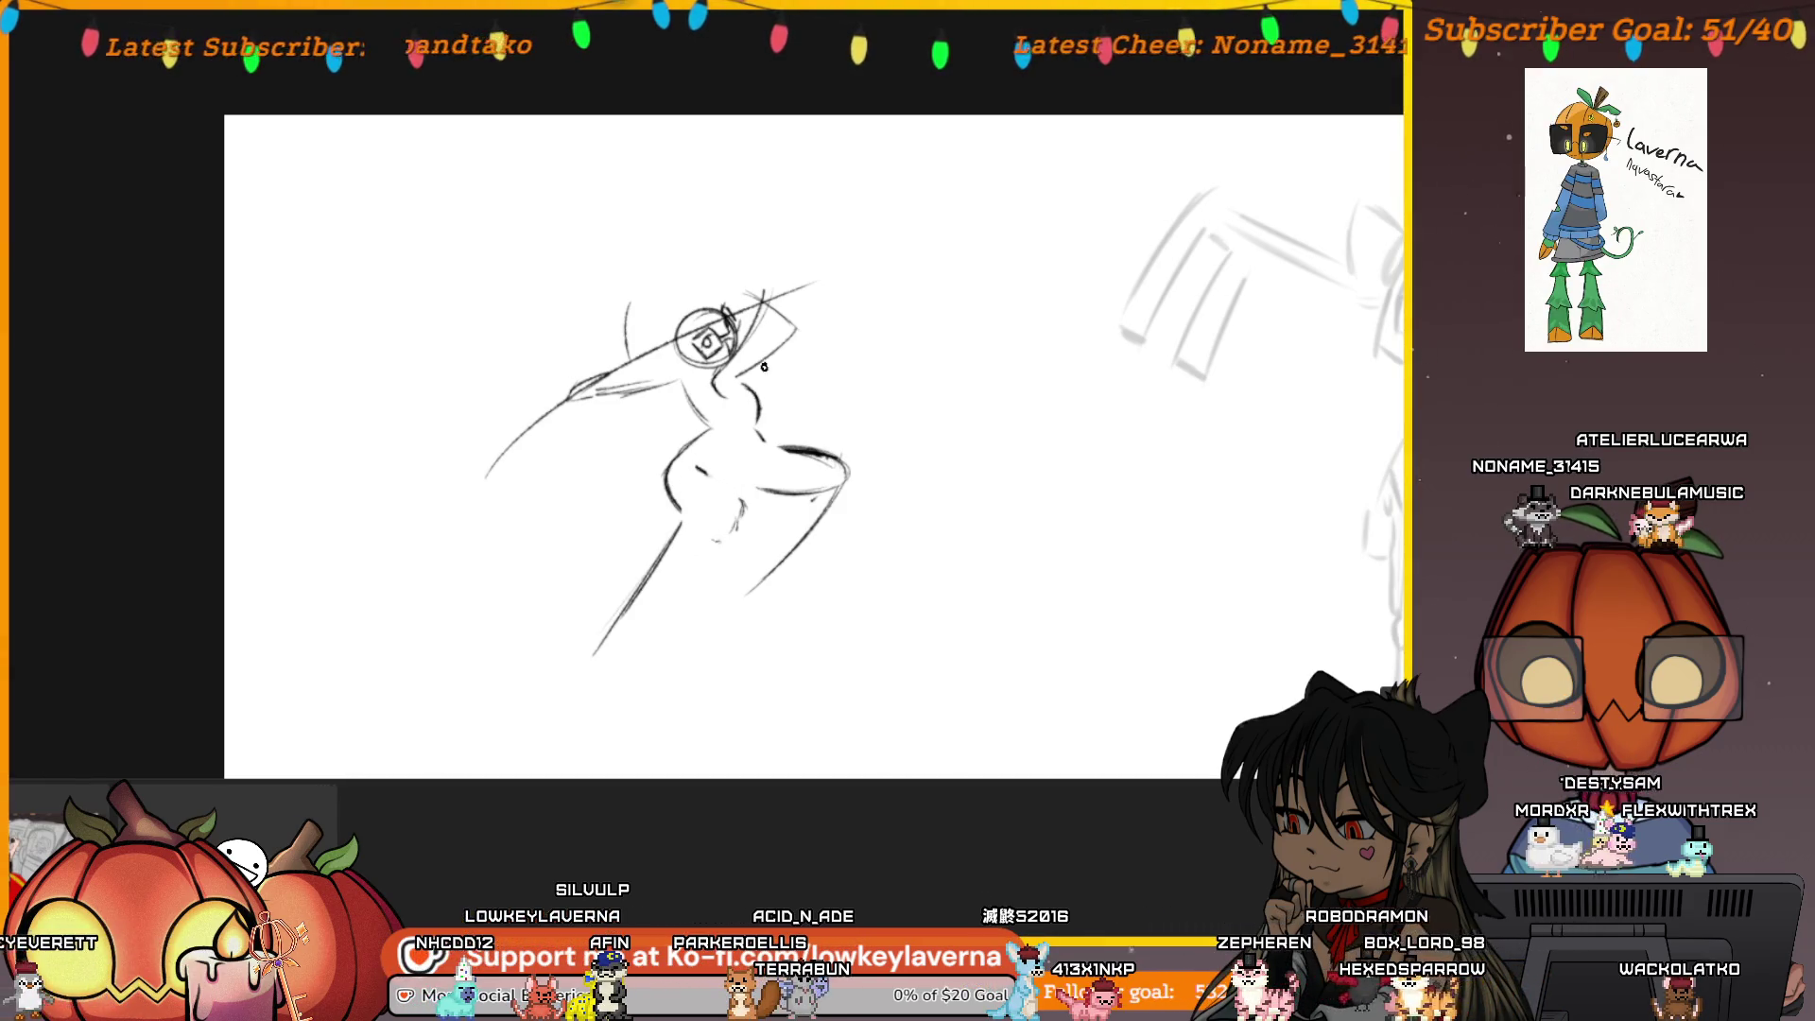
Recentre on the leaping sketch, then bring the larger grey key-hammer sketch into view beside it
drag(763, 367, 743, 371)
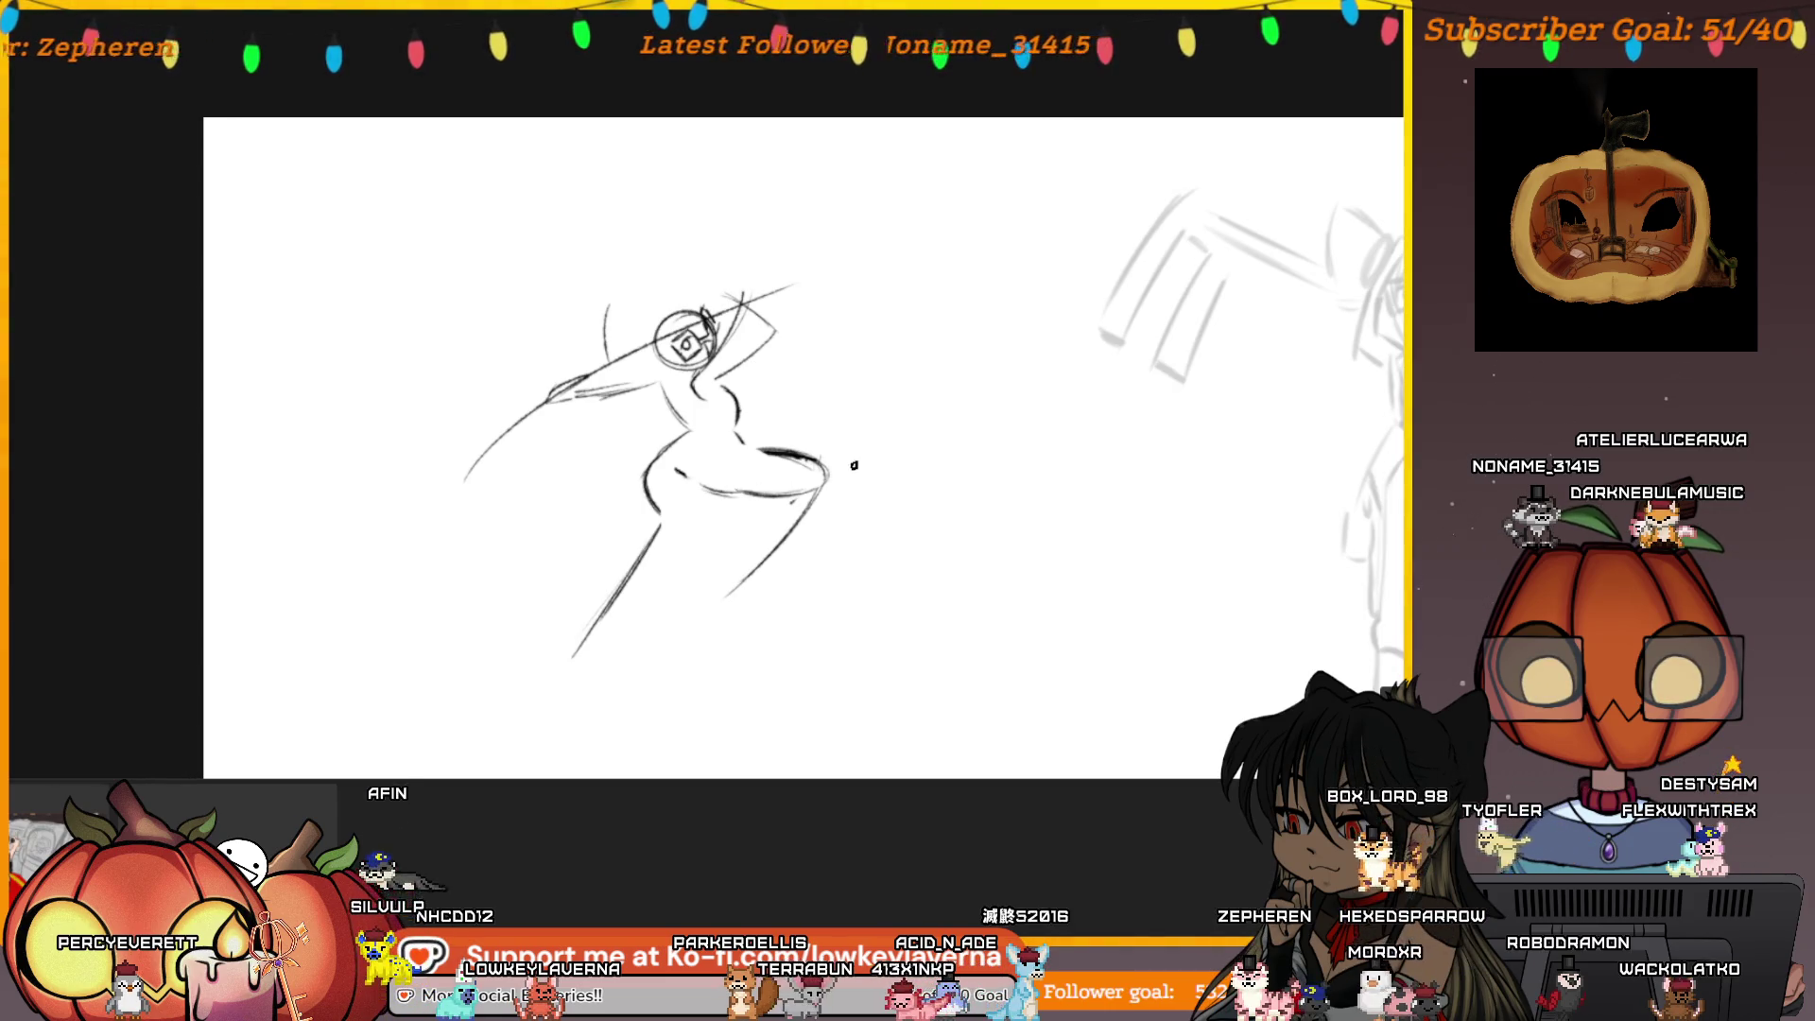
drag(776, 521, 774, 497)
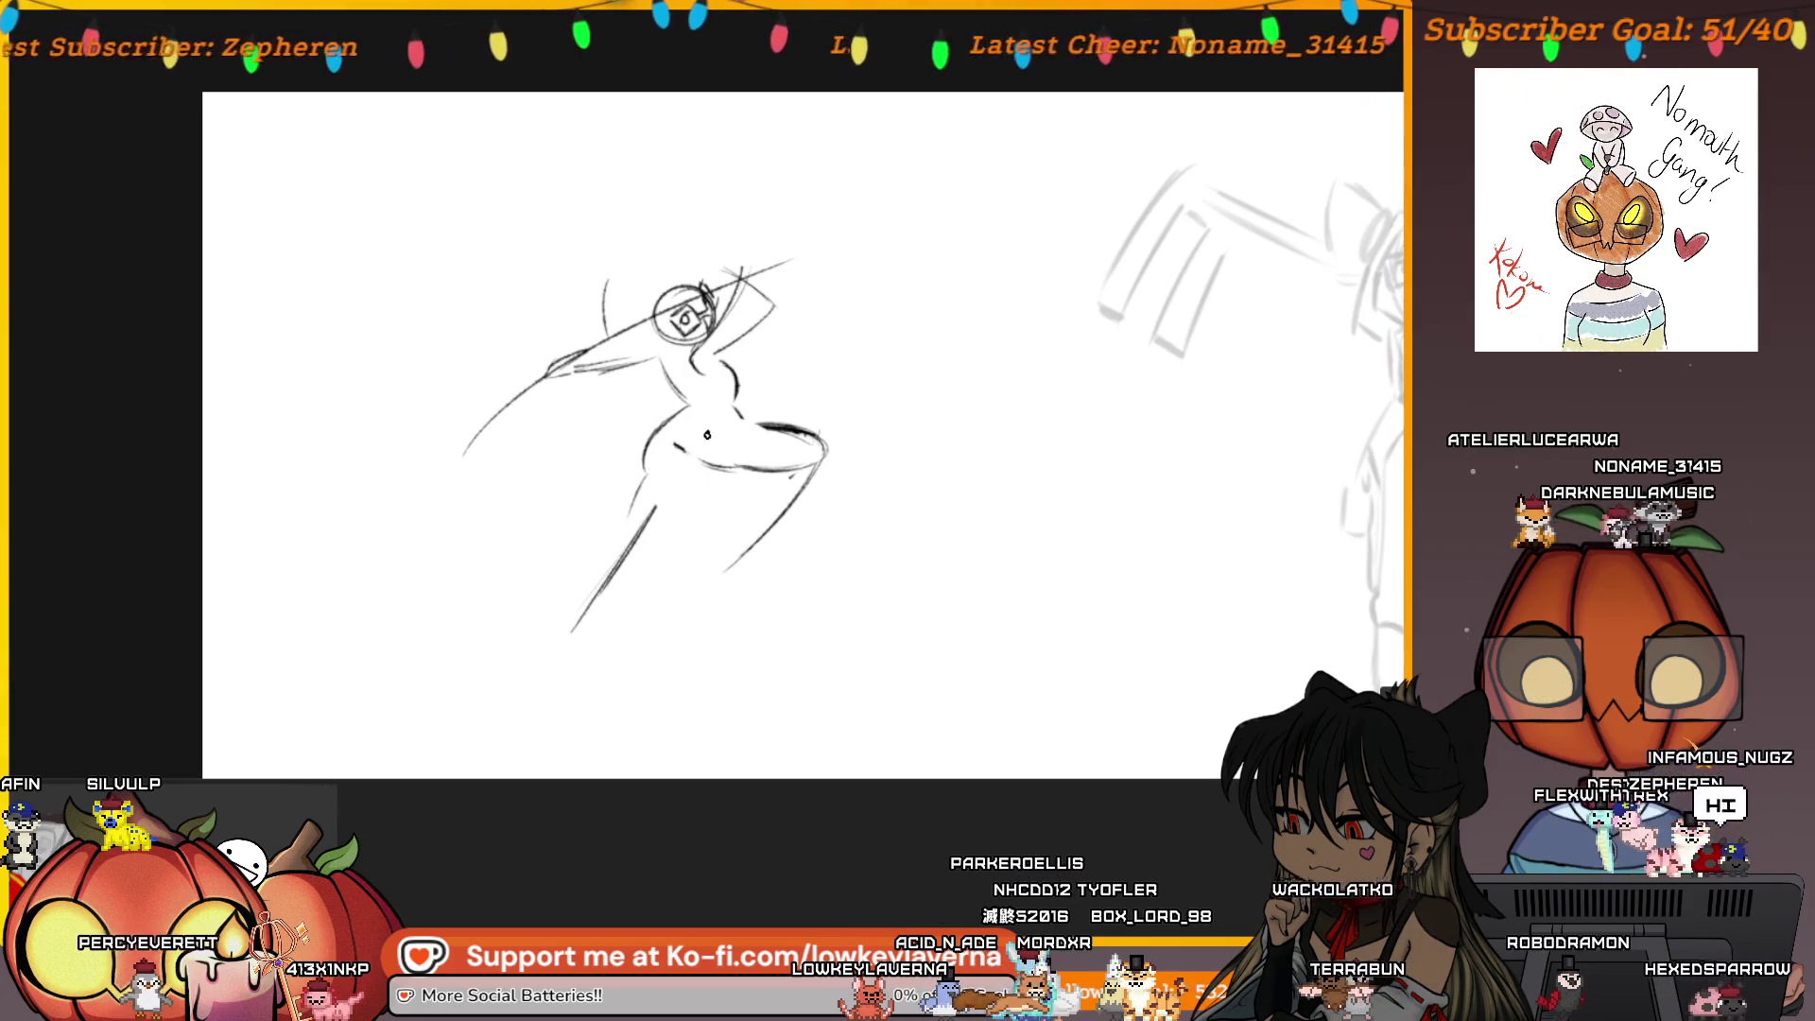
drag(709, 388, 689, 393)
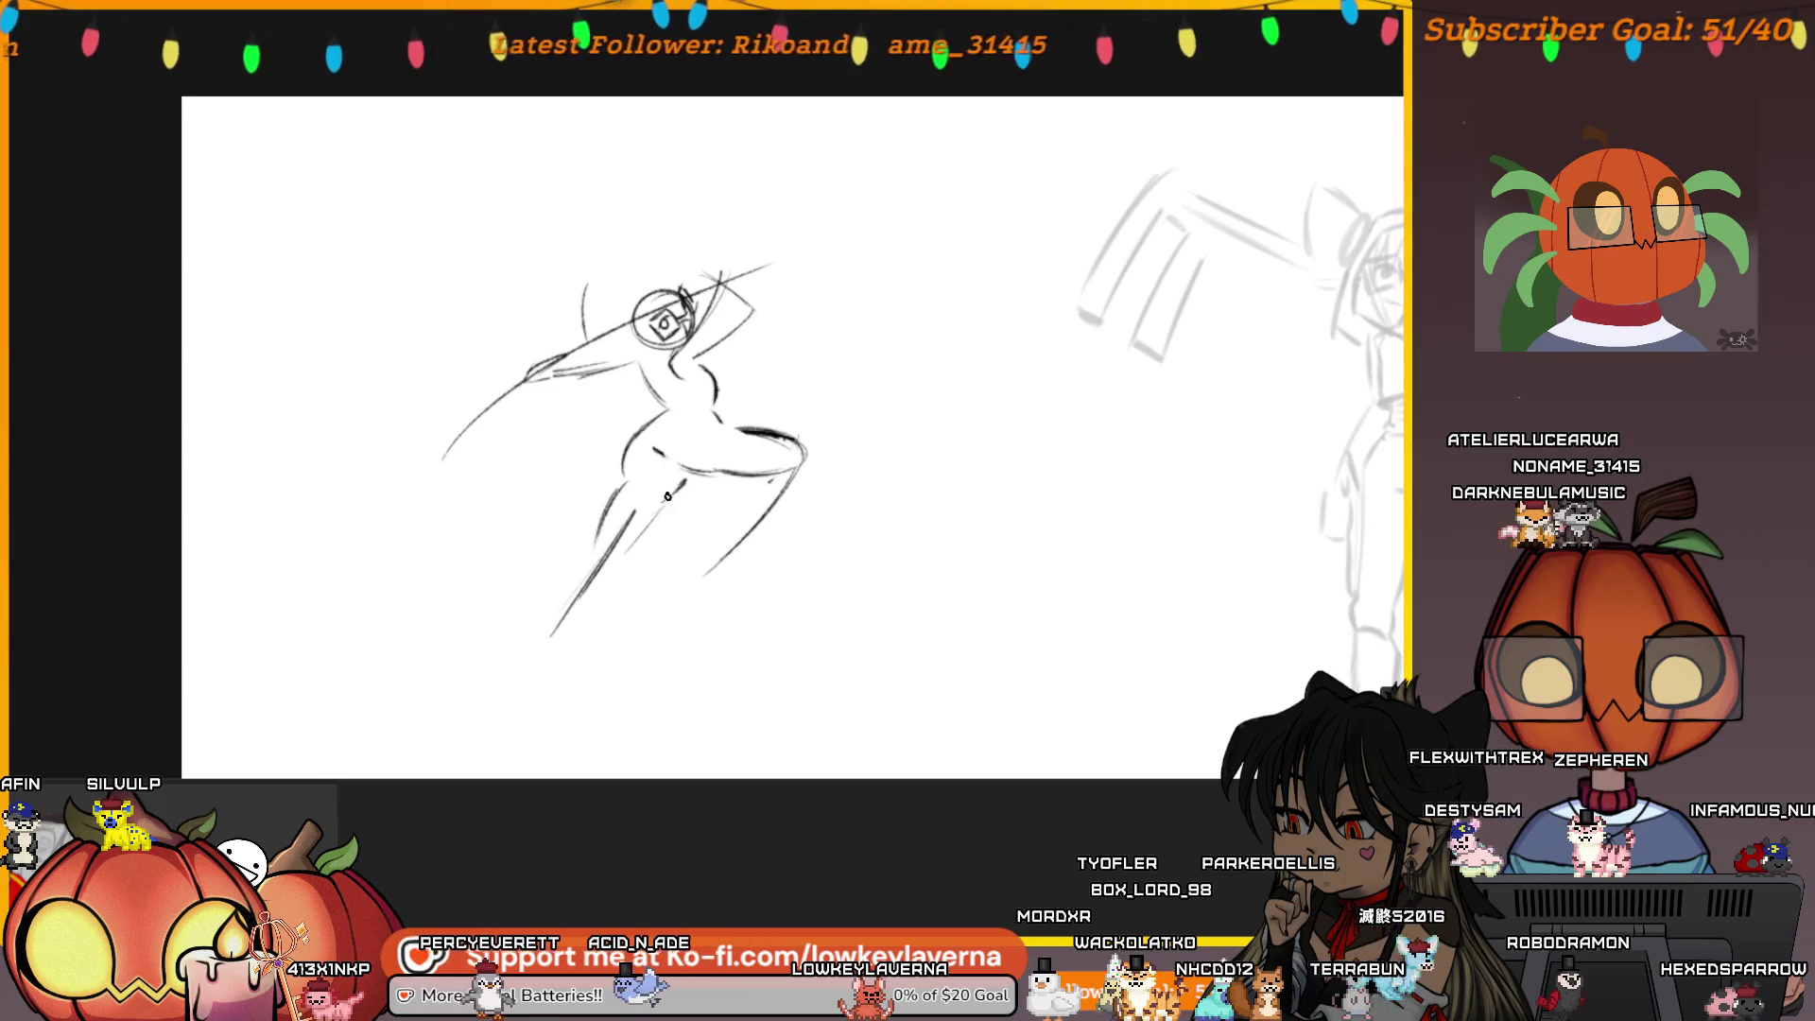
drag(661, 522, 639, 543)
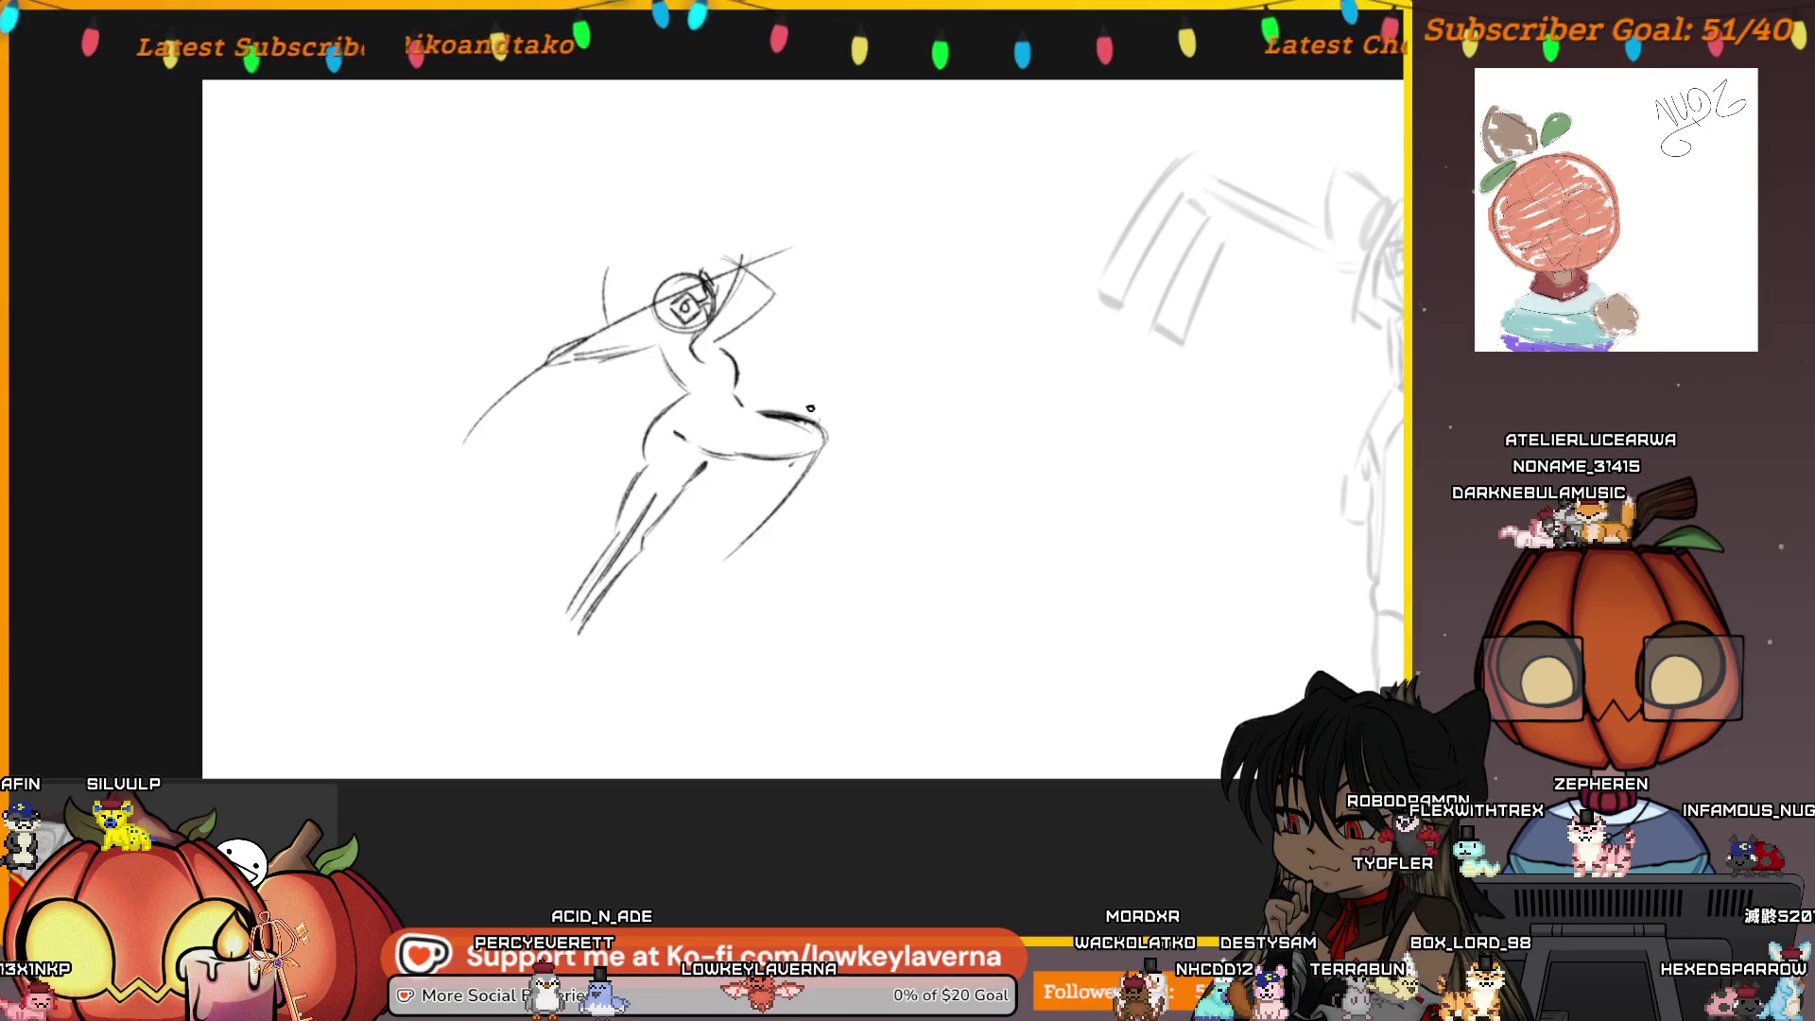
drag(755, 485, 742, 502)
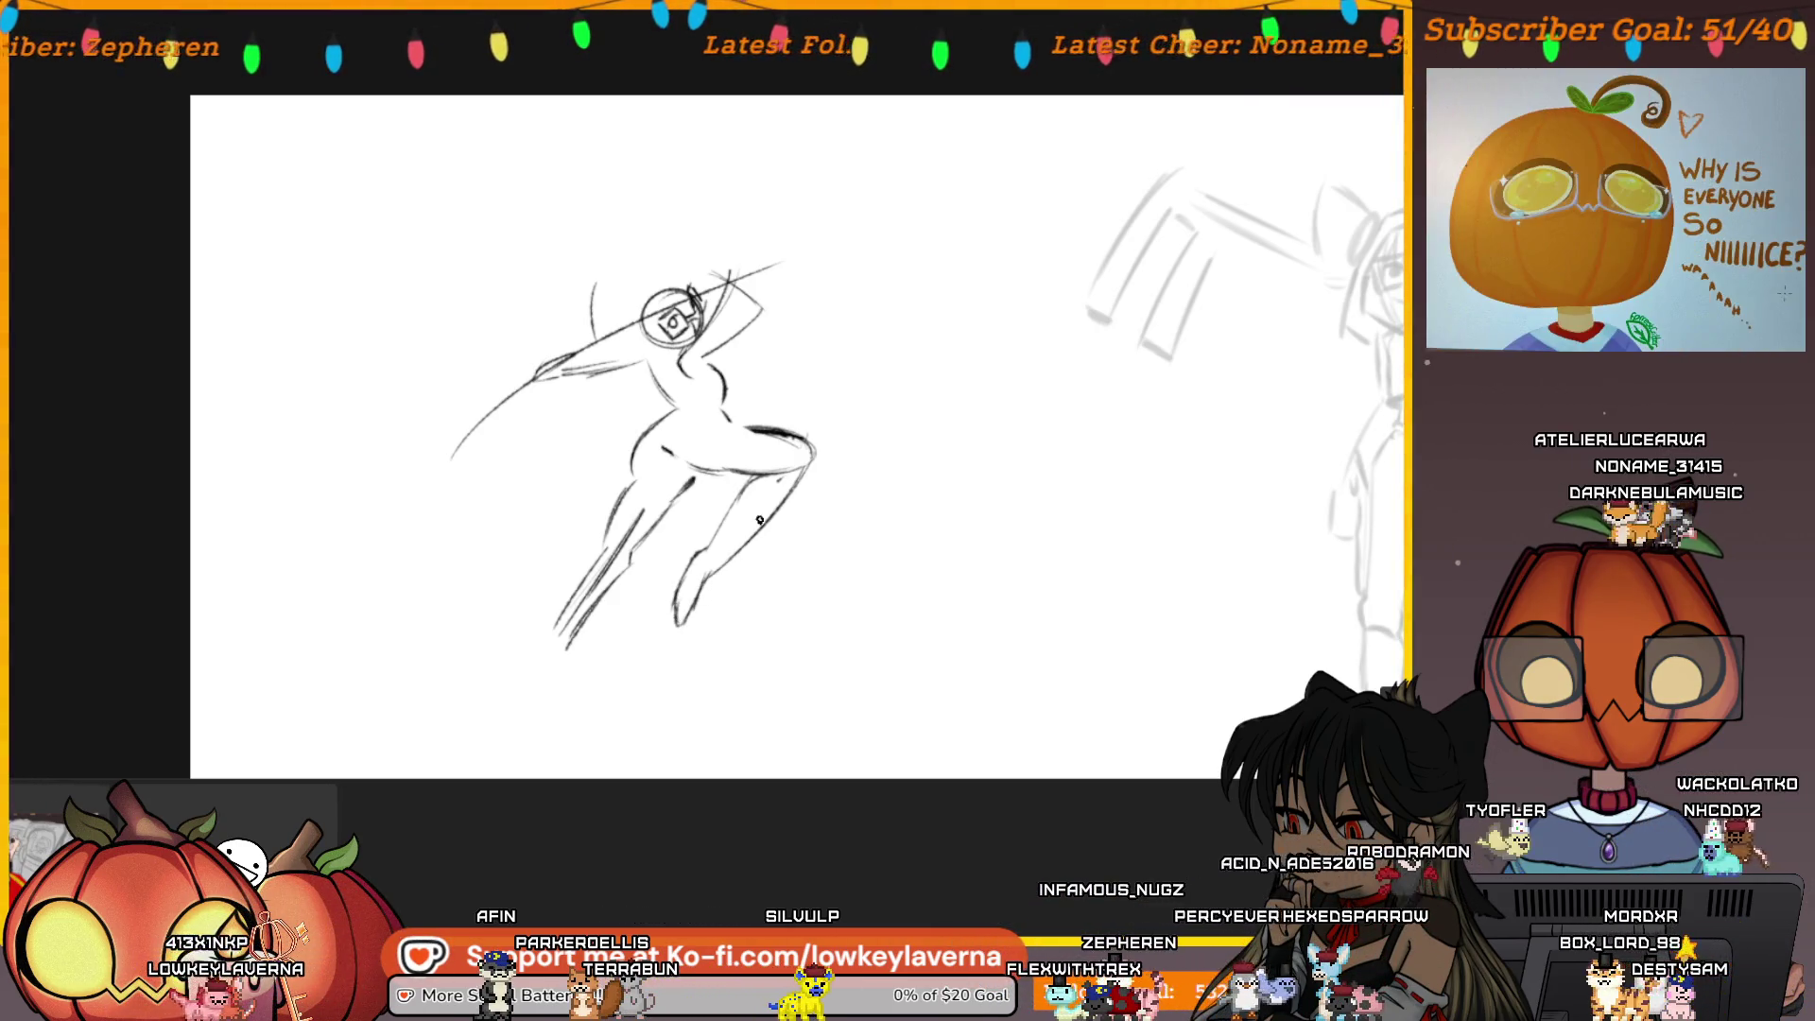
mouse_move(796, 432)
mouse_down()
mouse_move(818, 454)
mouse_move(735, 427)
mouse_up()
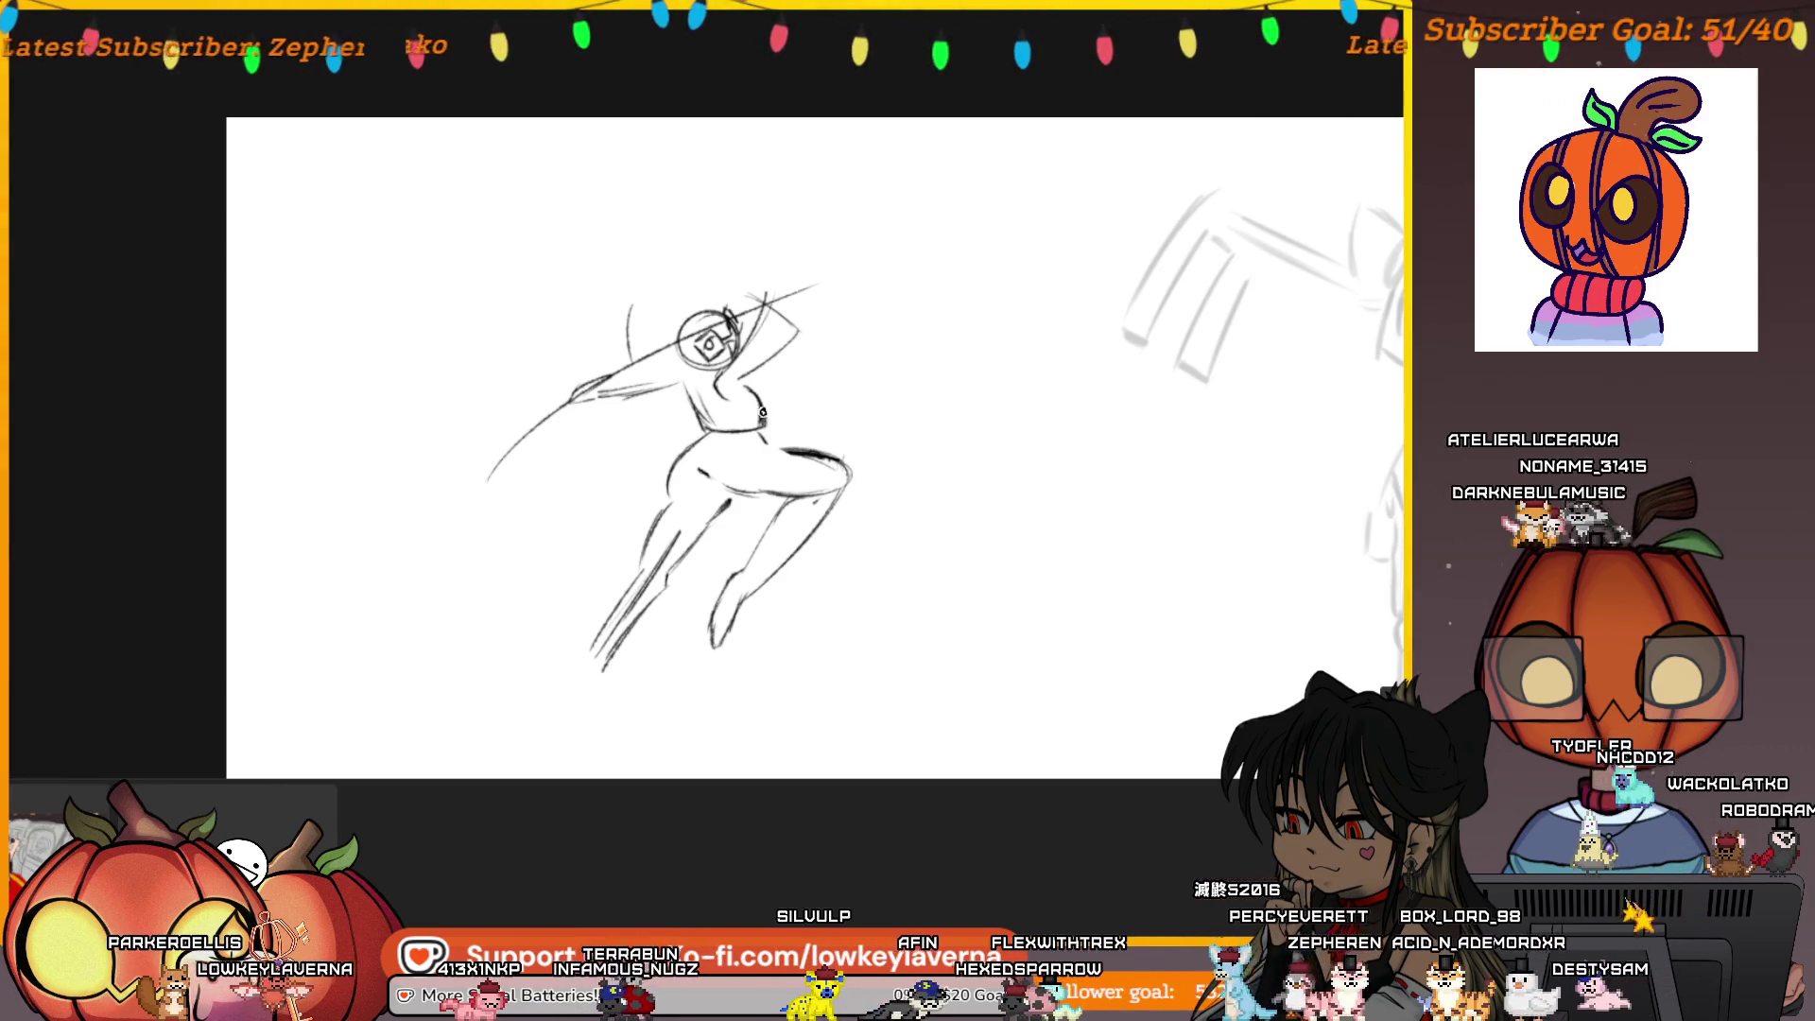
scroll(754, 355, up, 1)
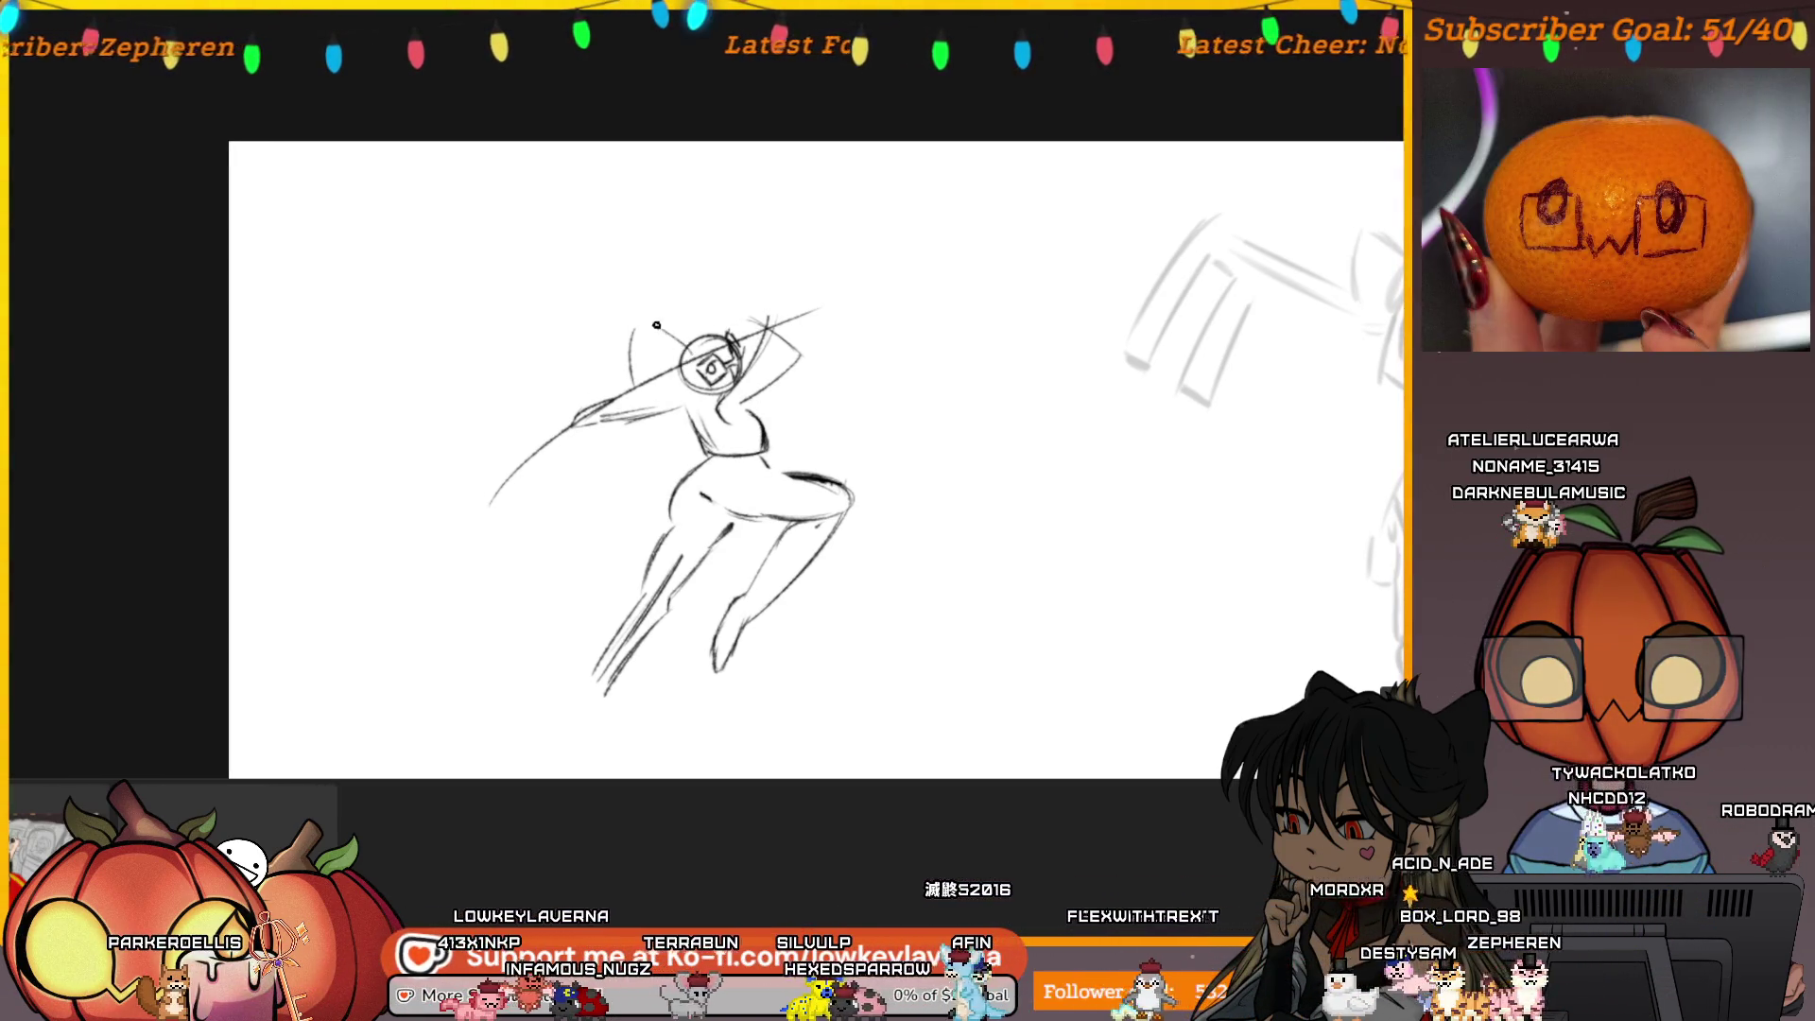
mouse_move(889, 468)
mouse_down()
mouse_move(458, 466)
mouse_move(329, 445)
mouse_up()
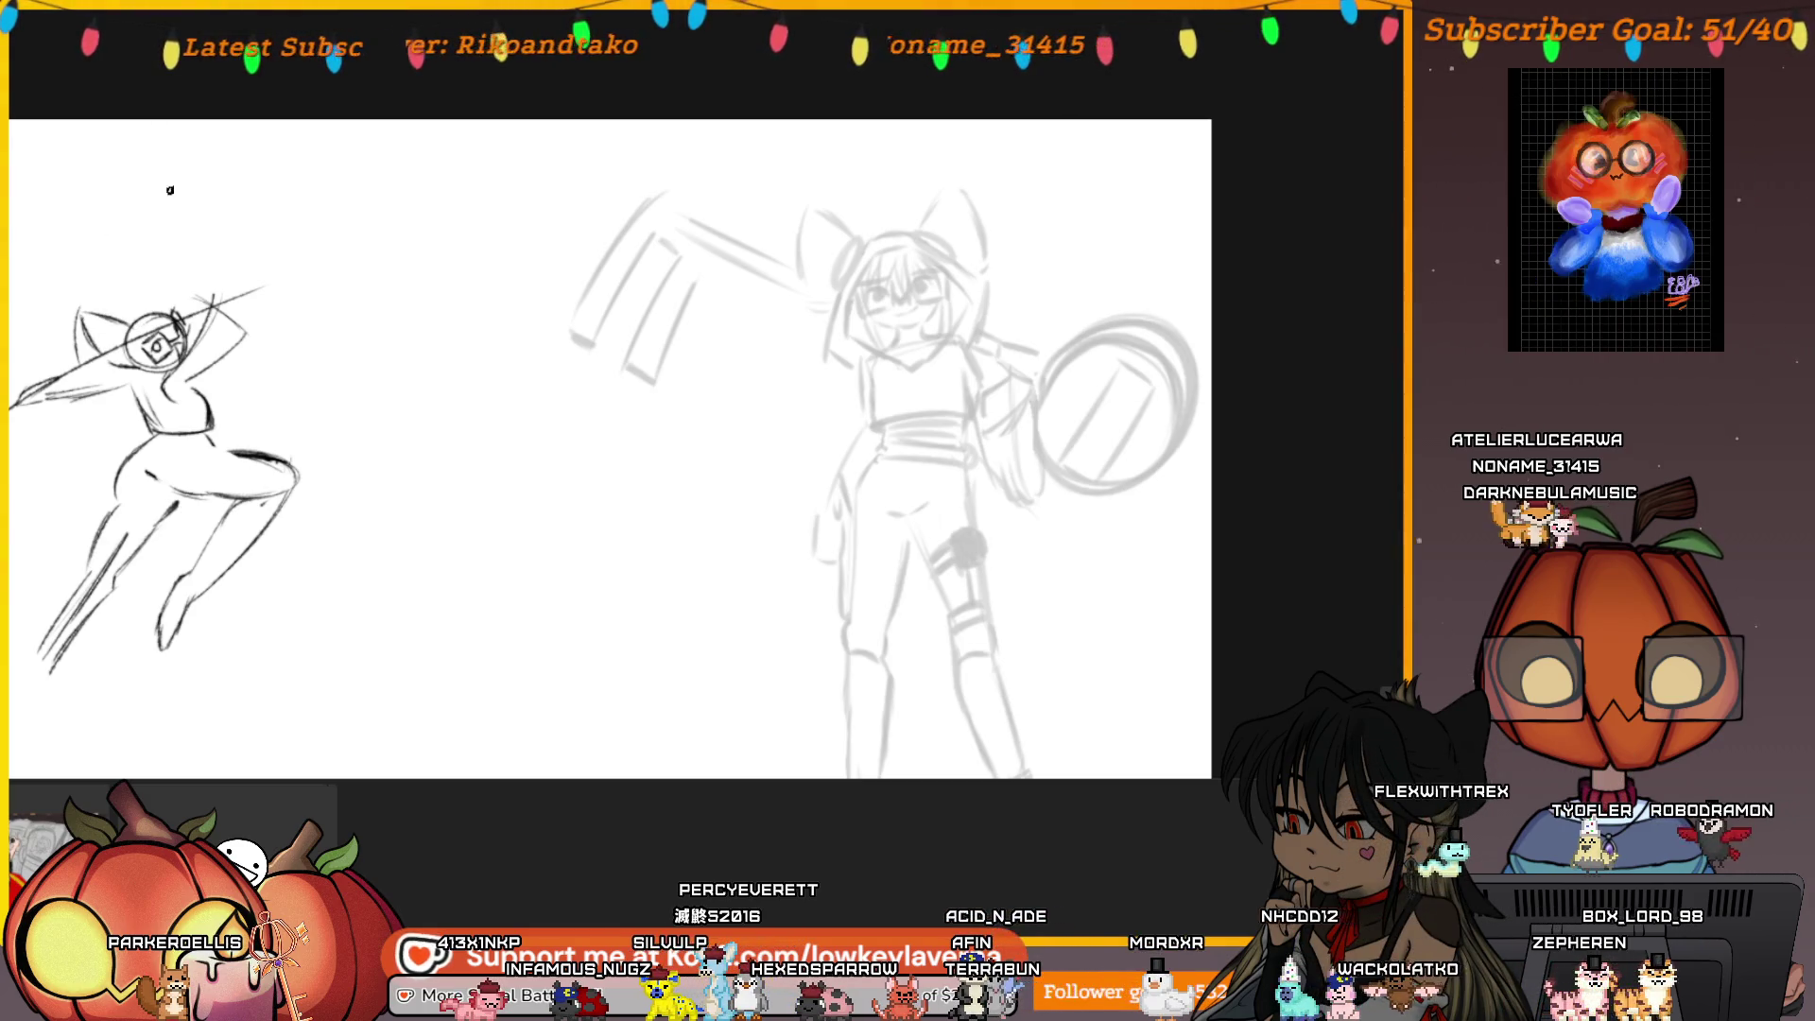
Add a pointed ear above the thumbnail's head, recentre the view, and mirror the canvas horizontally
drag(141, 279, 163, 282)
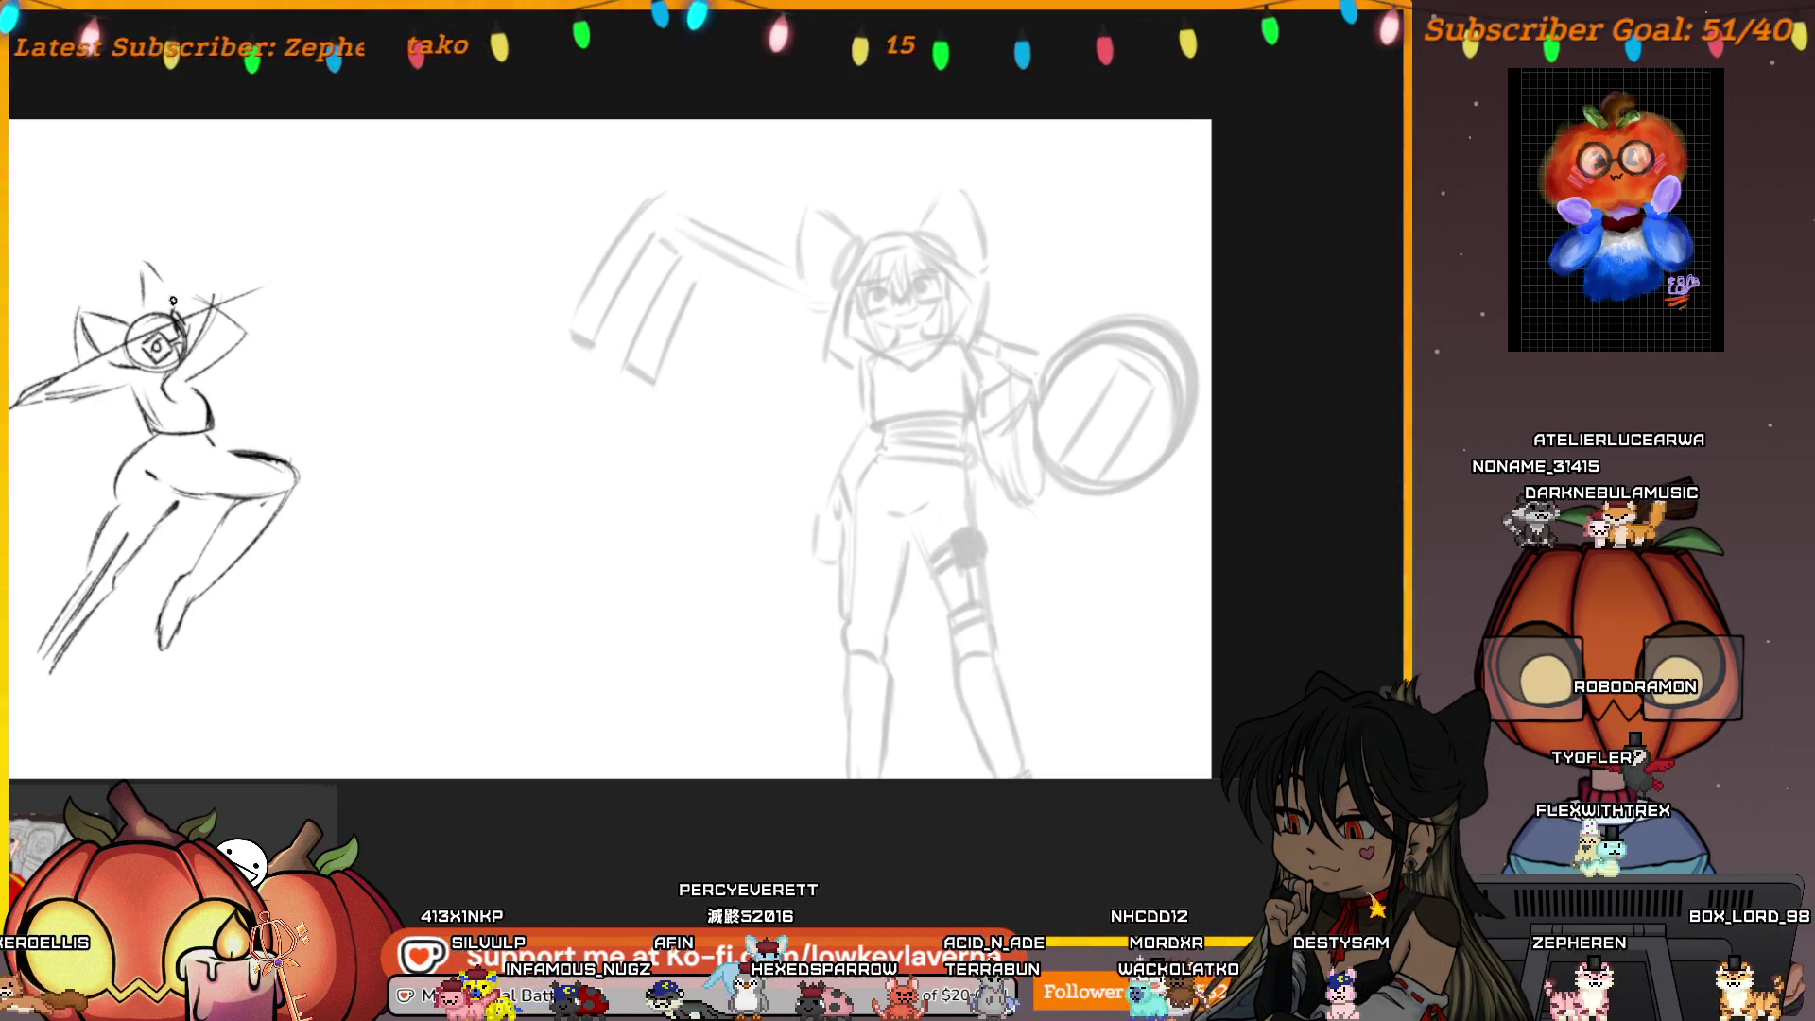
scroll(166, 284, up, 1)
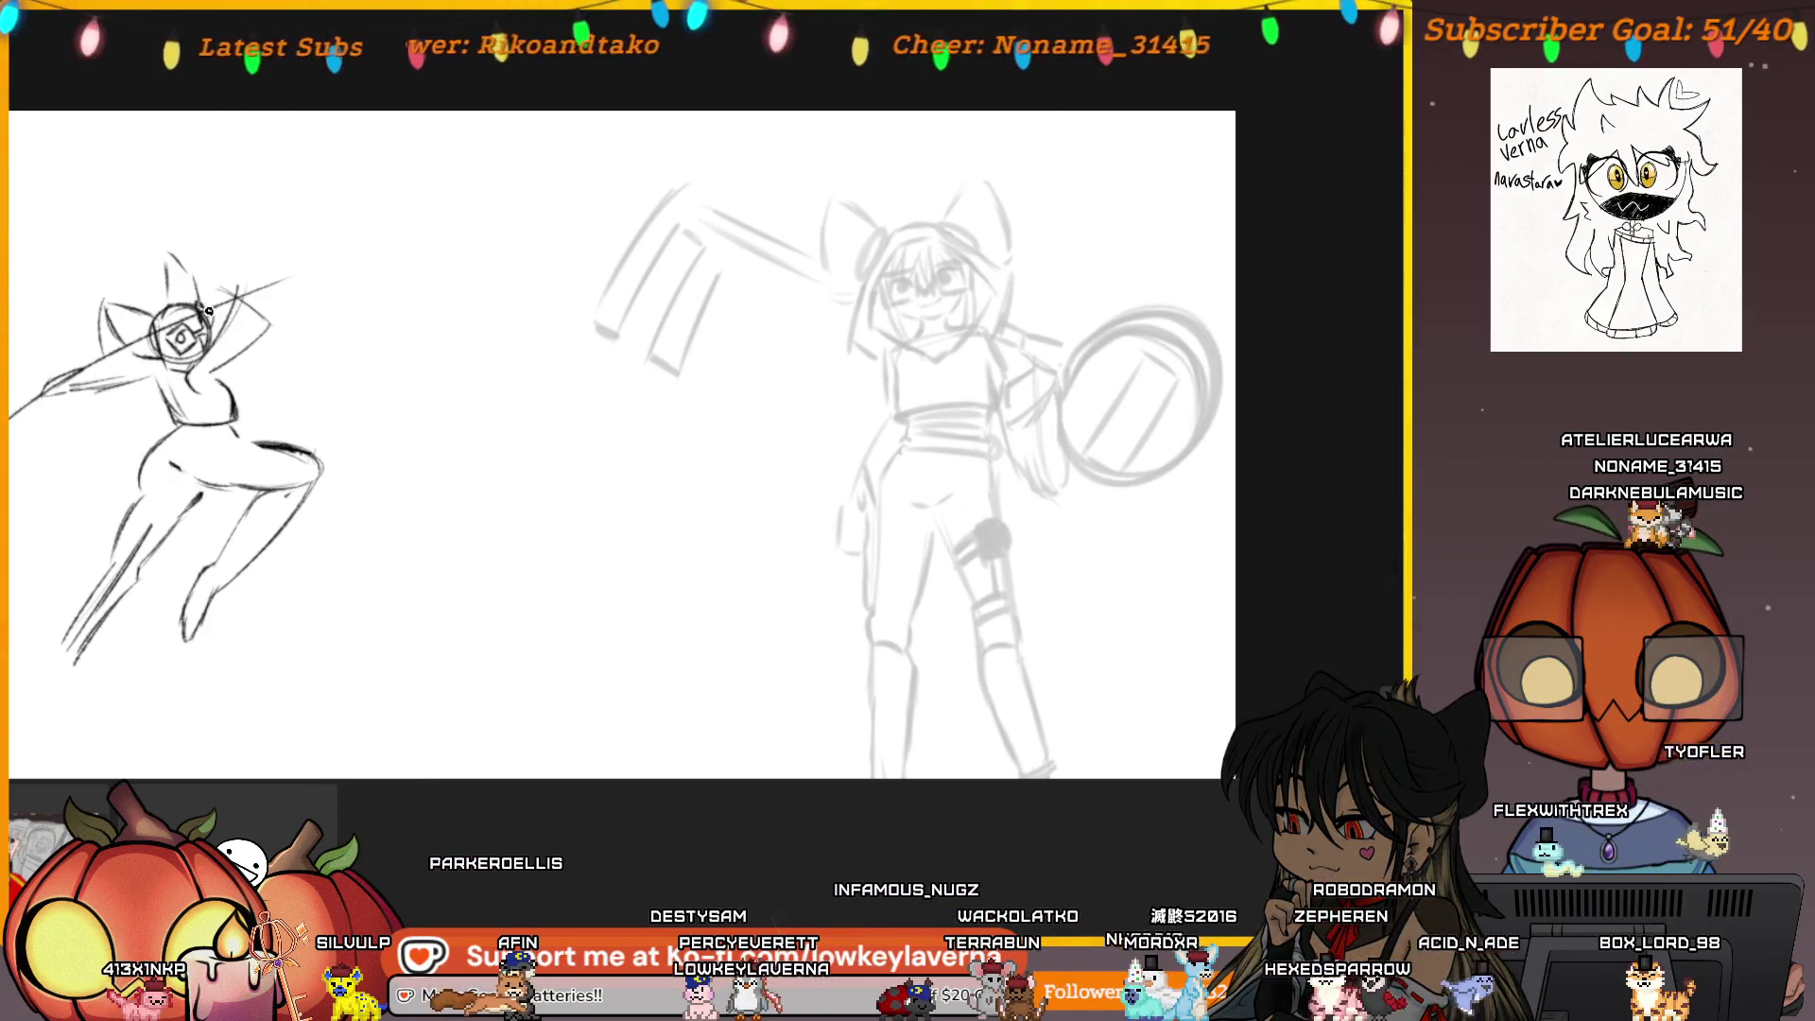
key(Tab)
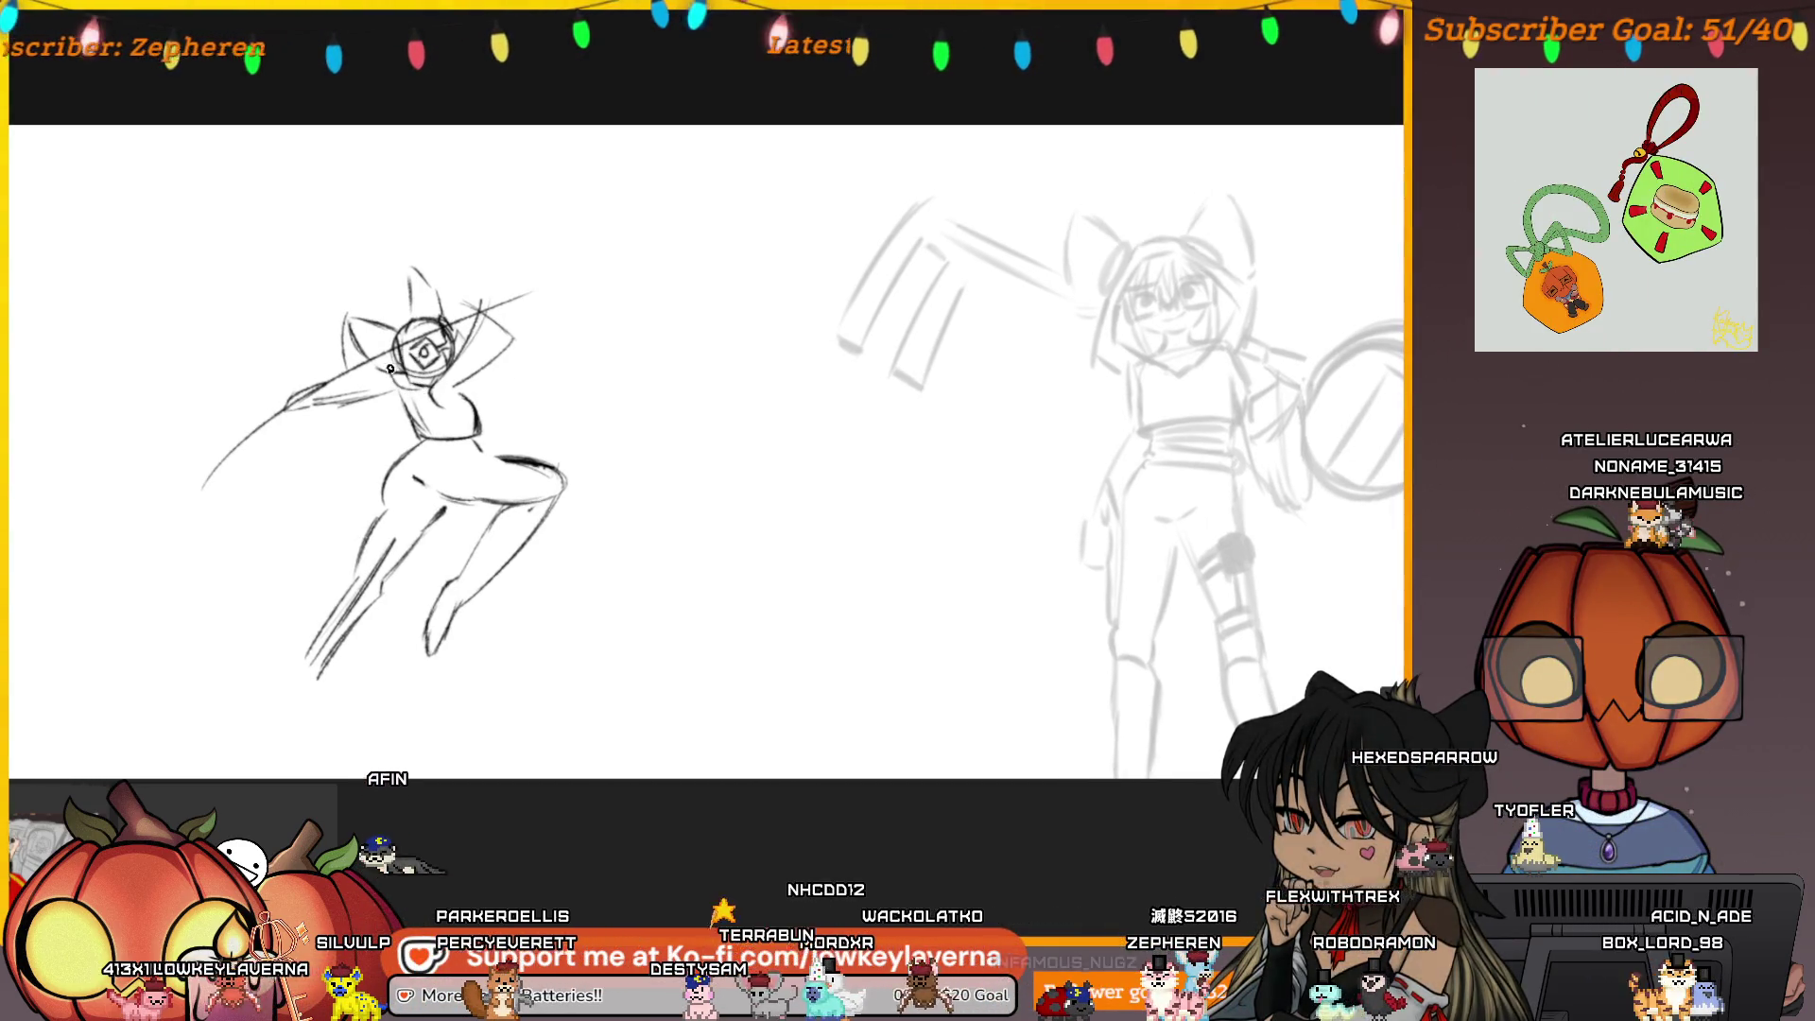
mouse_move(476, 372)
mouse_down()
mouse_move(572, 468)
mouse_move(591, 461)
mouse_up()
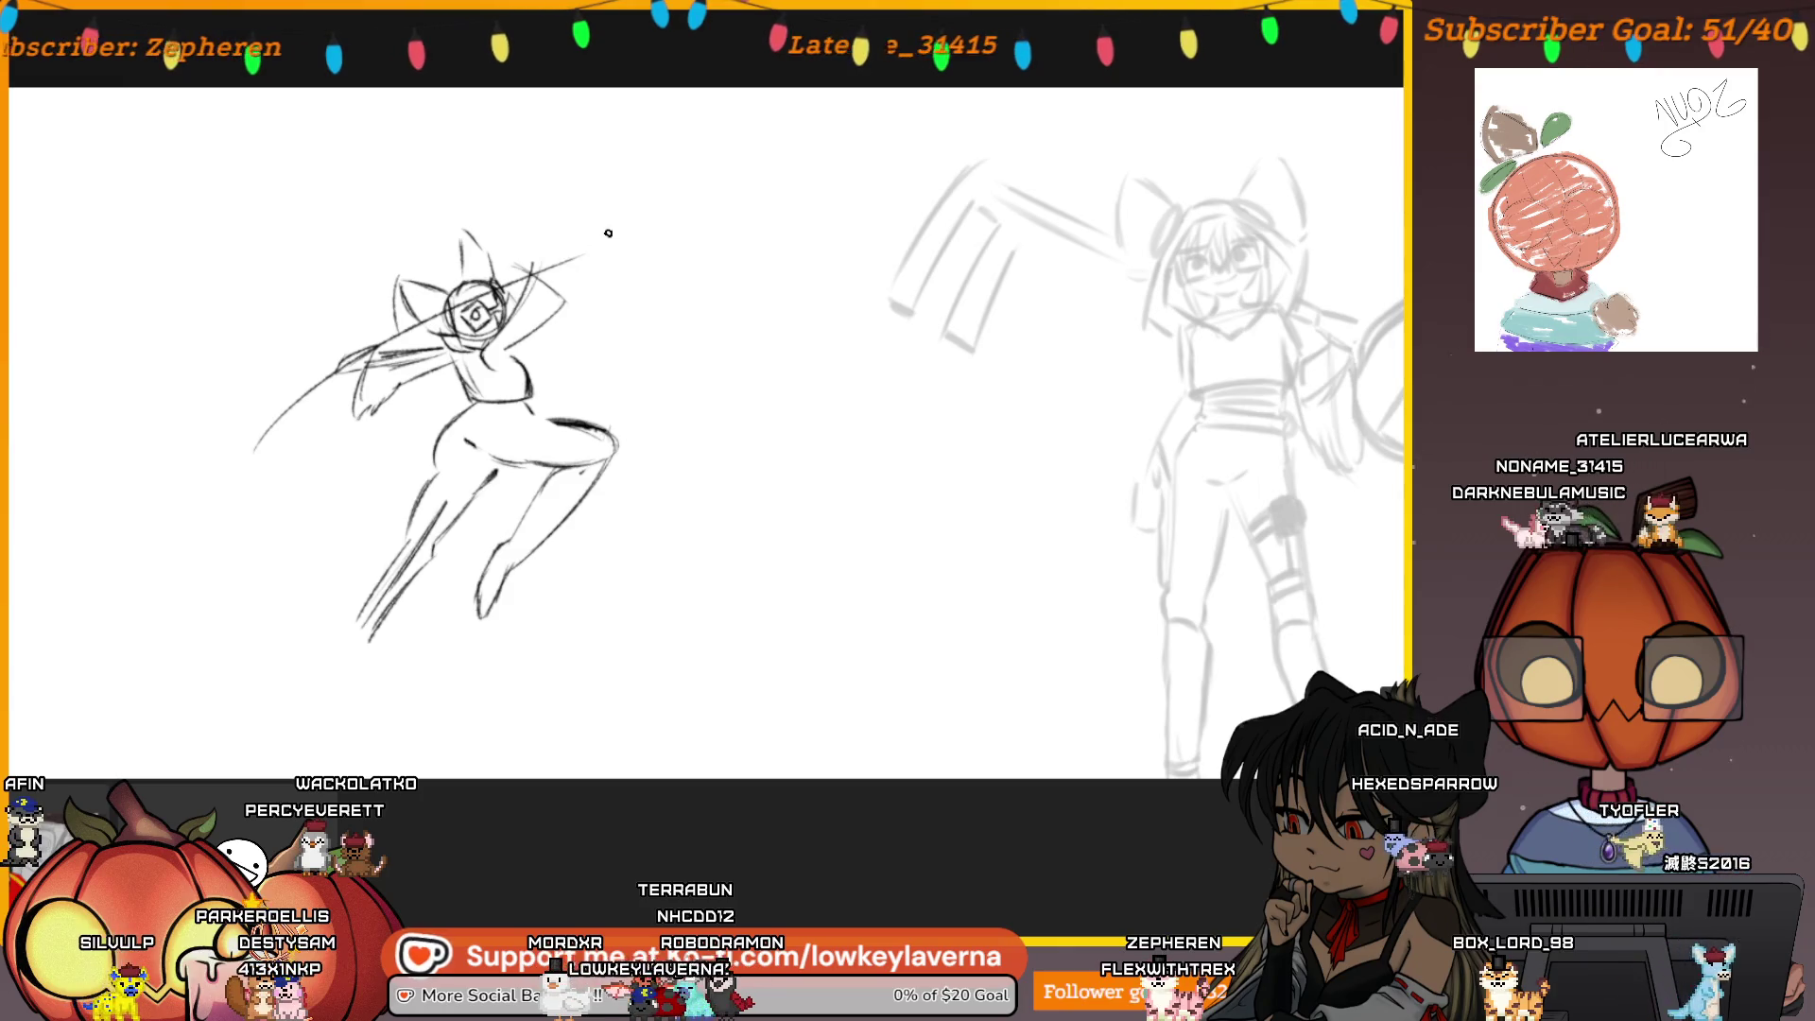
key(h)
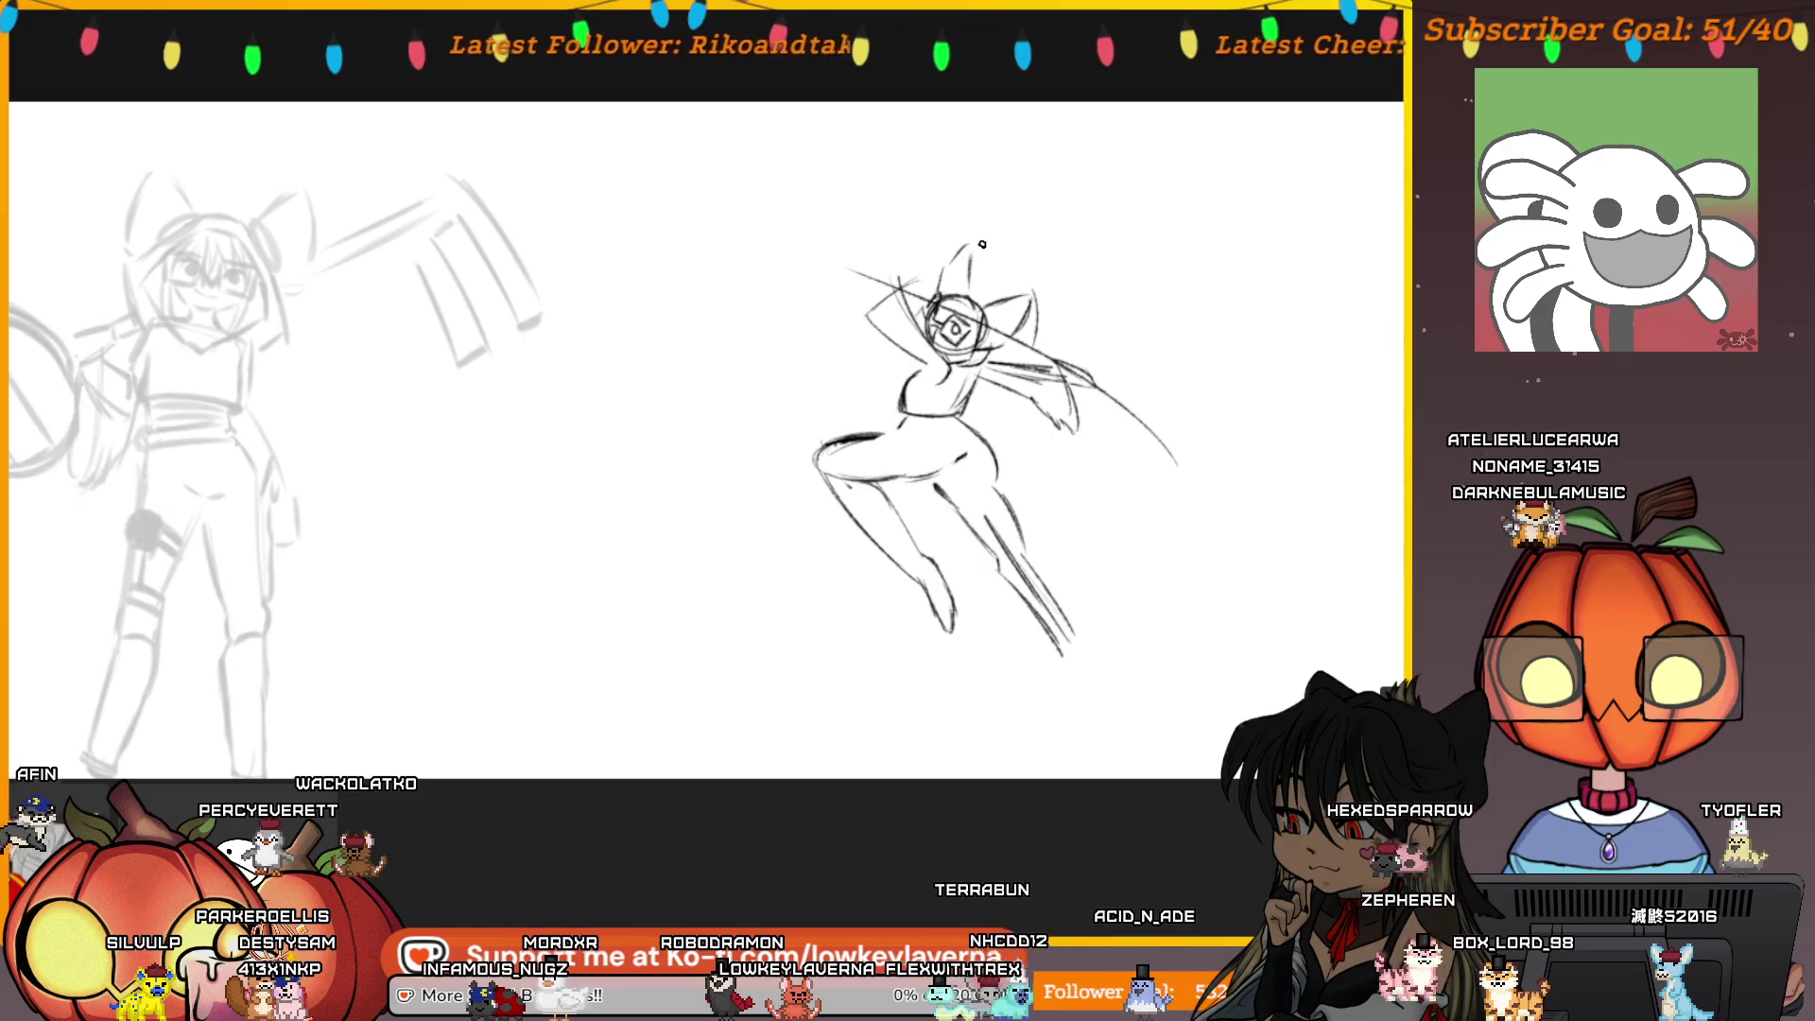
Remove the old arm strokes near the head and outline the goggles with a darker oval
key(ctrl+z)
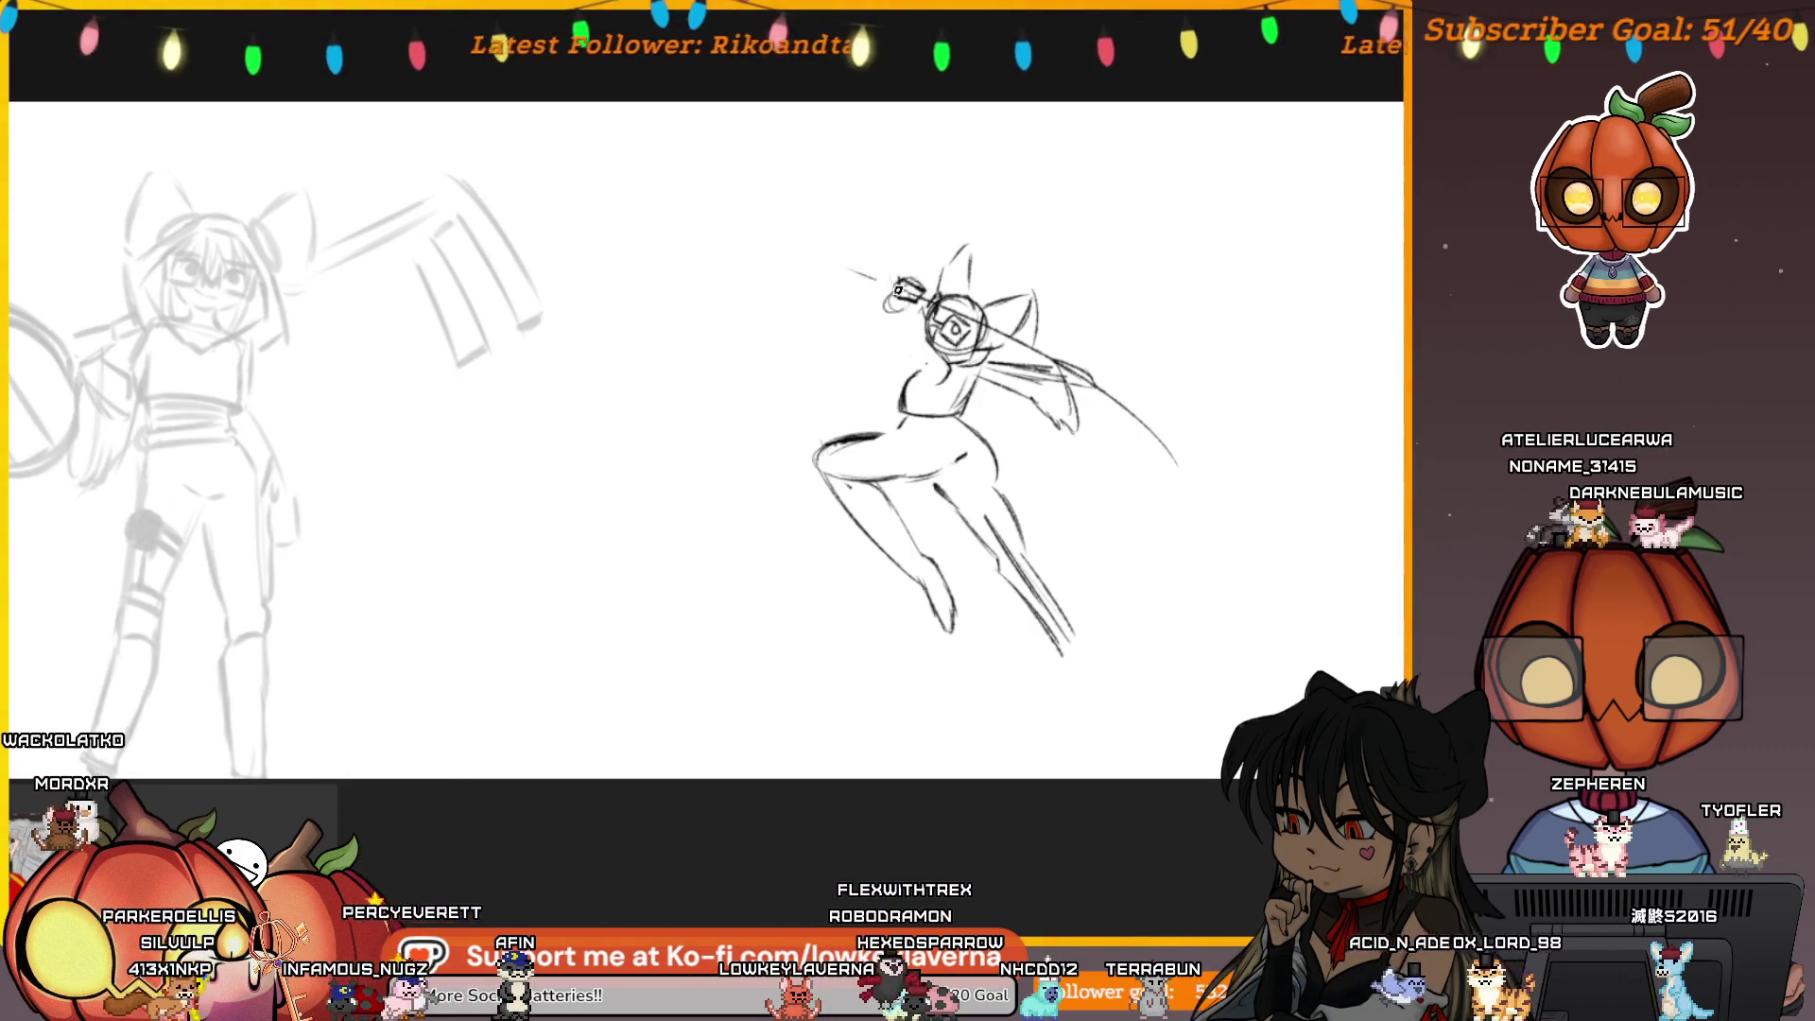
mouse_move(898, 295)
mouse_down()
mouse_move(884, 312)
mouse_move(906, 369)
mouse_up()
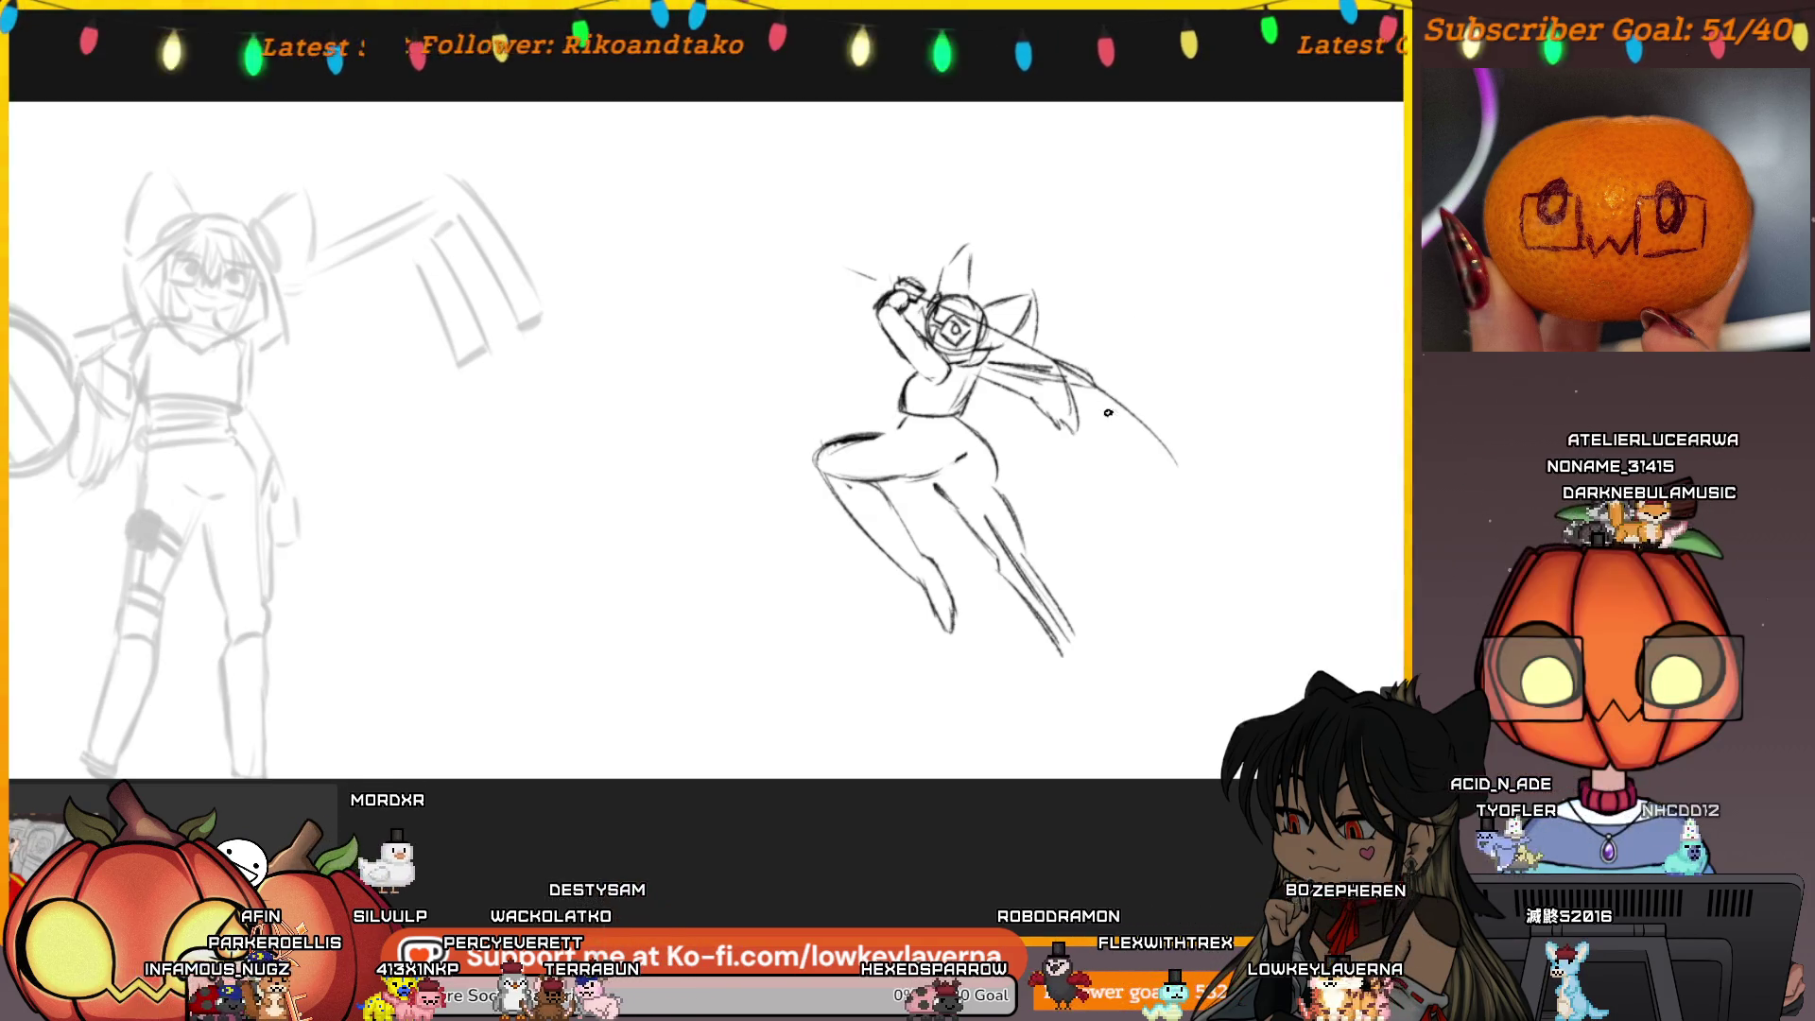
scroll(1154, 404, right, 2)
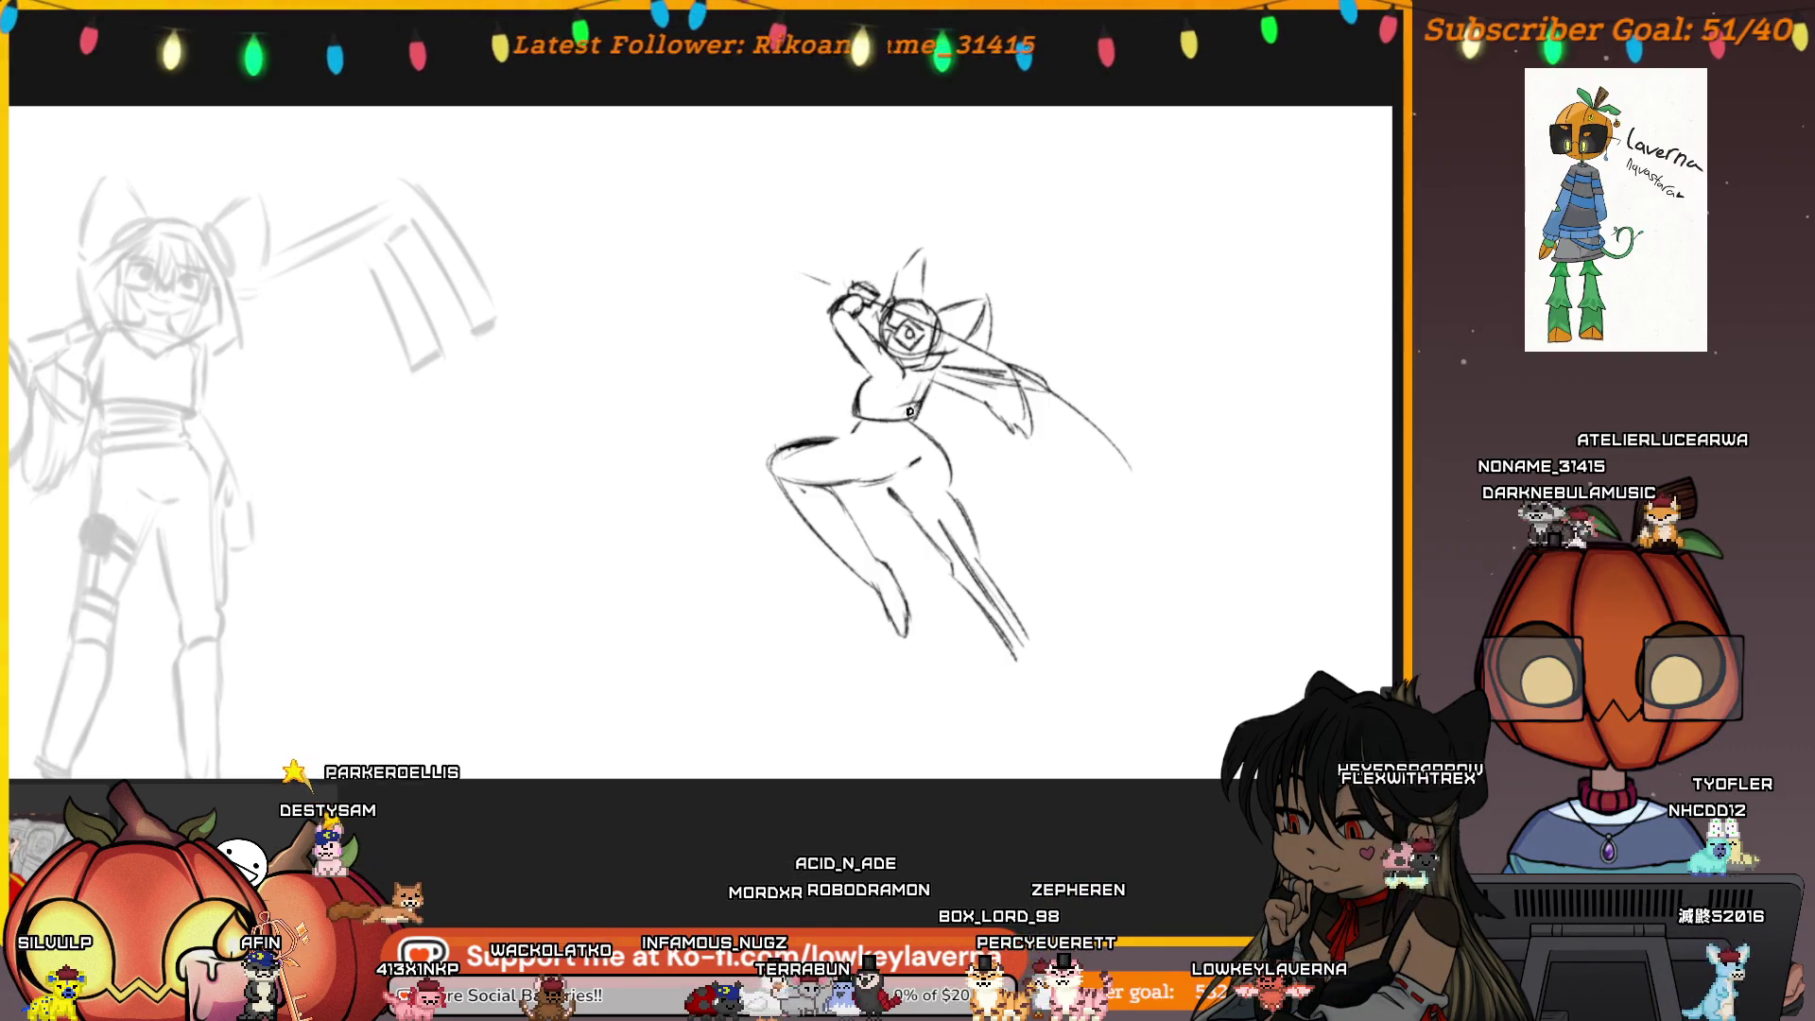
mouse_move(1060, 430)
mouse_down()
mouse_move(870, 430)
mouse_move(789, 398)
mouse_up()
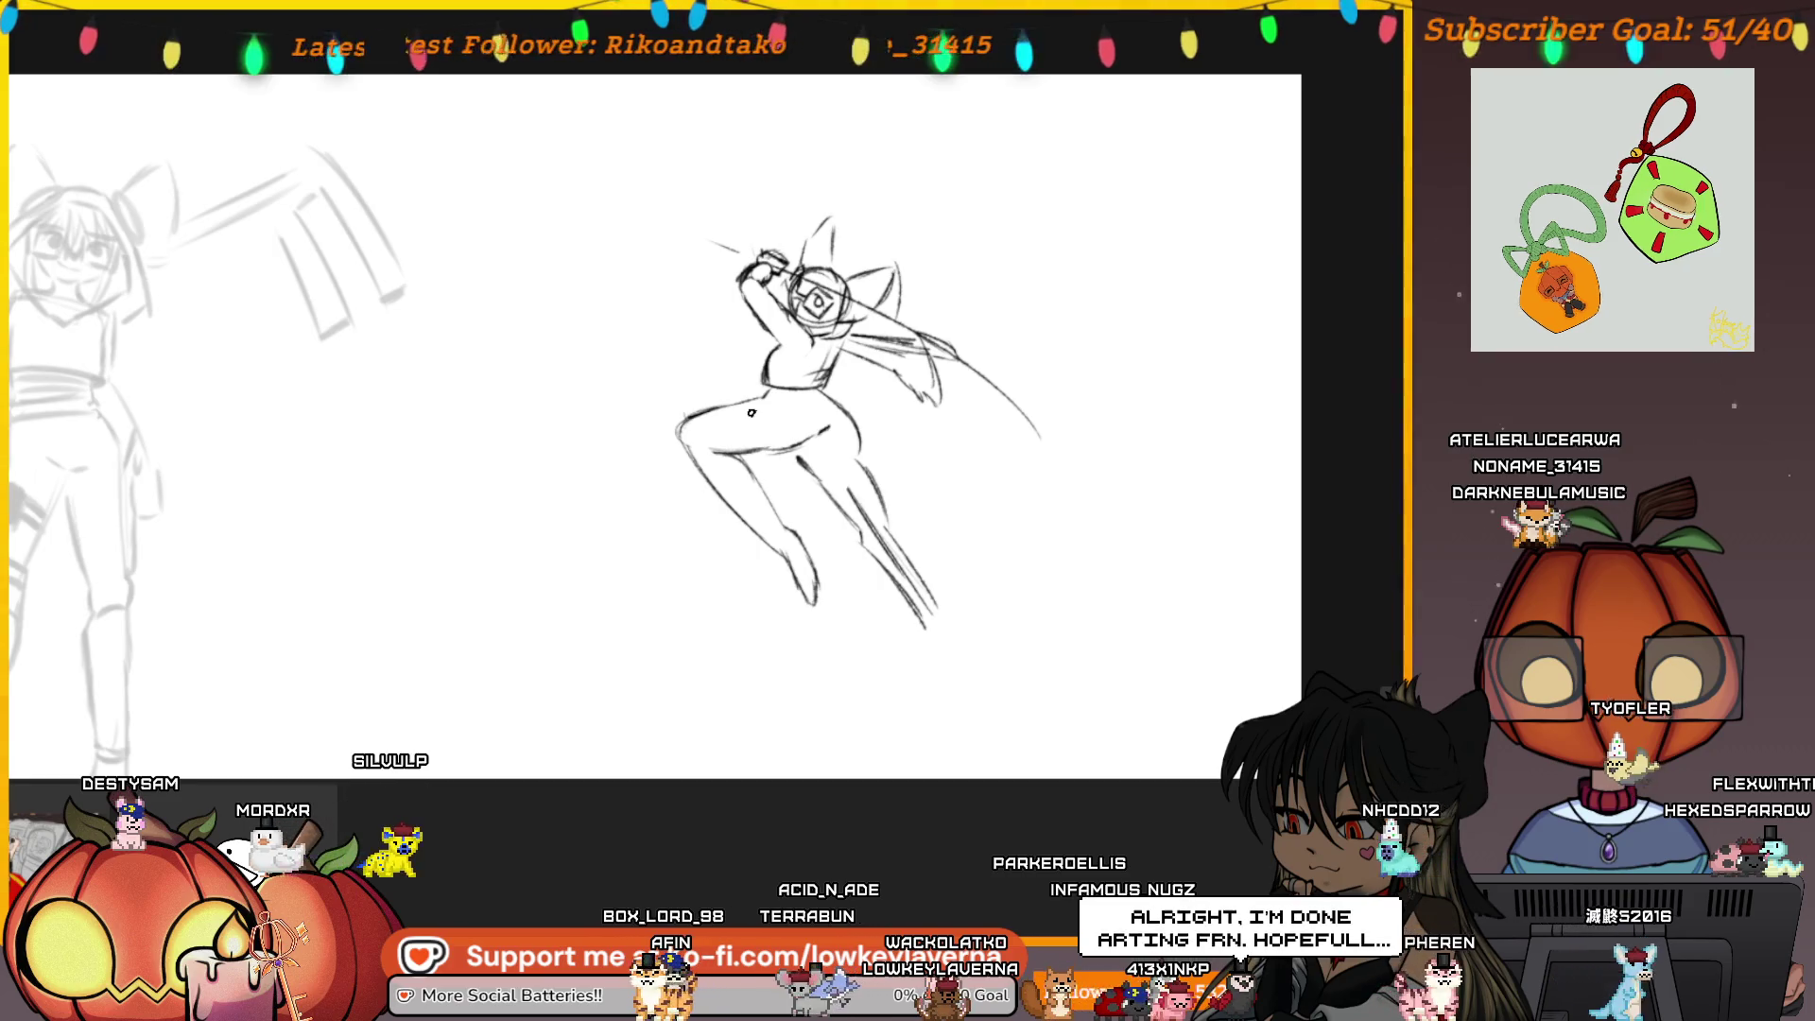
mouse_move(752, 413)
mouse_down()
mouse_move(770, 326)
mouse_move(843, 323)
mouse_move(836, 379)
mouse_move(799, 329)
mouse_up()
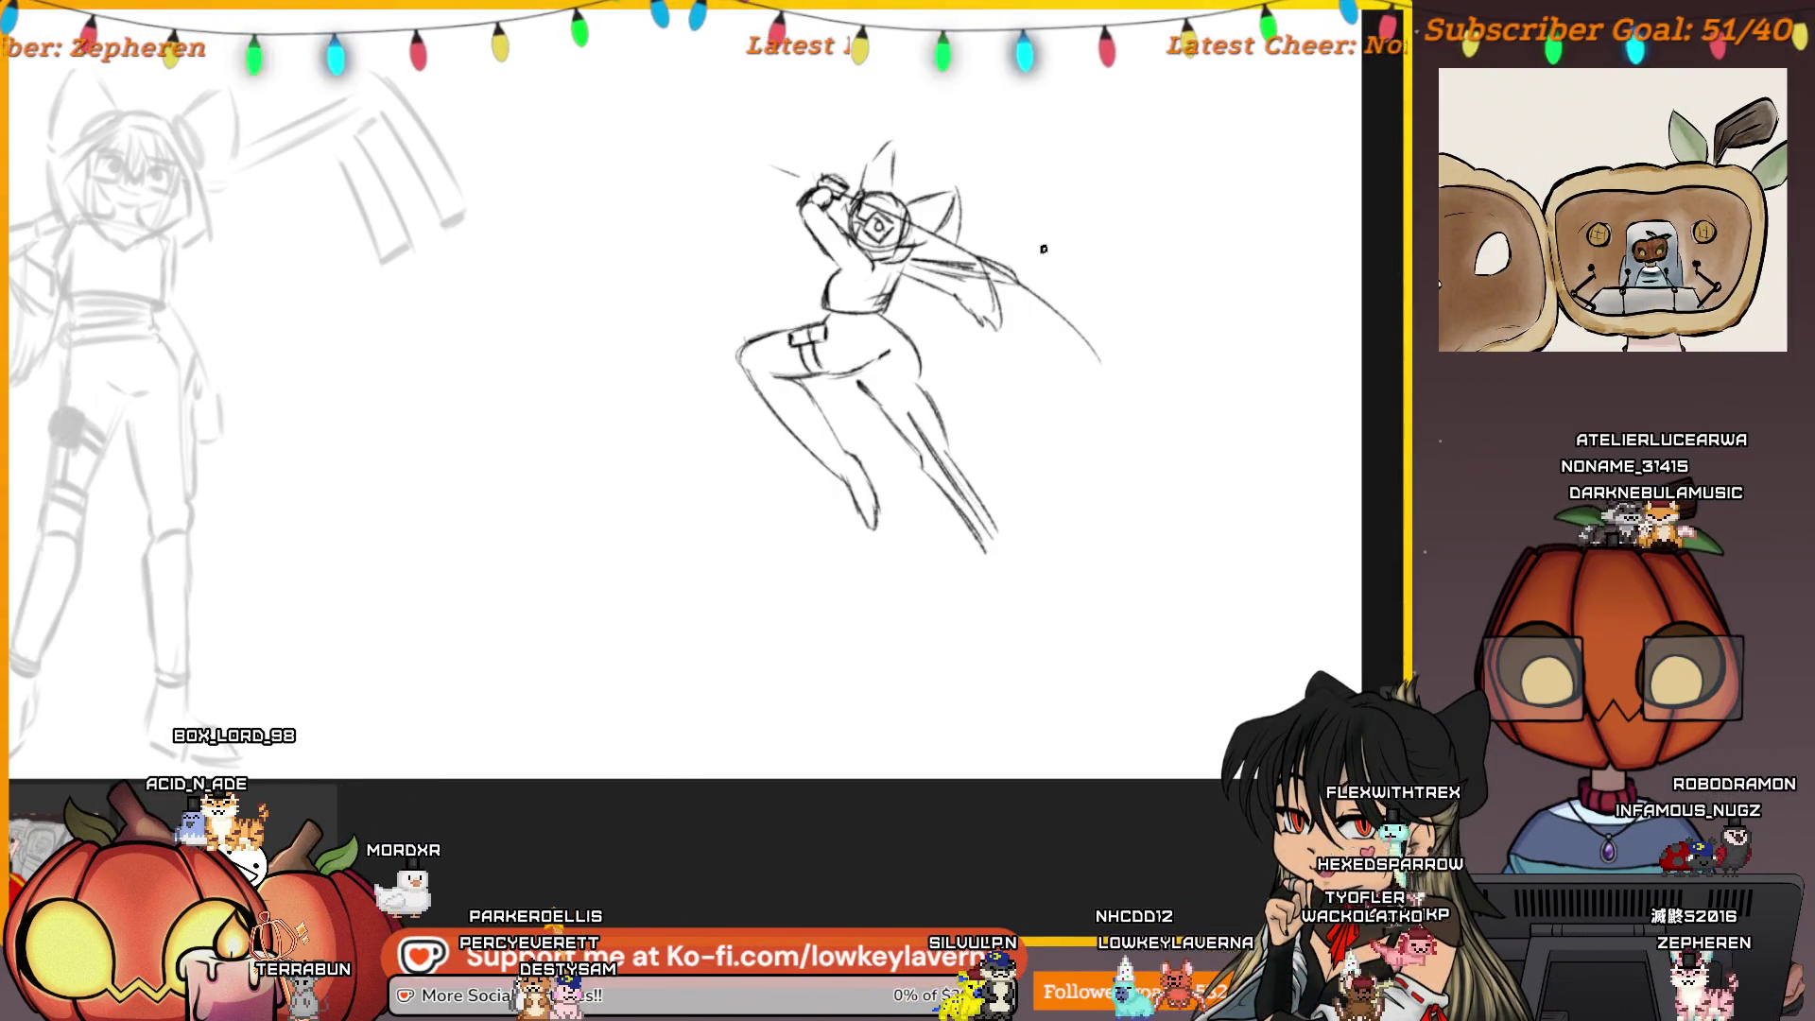
drag(980, 377, 927, 377)
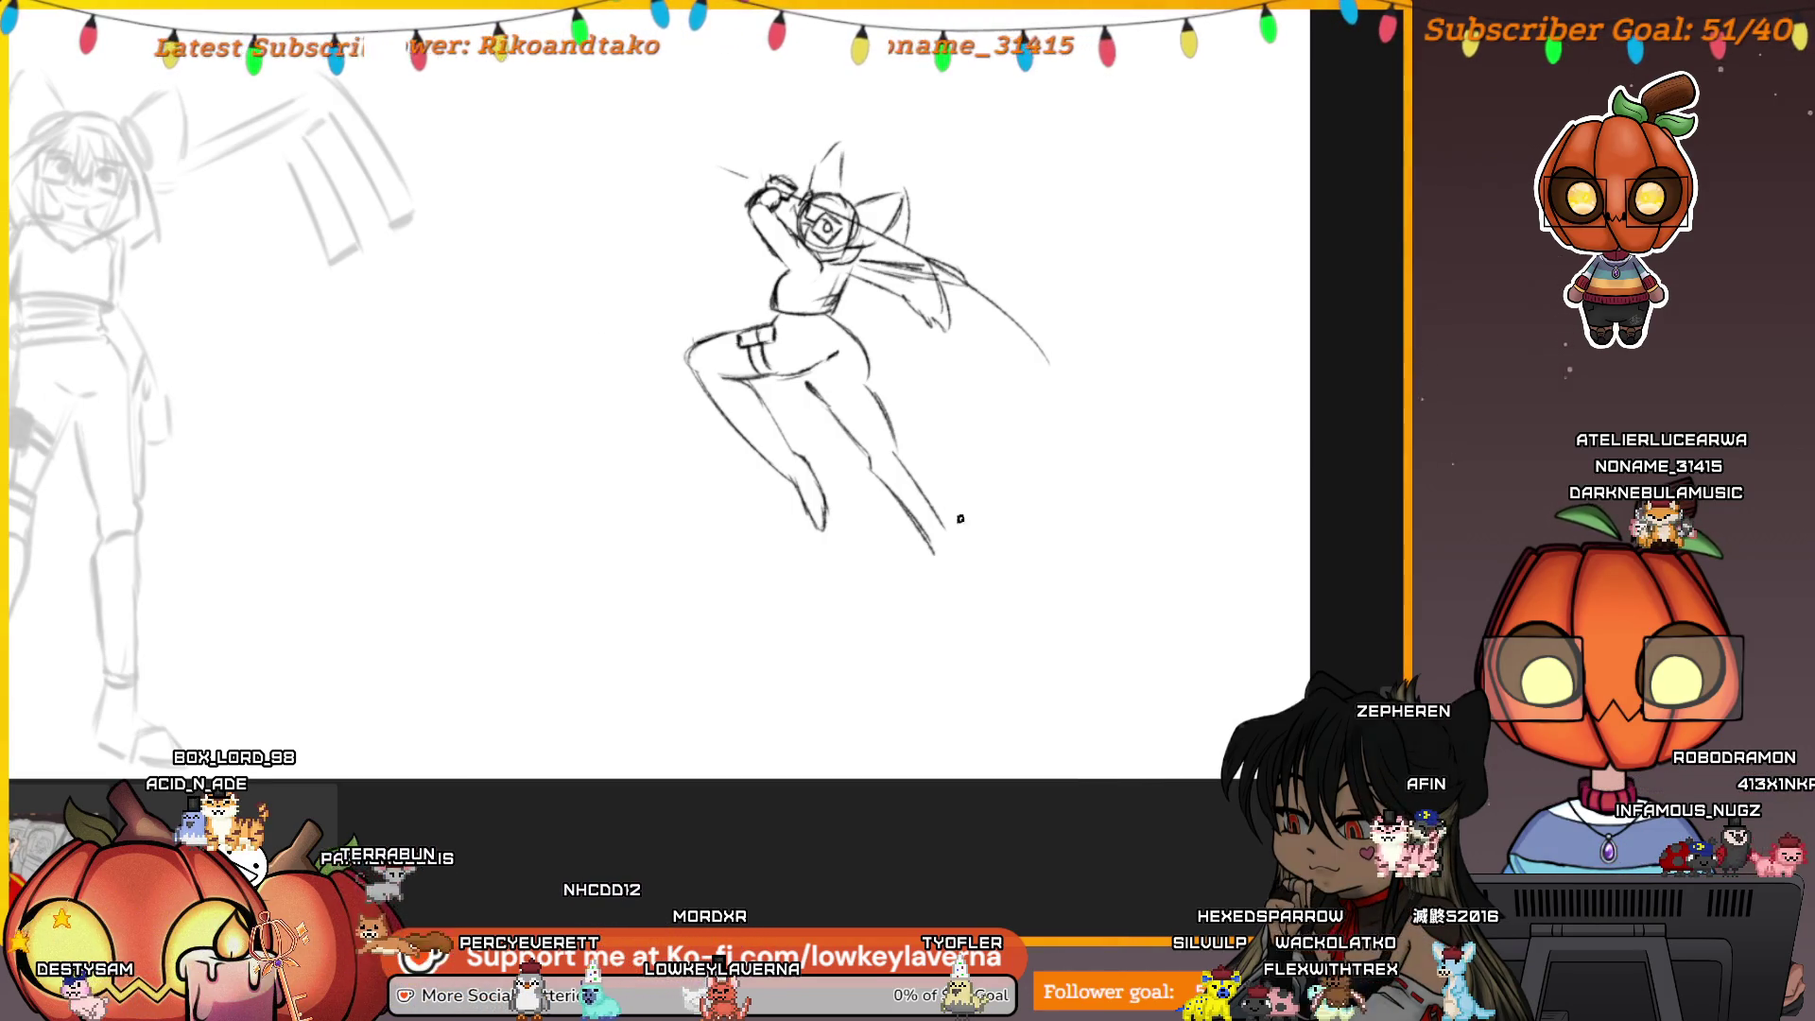
Discard a trial extension of the right leg line and return the view to unmirrored
drag(930, 548, 938, 580)
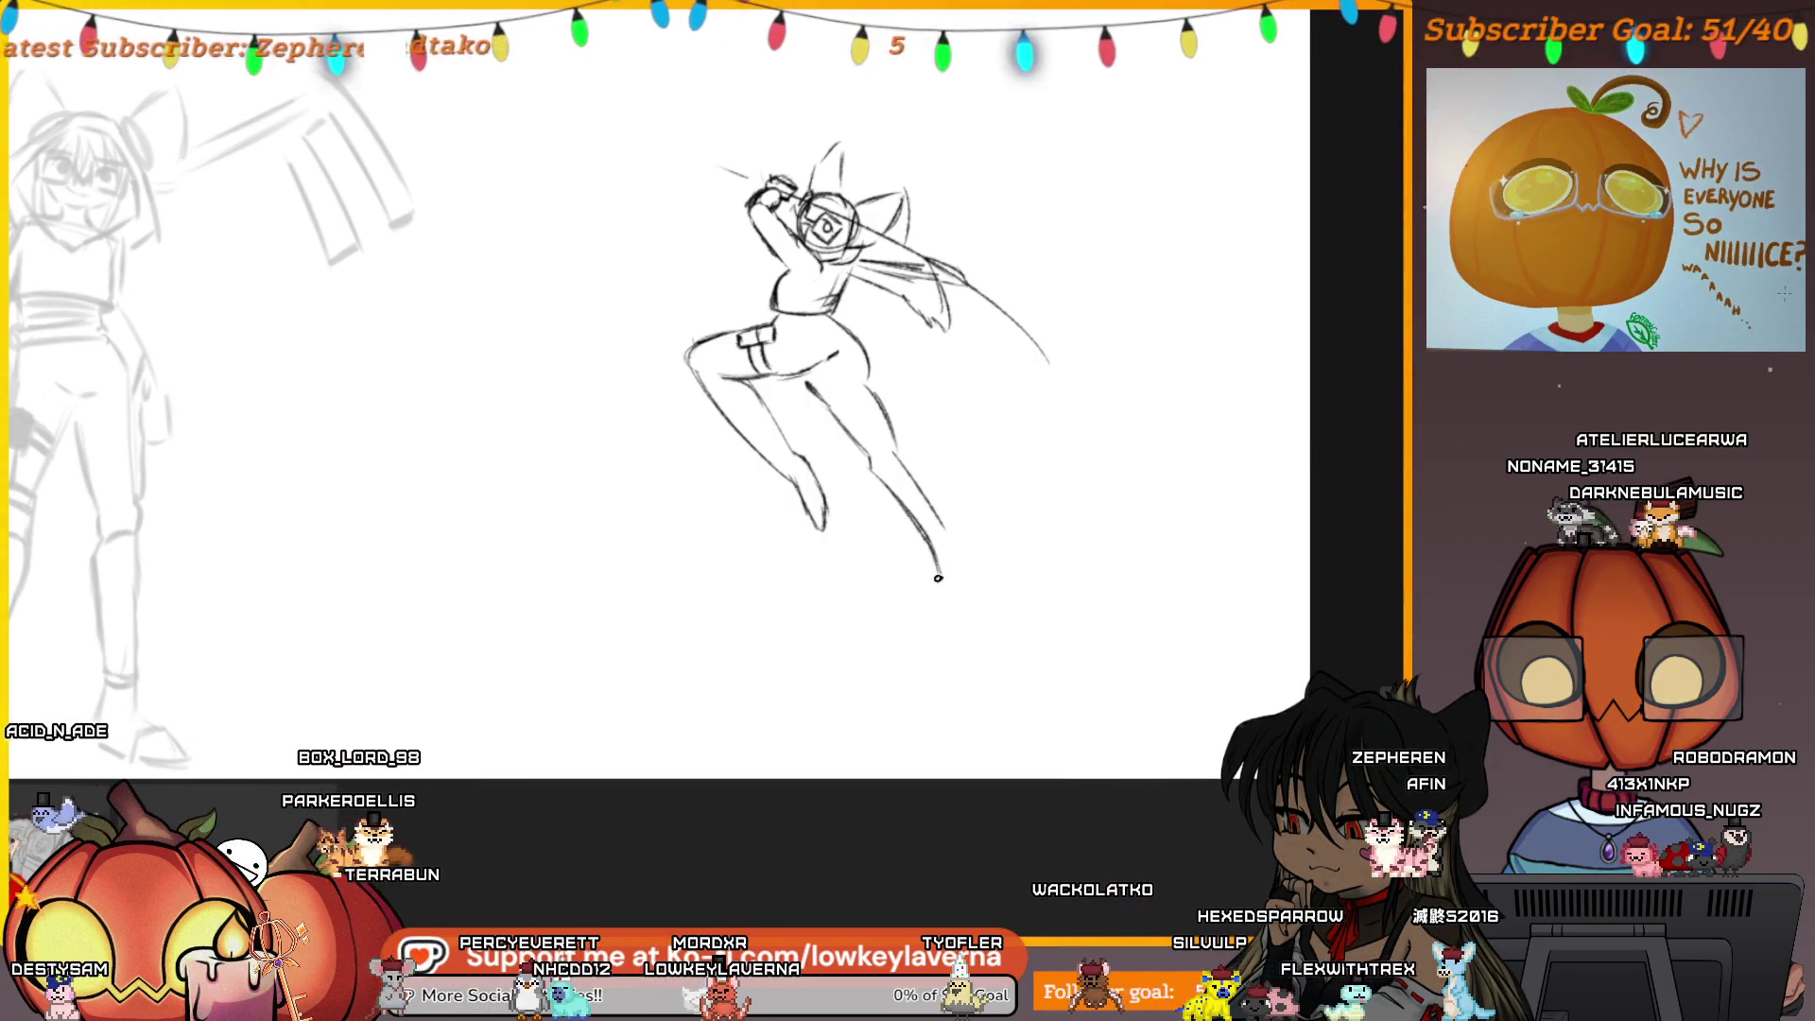
key(ctrl+z)
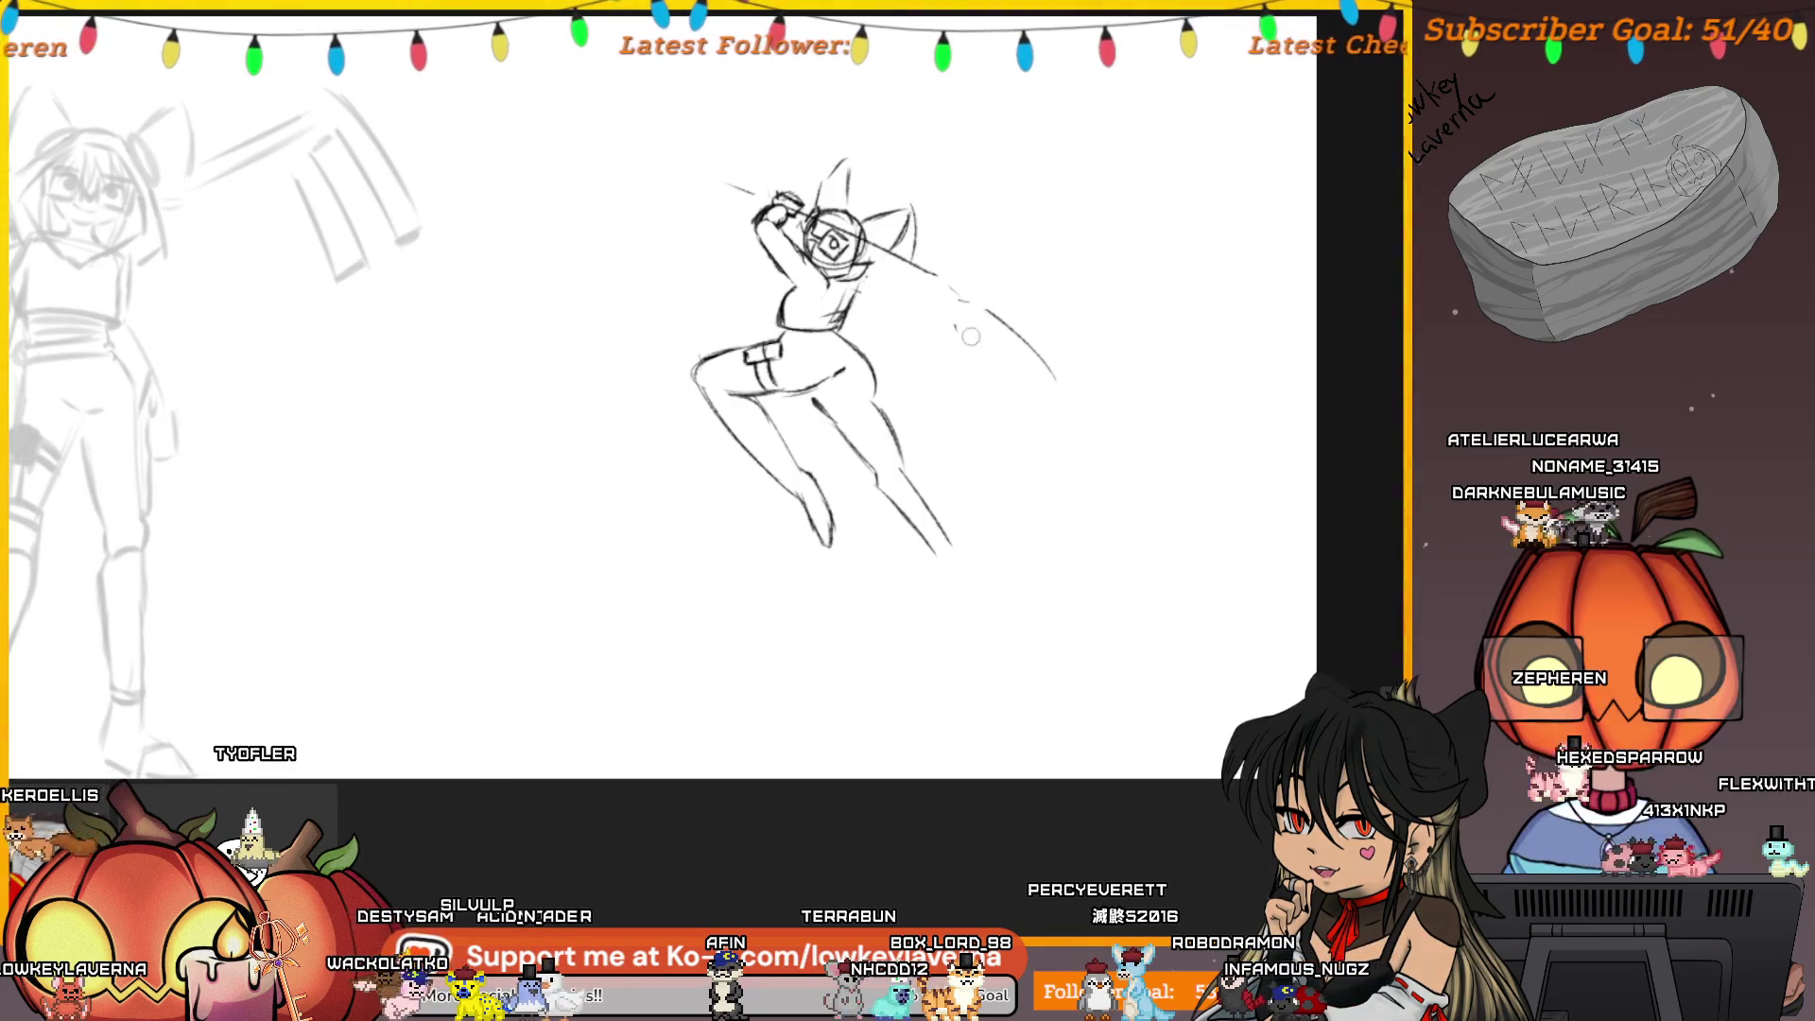
key(h)
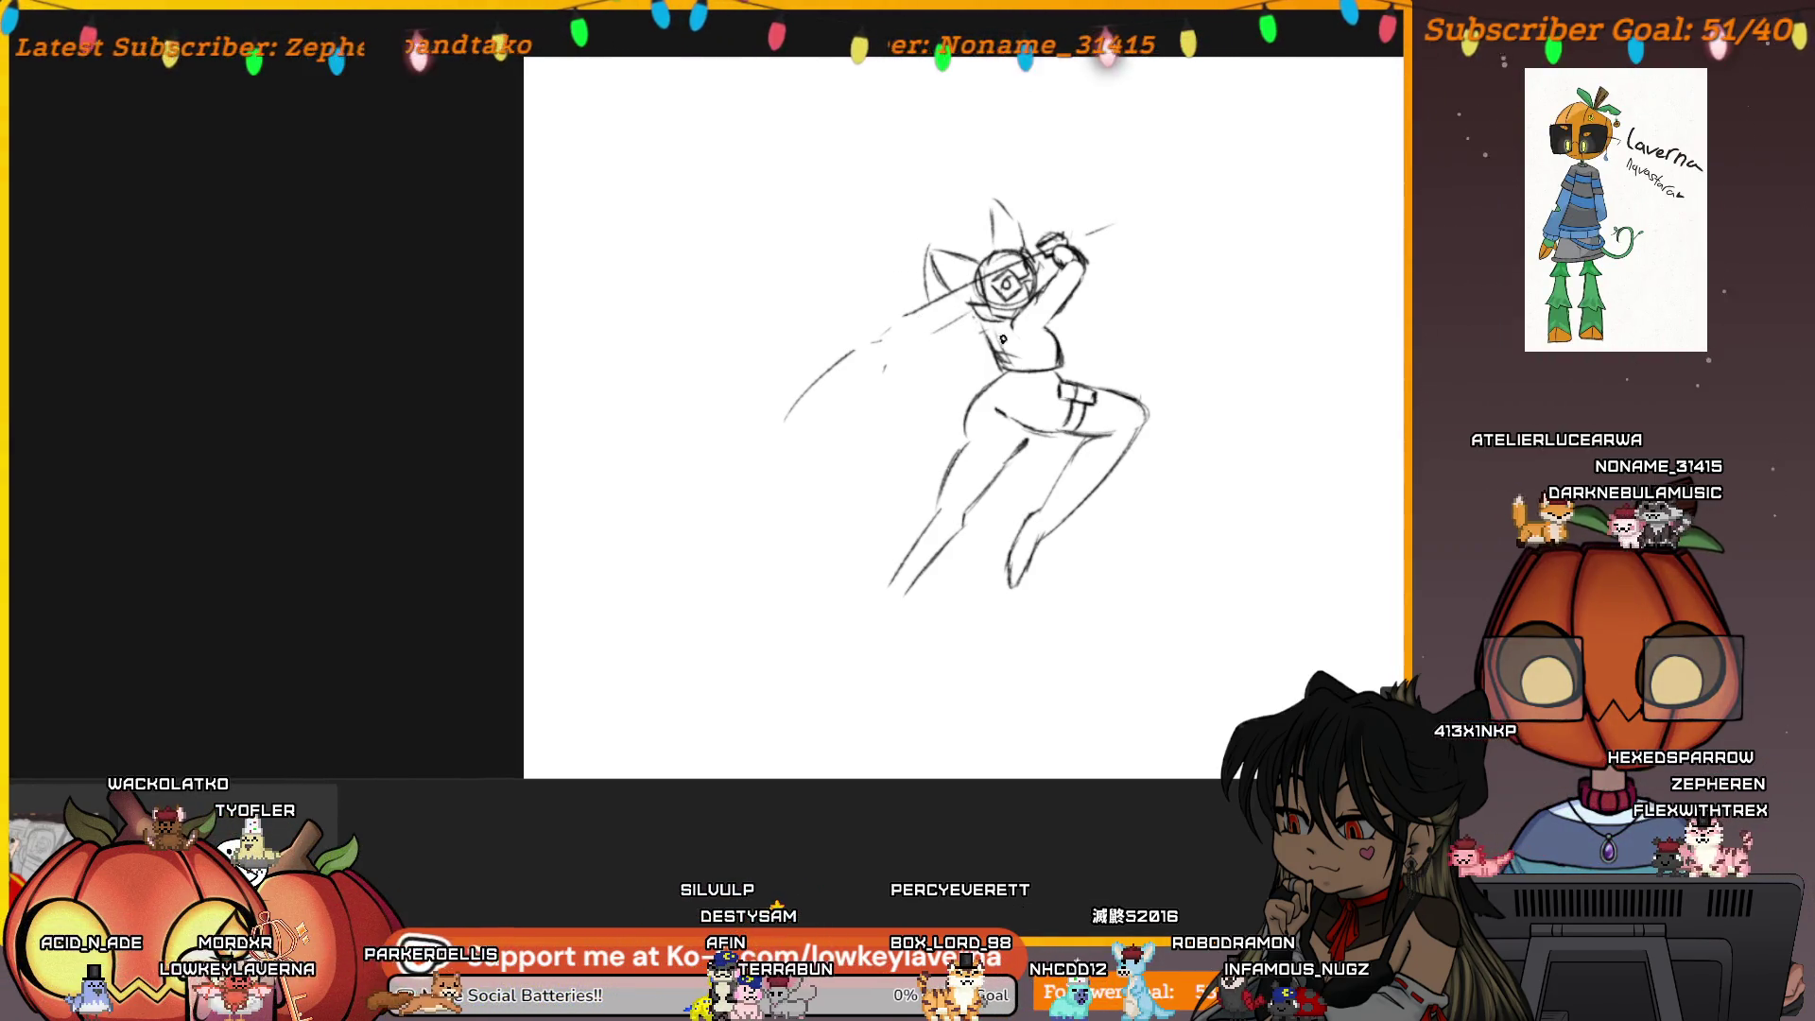
Pan the canvas so the leaping thumbnail sits centred and slightly left in view
drag(993, 342, 902, 336)
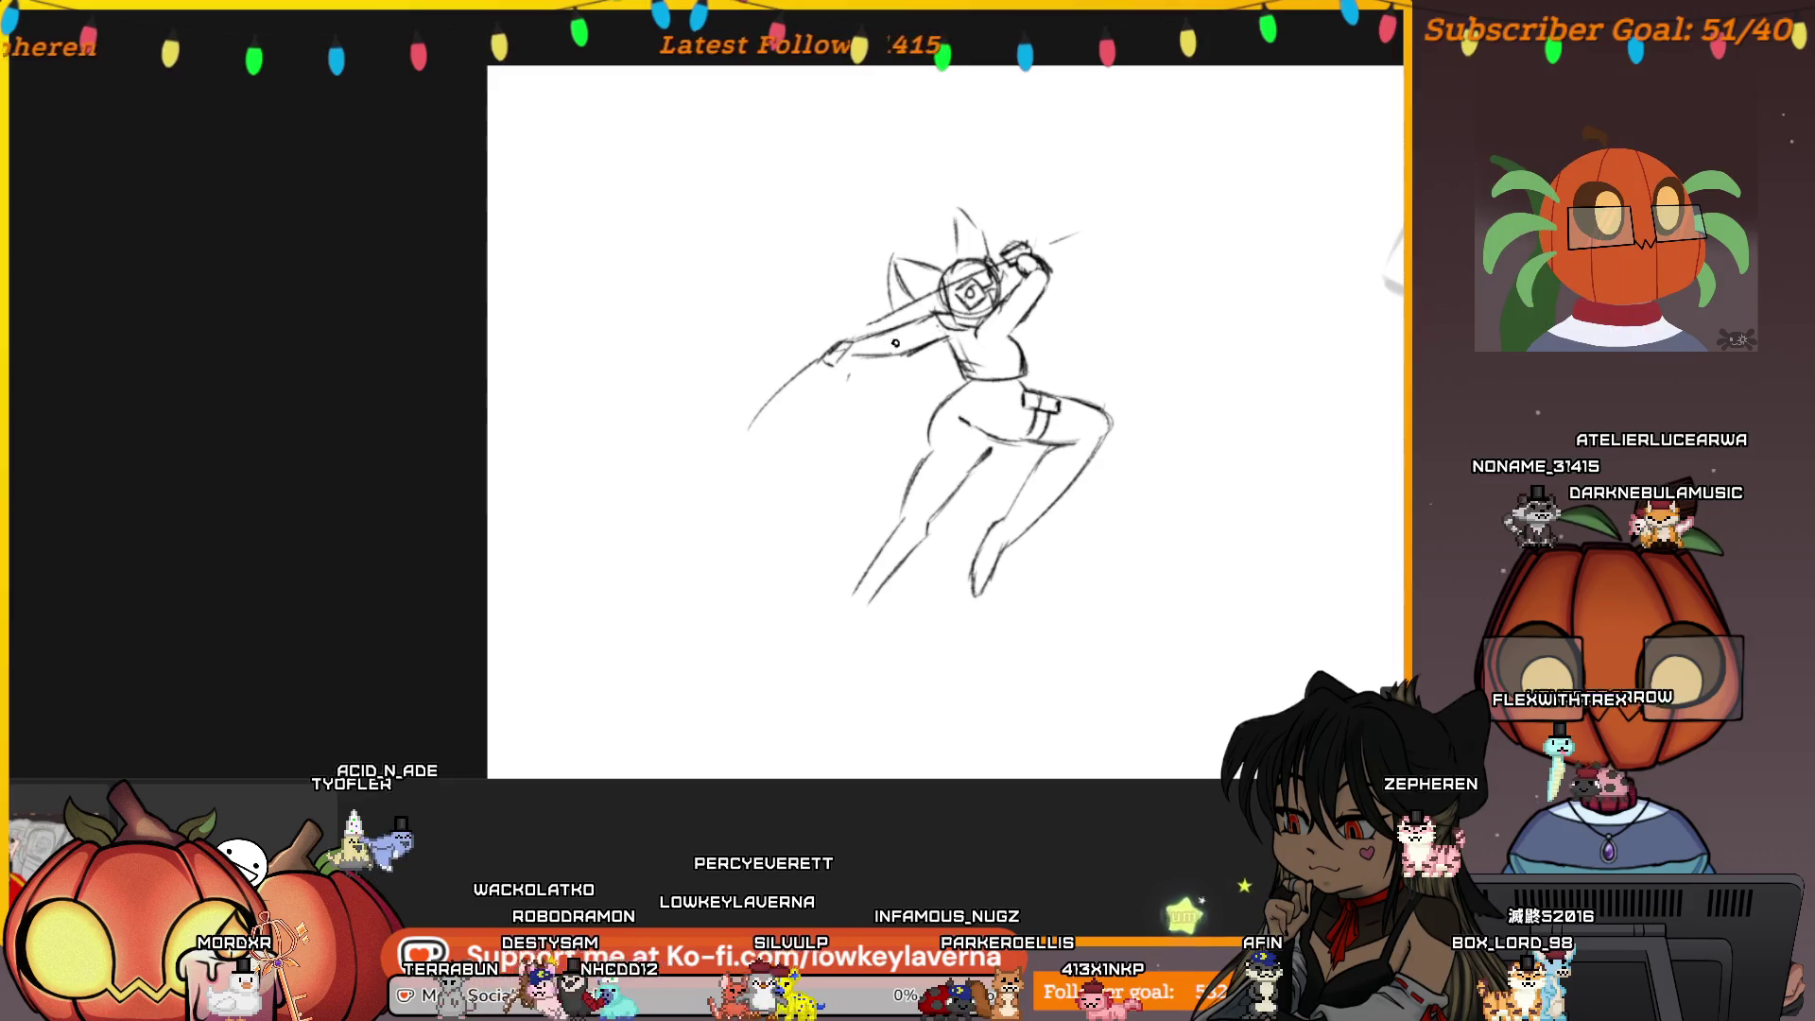
mouse_move(1100, 262)
mouse_down()
mouse_move(1011, 281)
mouse_move(991, 304)
mouse_up()
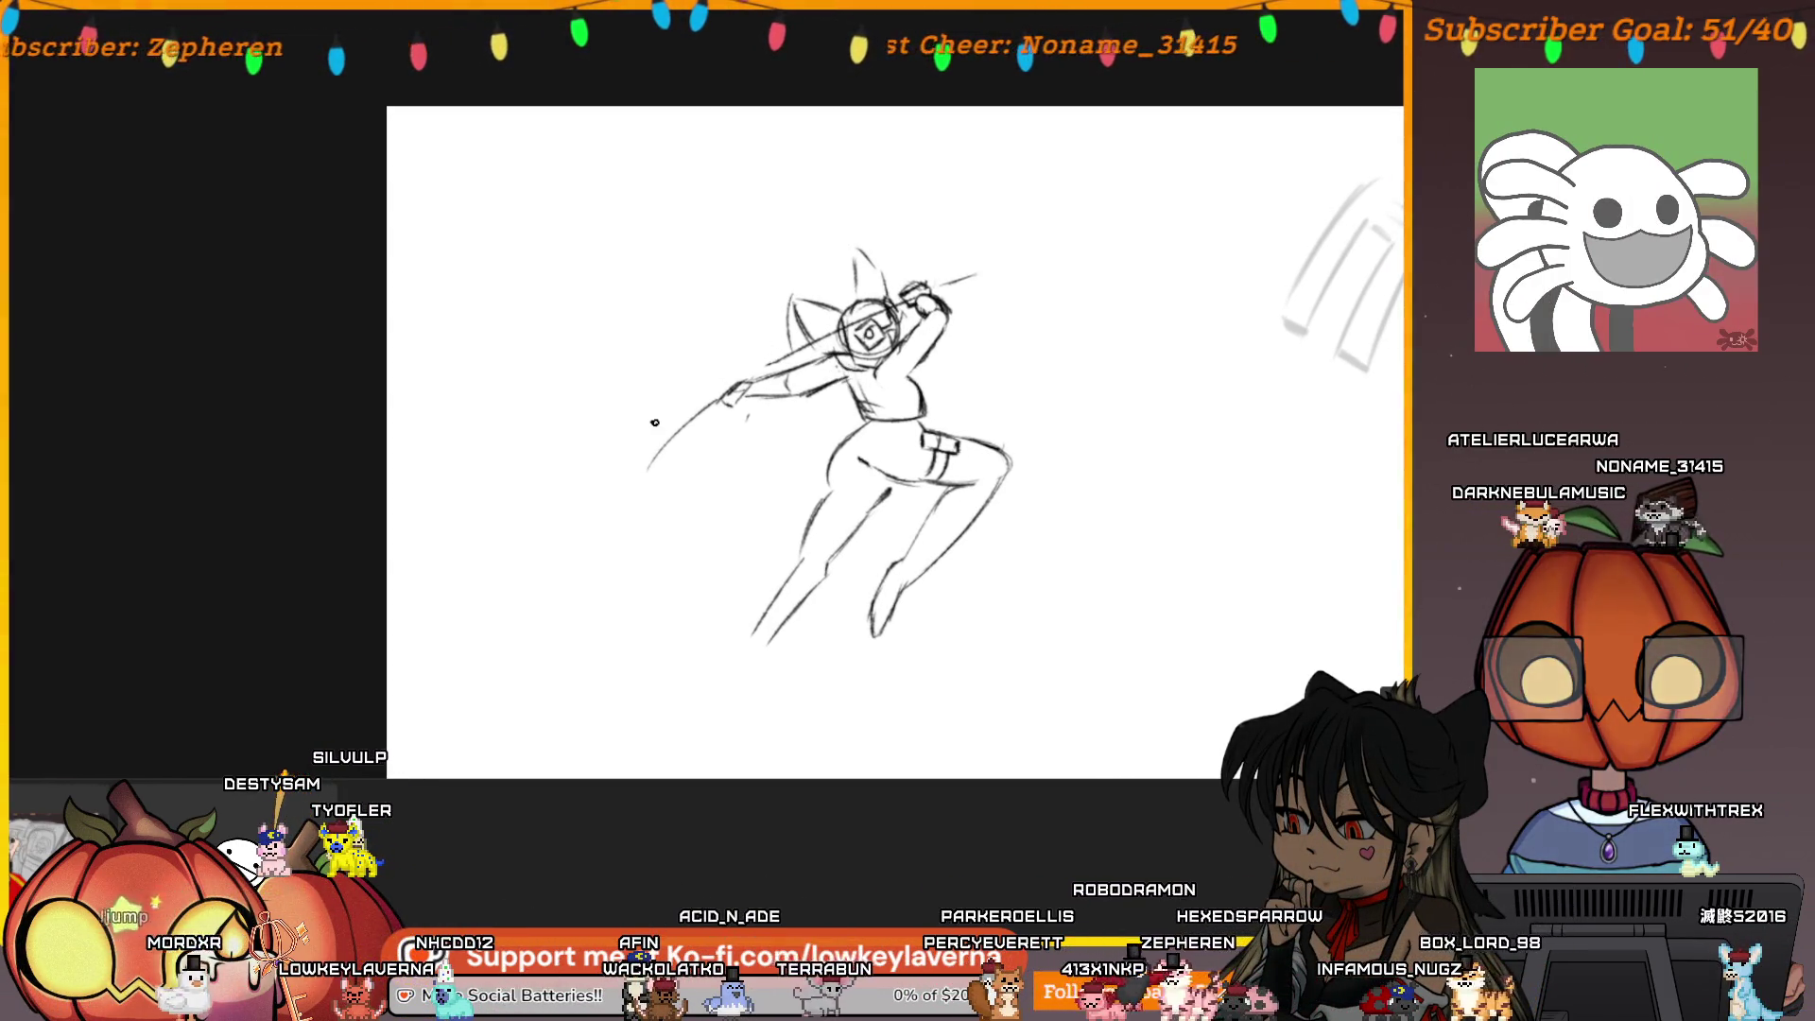
Draw the weapon shaft running long and diagonally down-left from the raised hands
drag(734, 348, 567, 600)
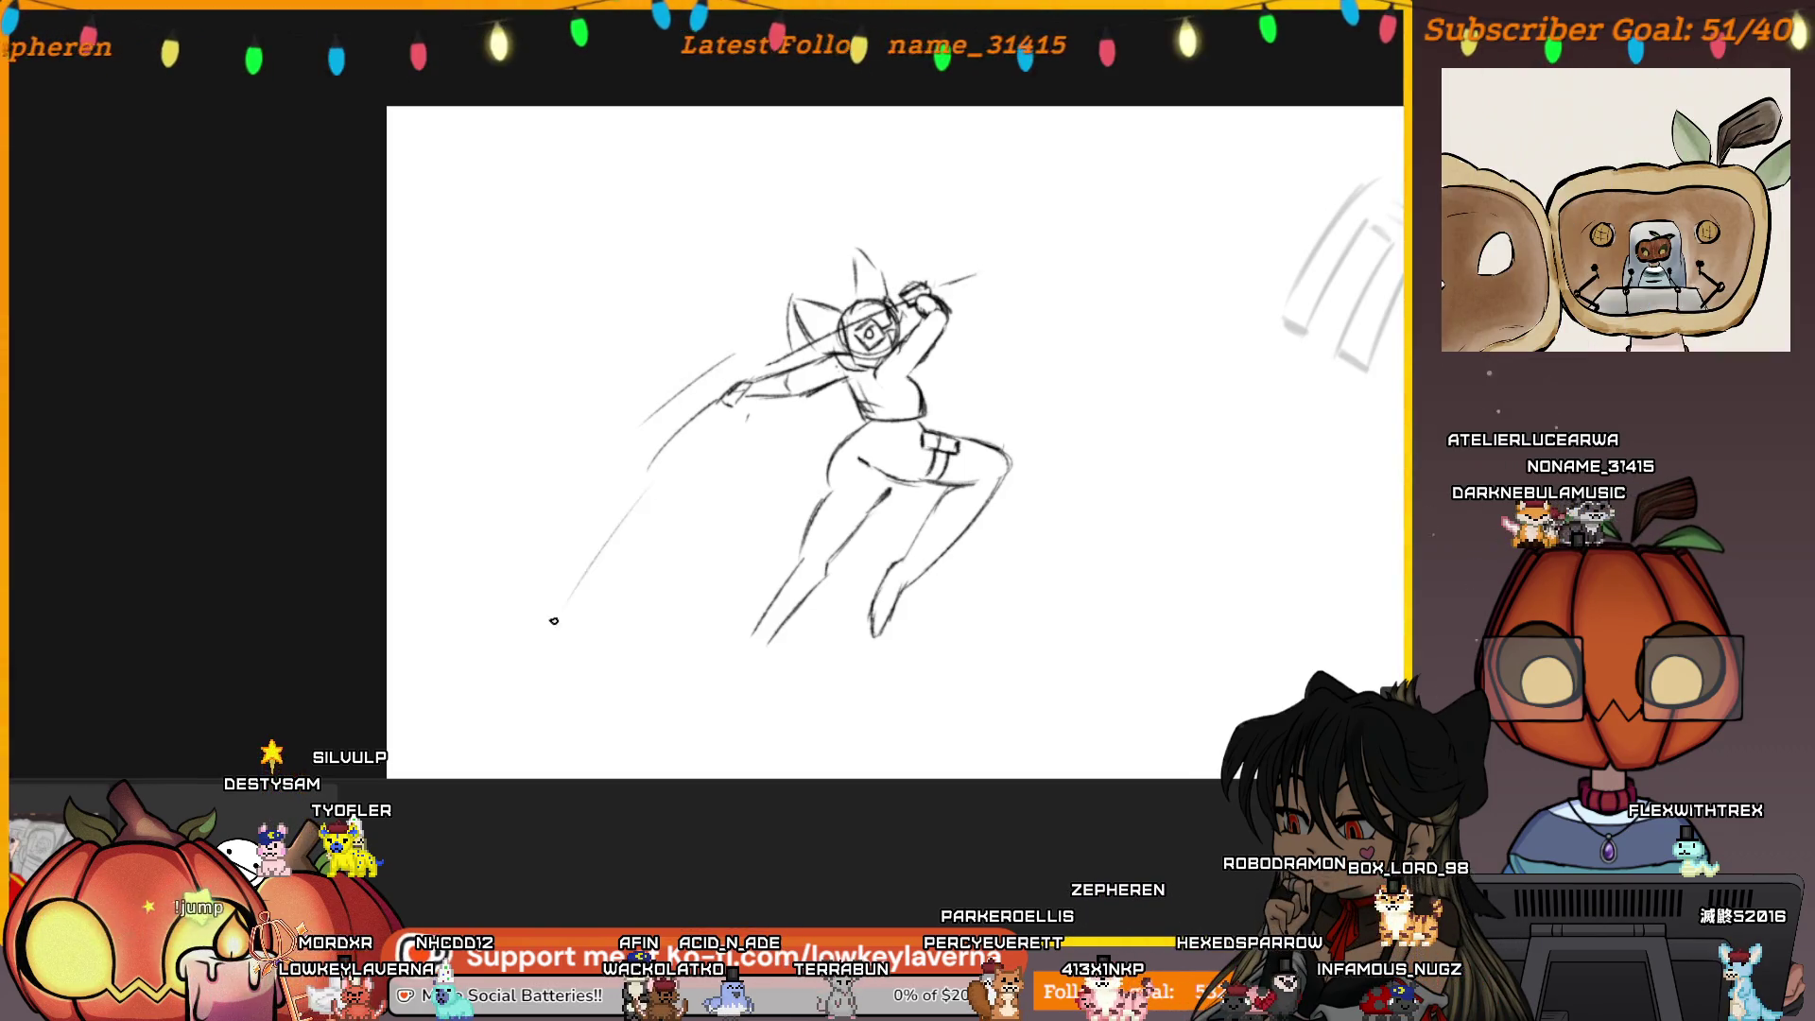
drag(708, 441, 688, 461)
mouse_move(699, 535)
mouse_down()
mouse_move(508, 488)
mouse_move(599, 511)
mouse_up()
drag(562, 421, 594, 409)
mouse_move(532, 487)
mouse_down()
mouse_move(546, 453)
mouse_move(506, 429)
mouse_up()
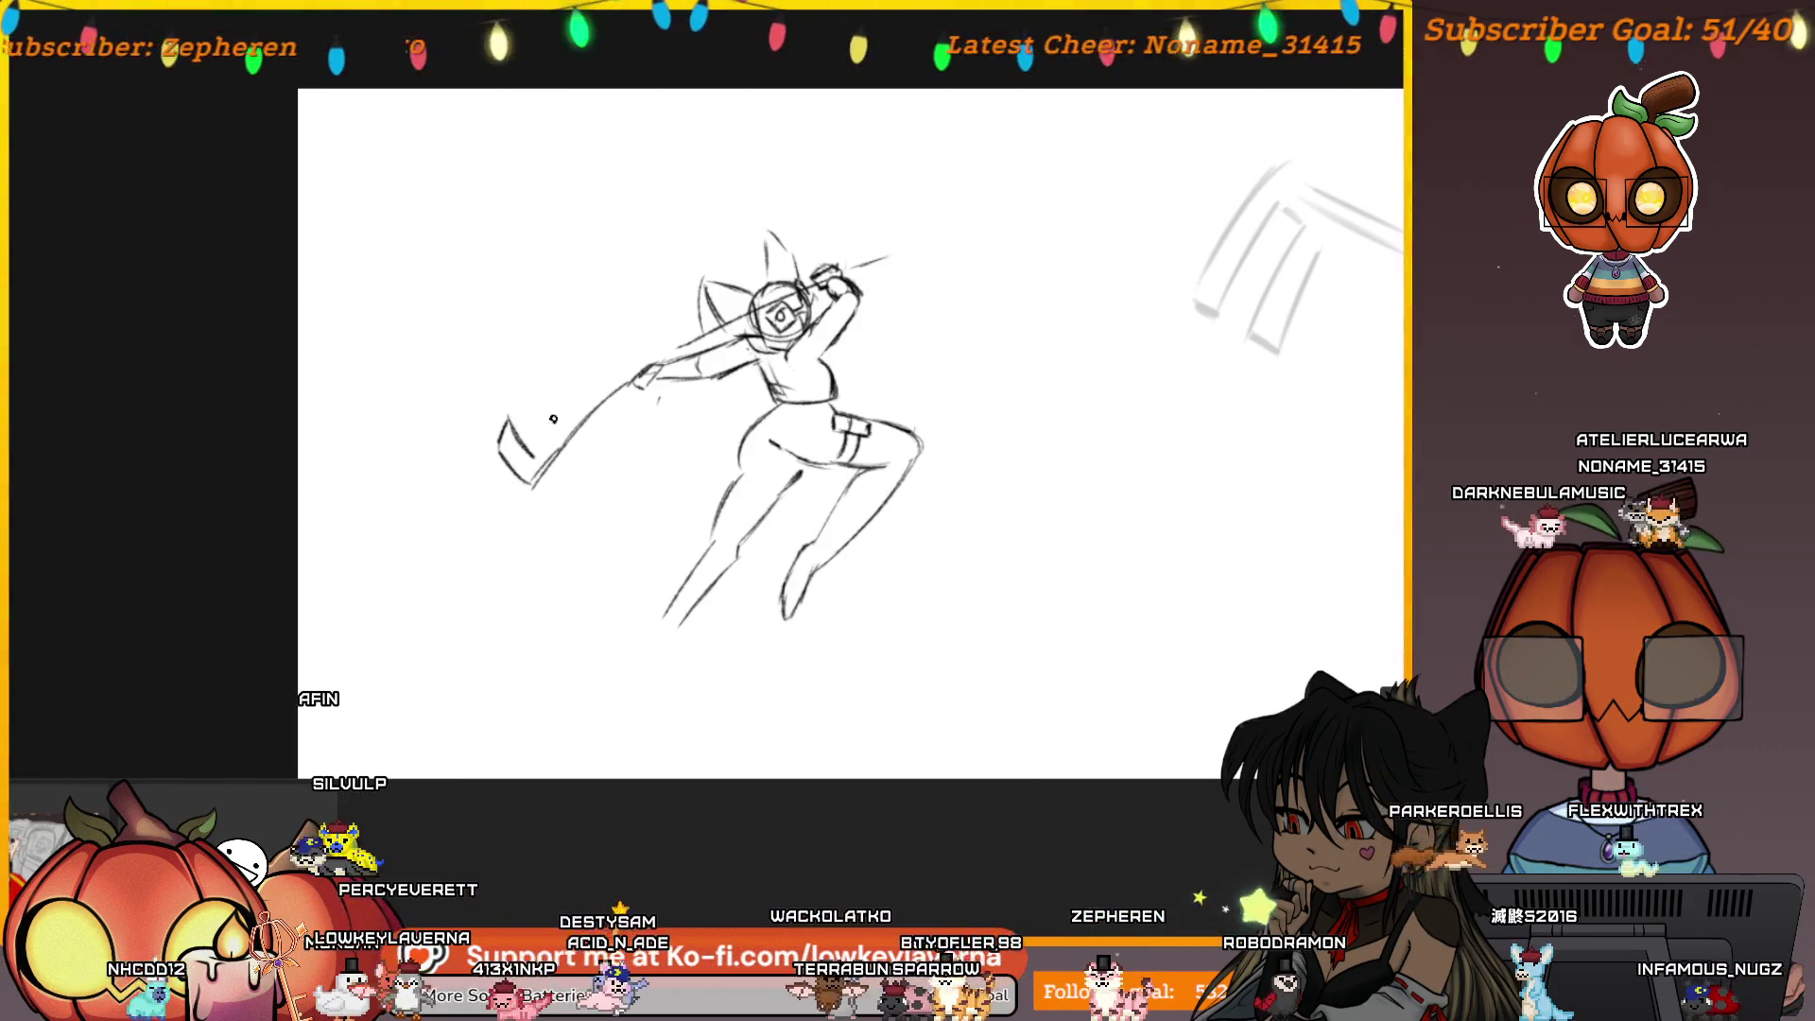
Add key teeth at the shaft's lower end, extend it up past the hands, and close a round hammer head
drag(510, 418, 573, 375)
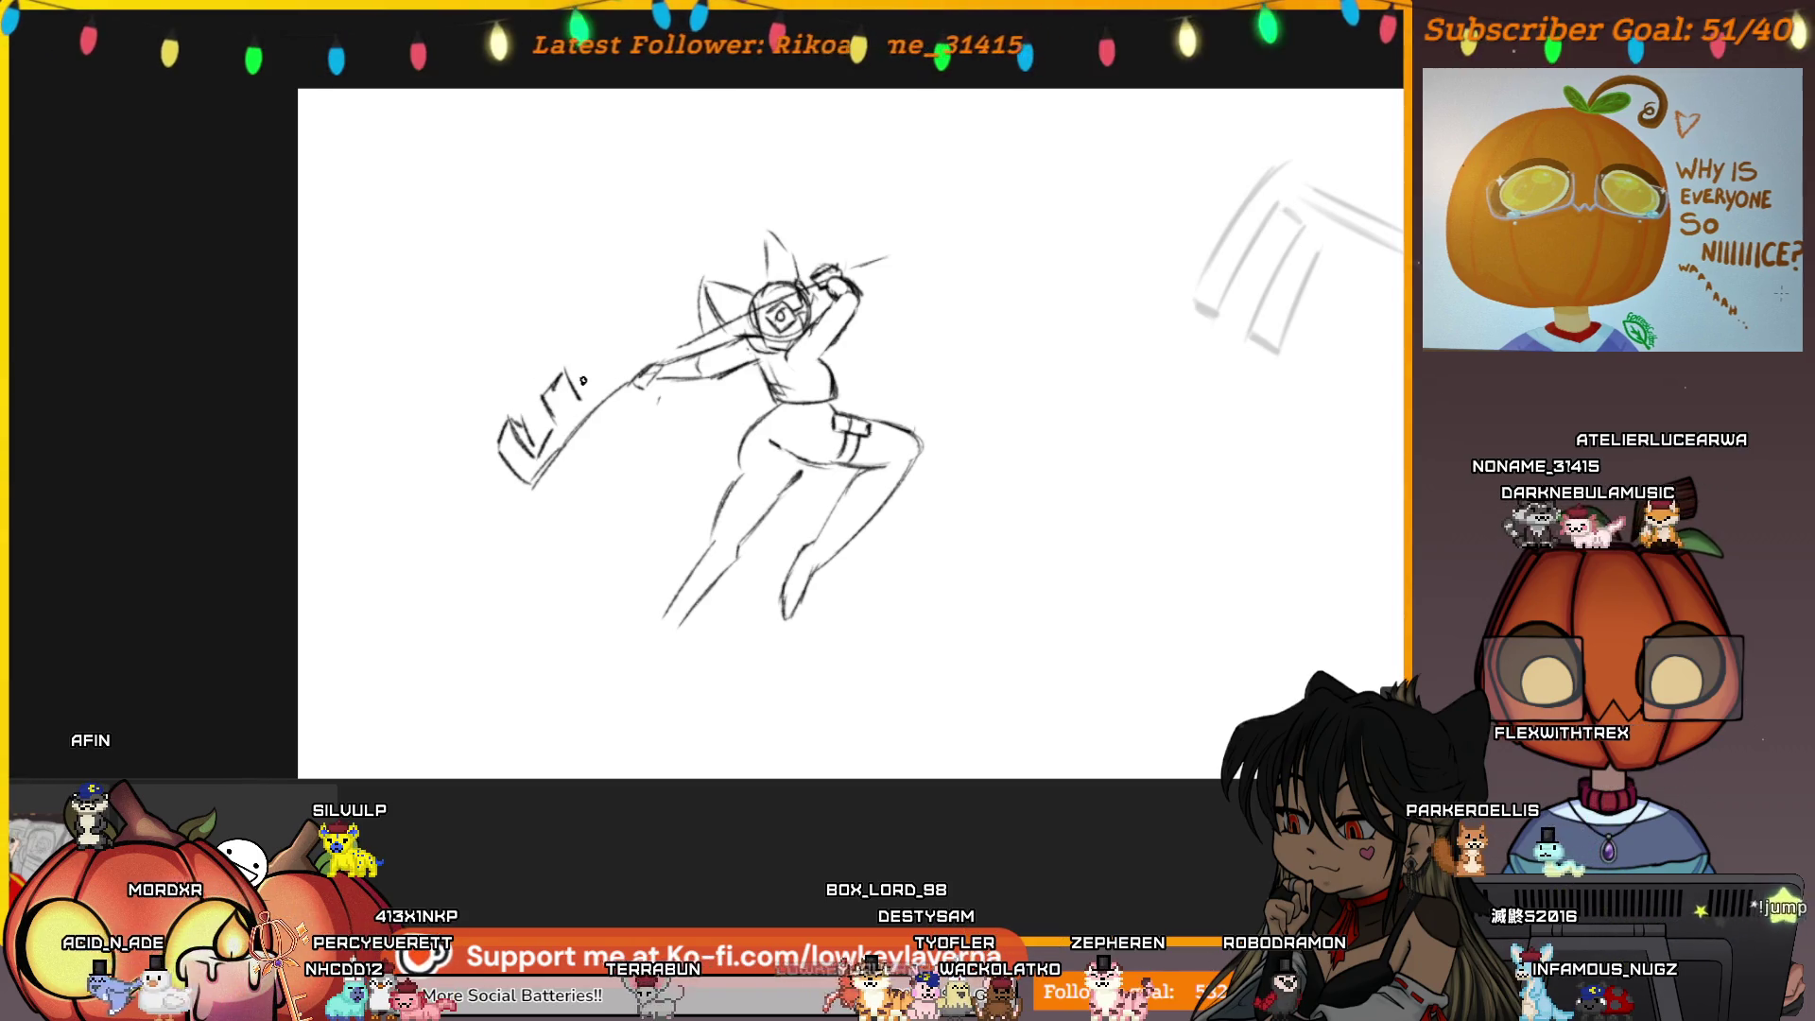
scroll(851, 434, up, 1)
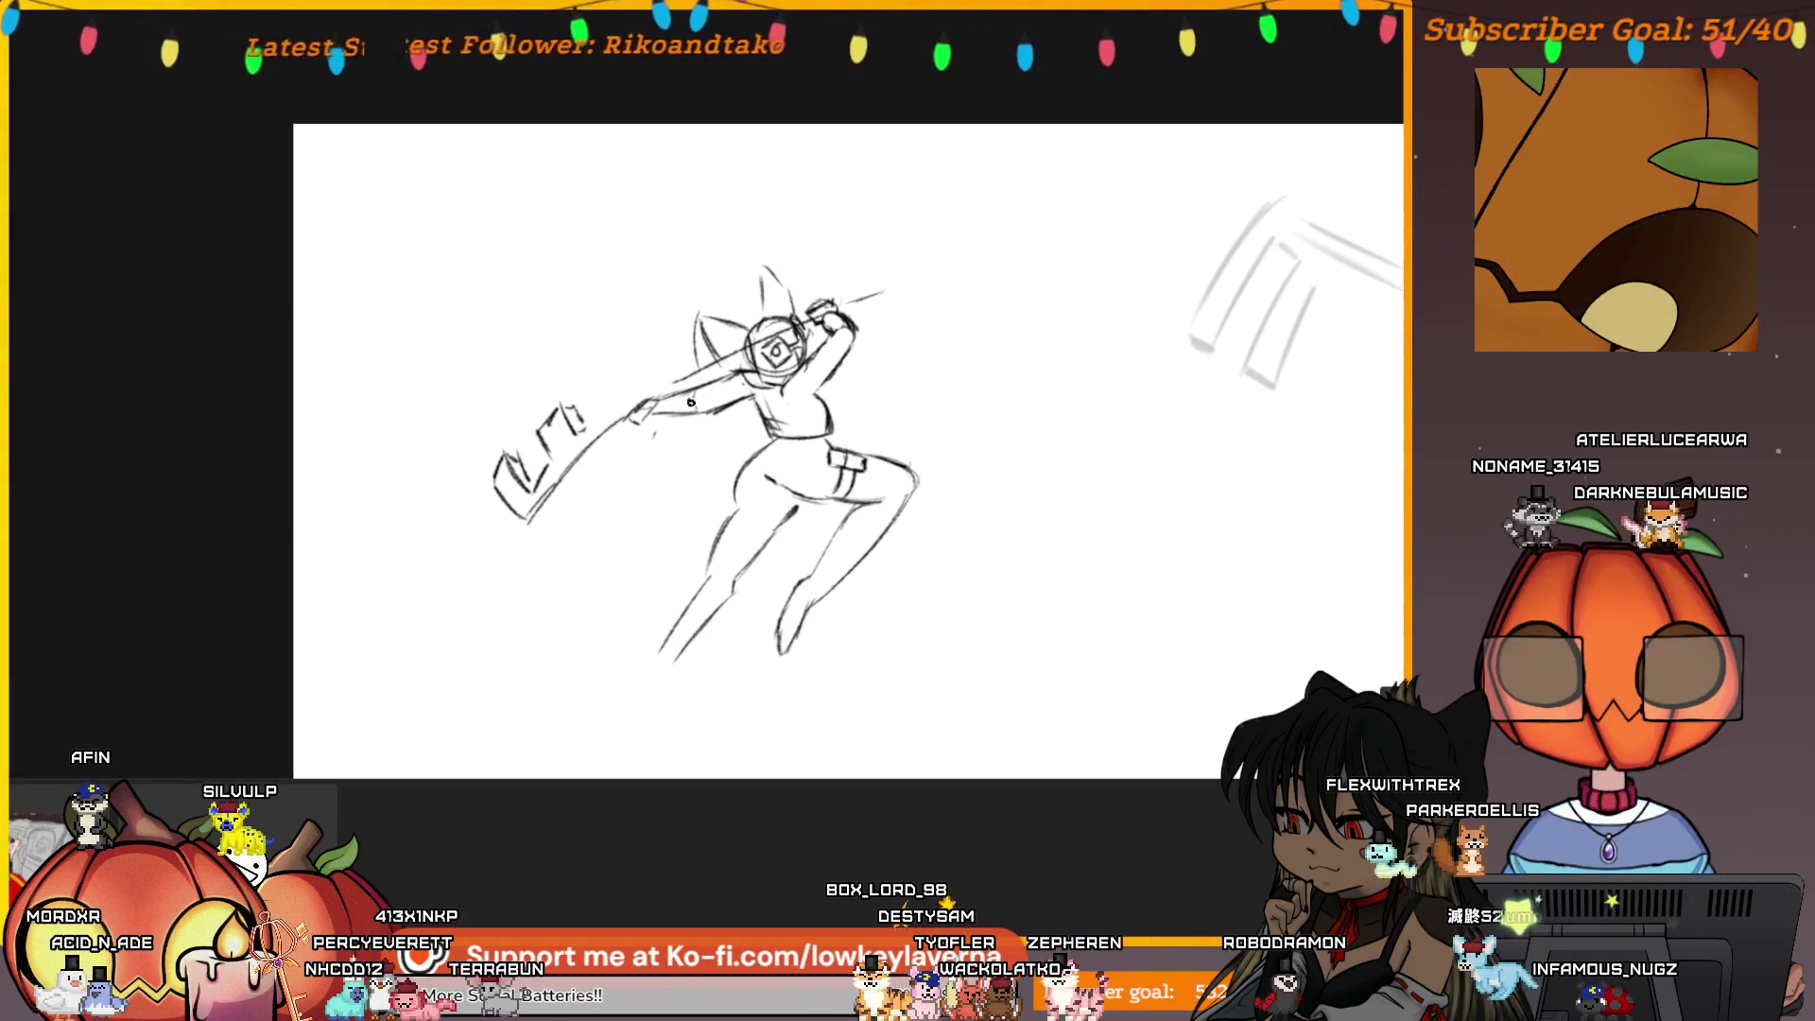
mouse_move(583, 423)
mouse_down()
mouse_move(710, 367)
mouse_move(745, 390)
mouse_up()
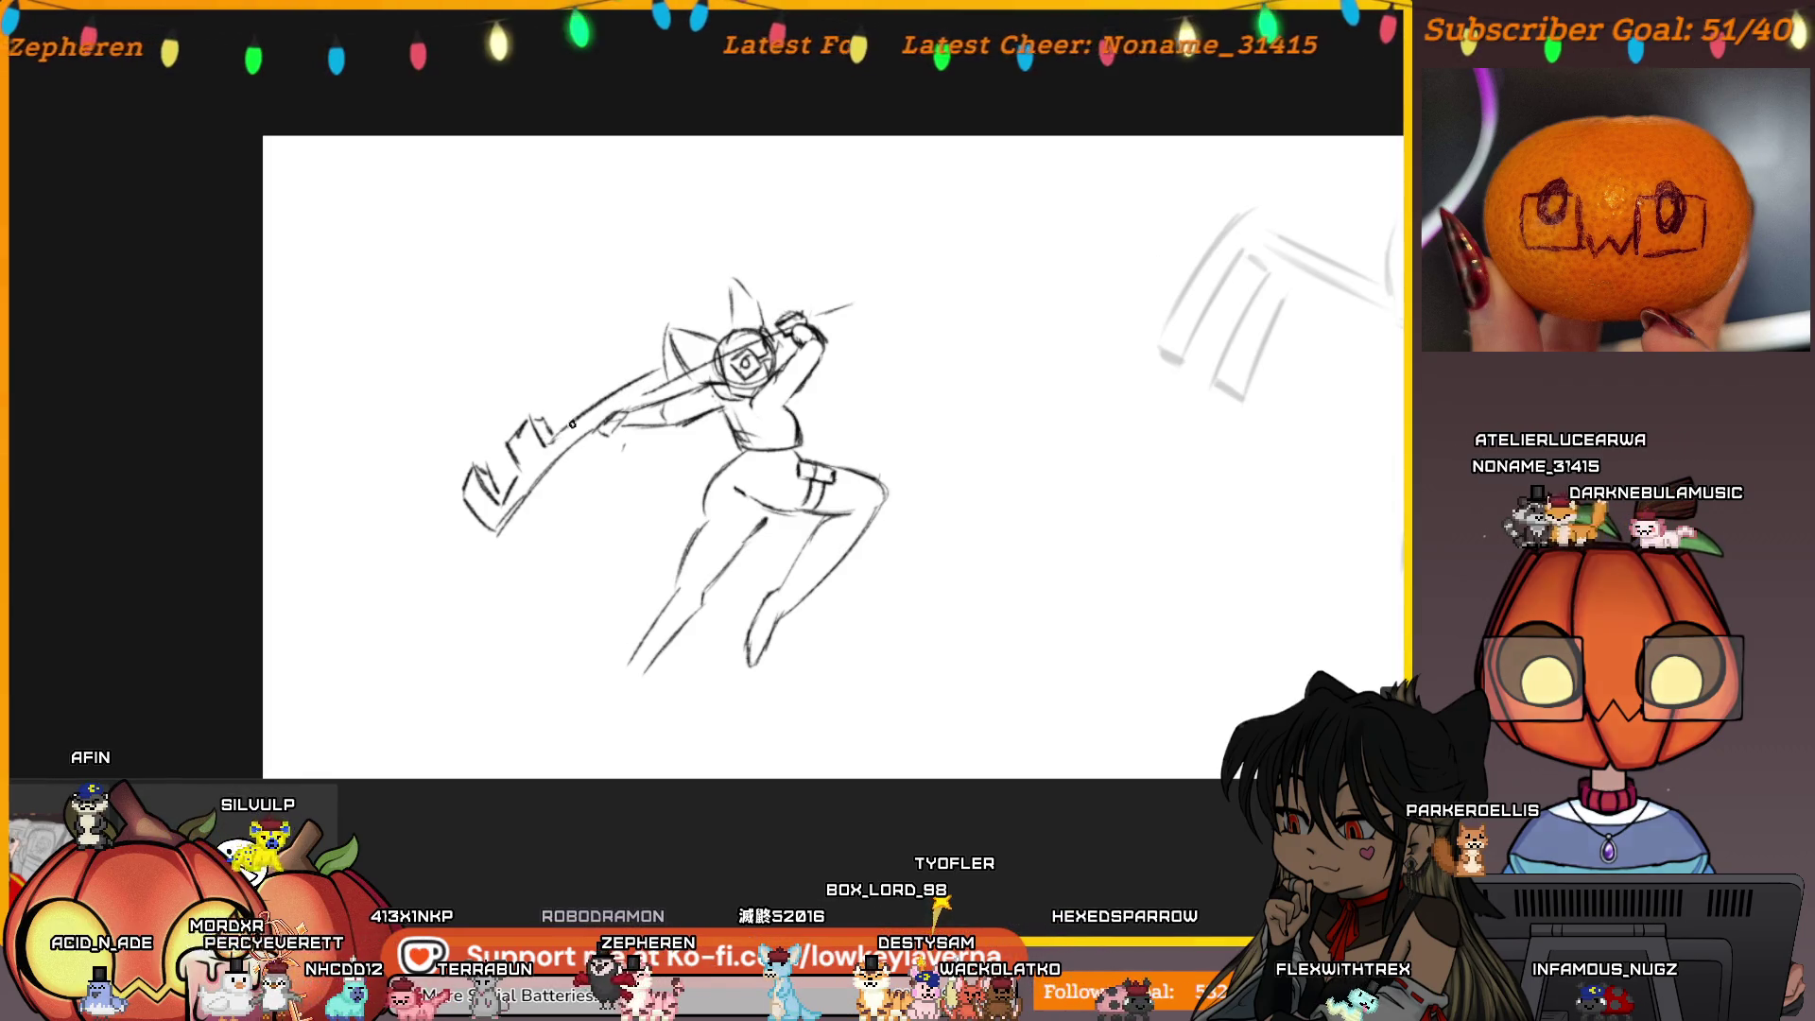
mouse_move(829, 294)
mouse_down()
mouse_move(826, 271)
mouse_move(880, 248)
mouse_up()
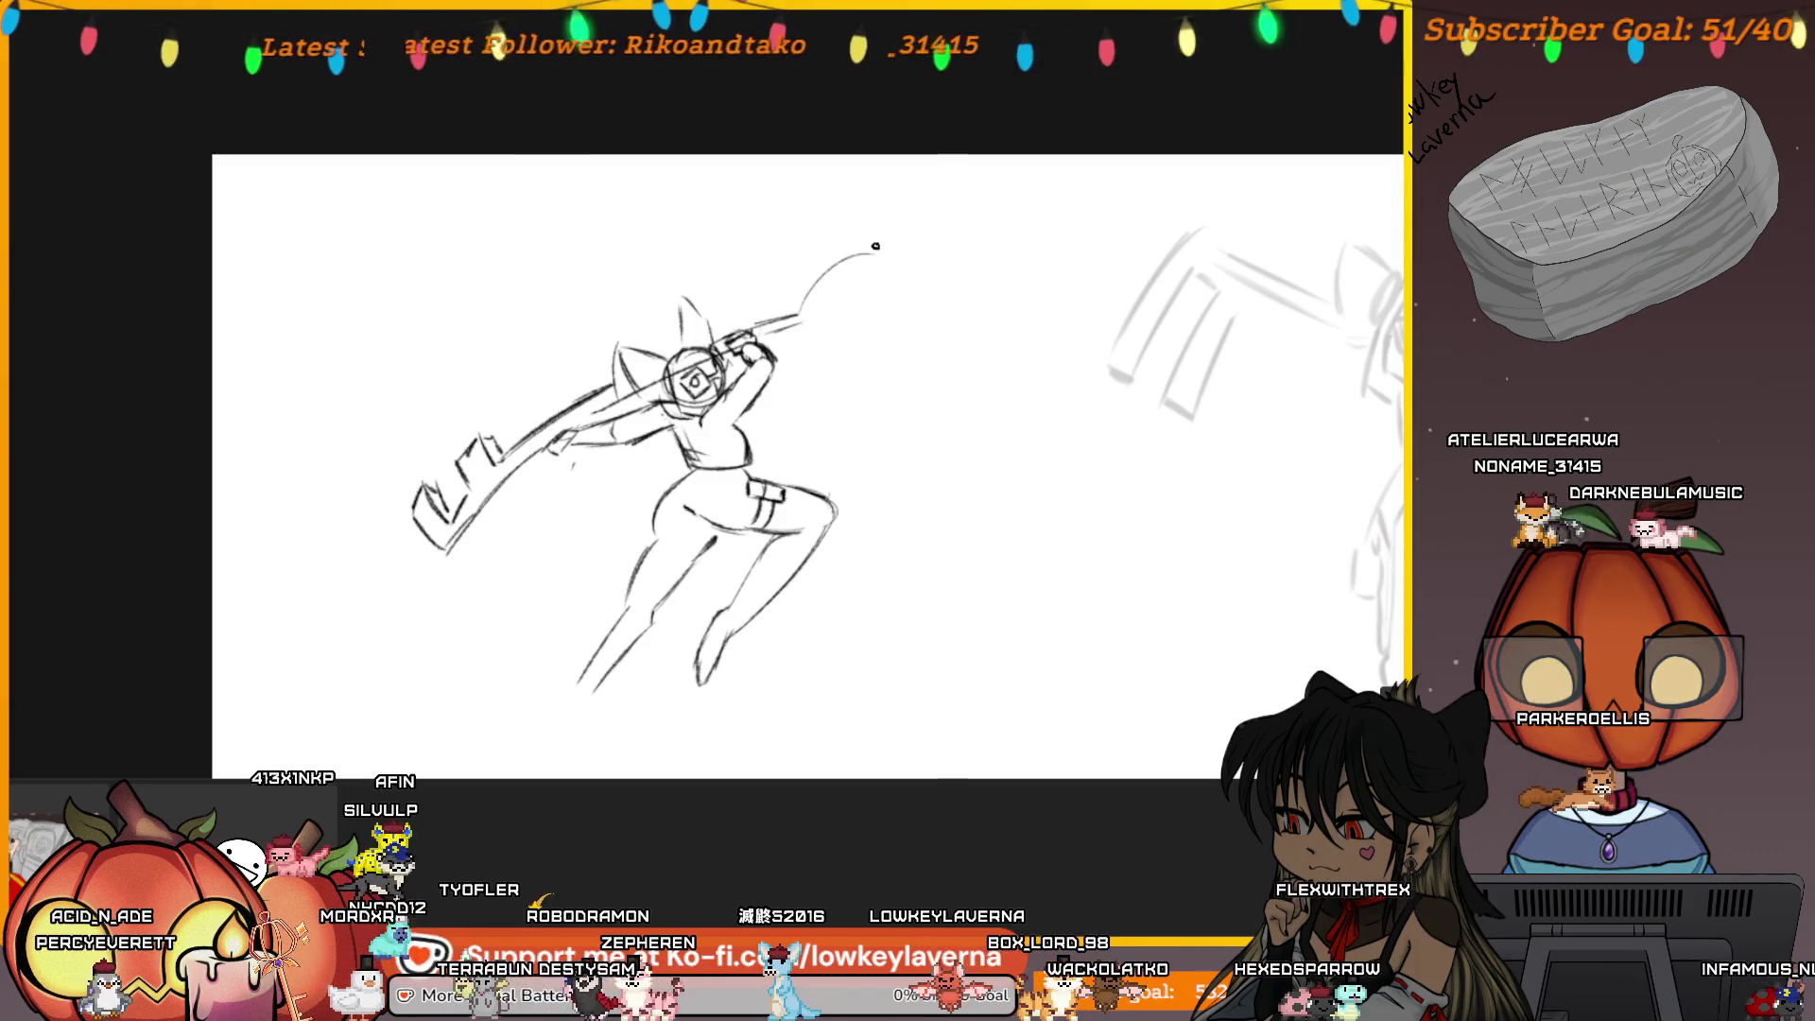
drag(950, 308, 802, 321)
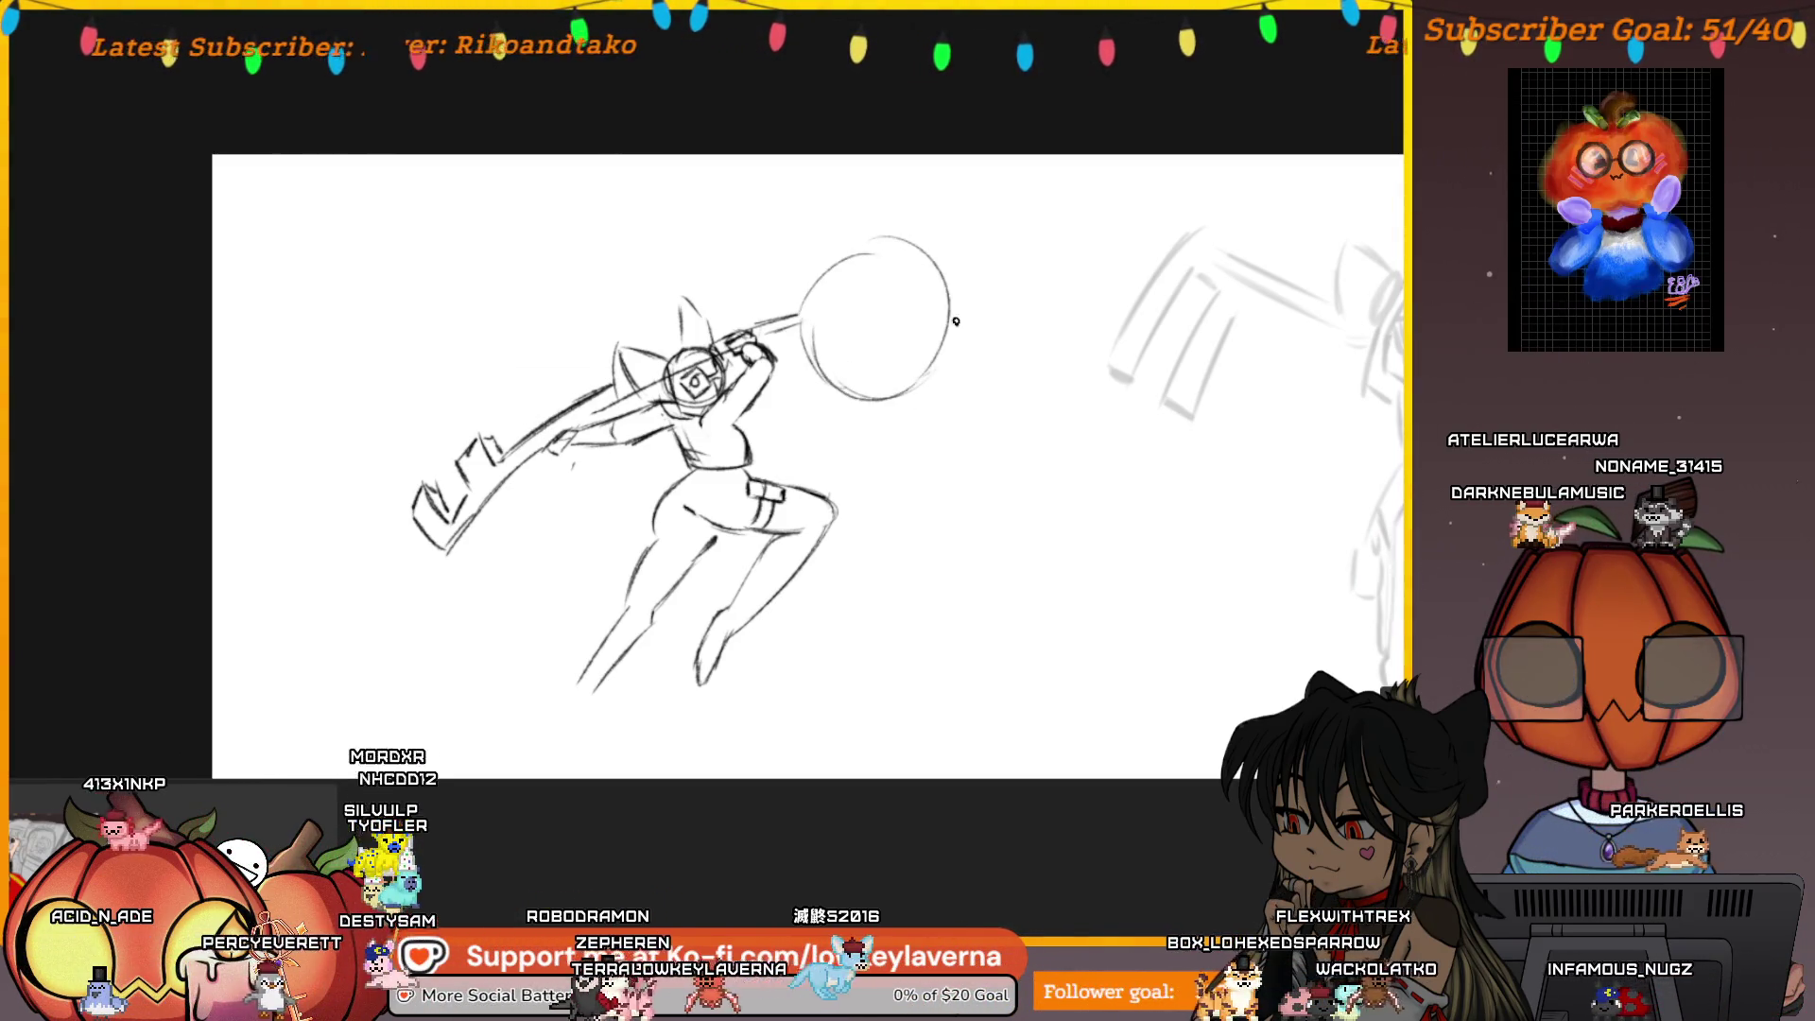
Retrace the hammer-head circle, then mirror the canvas and frame the mirrored sketch
drag(851, 250, 925, 344)
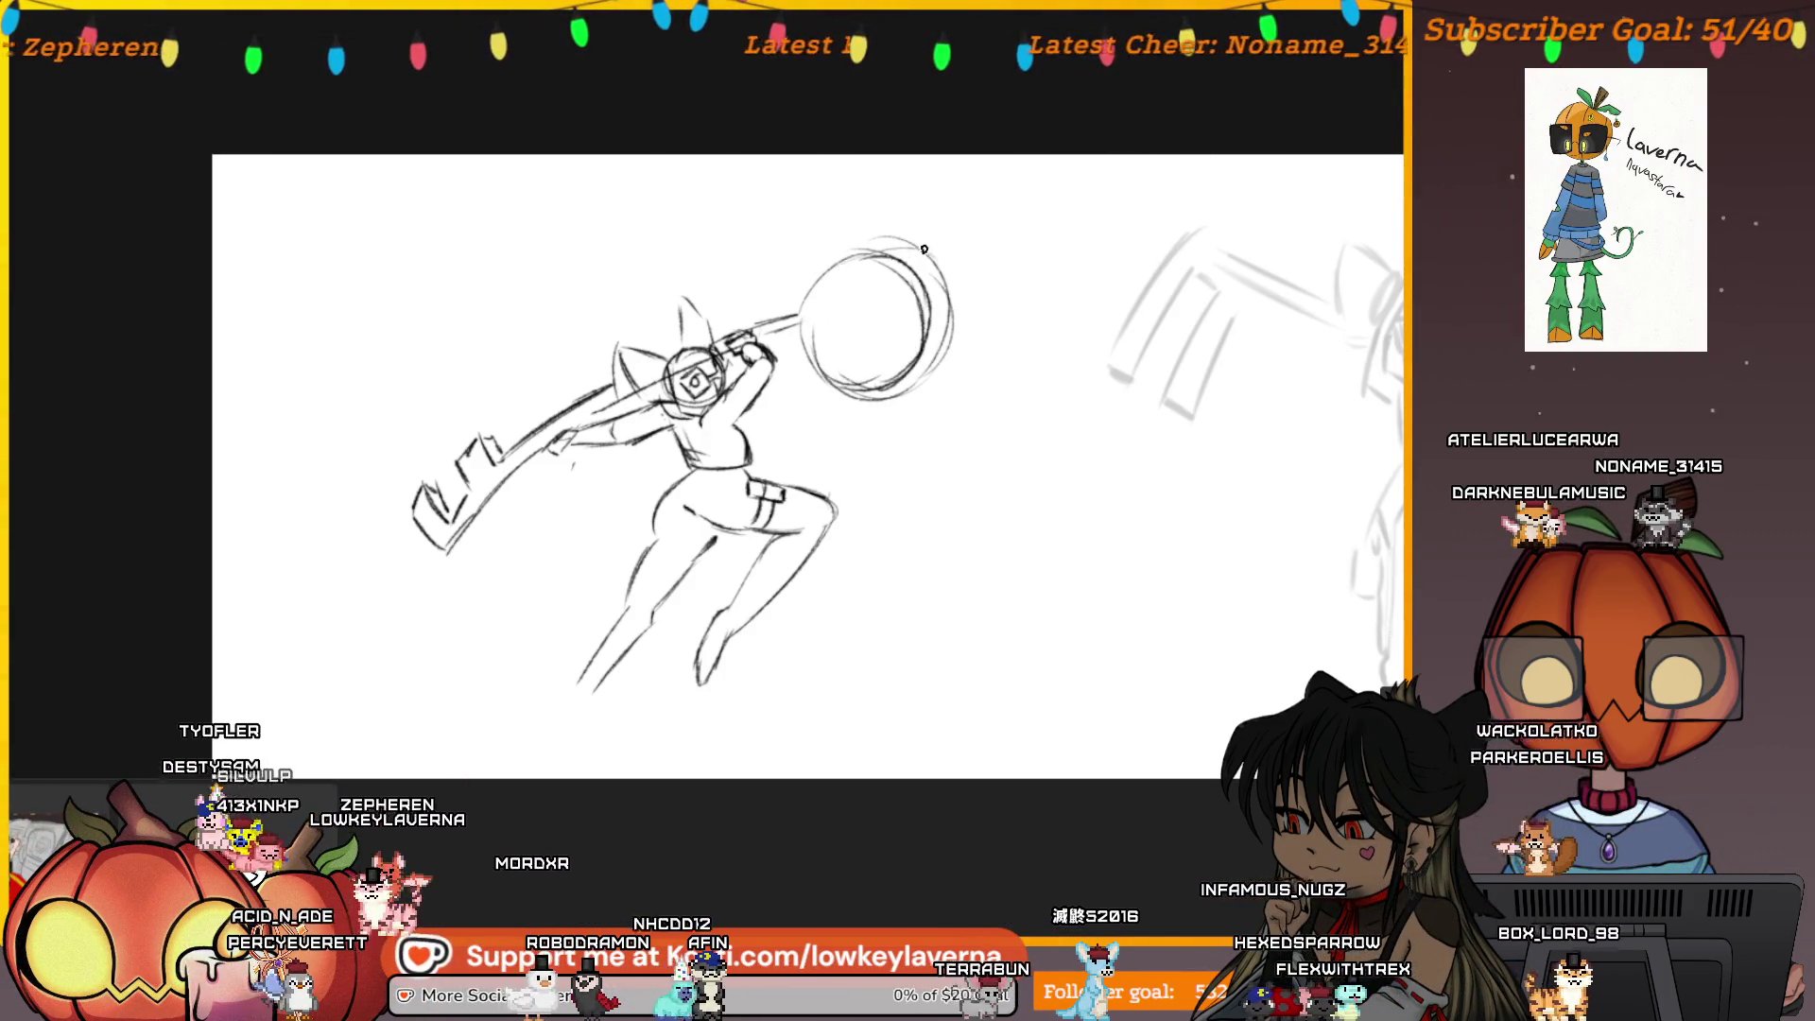
key(m)
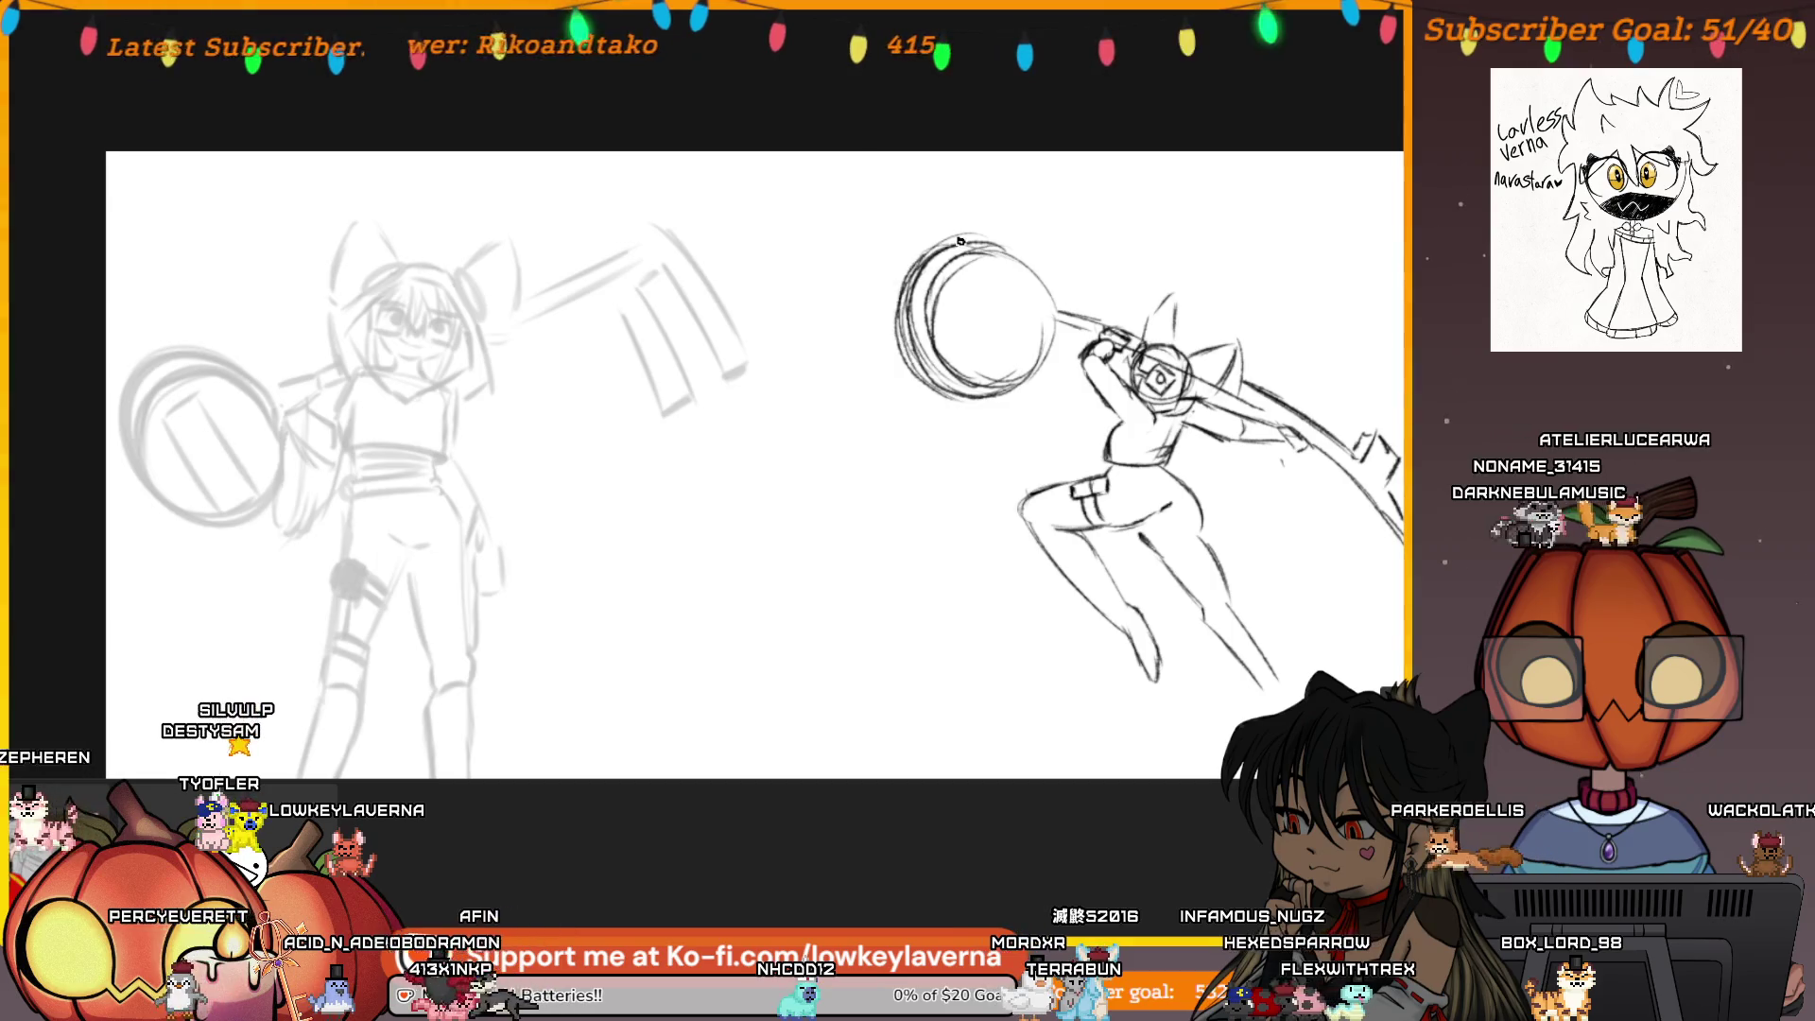
mouse_move(946, 243)
mouse_down()
mouse_move(879, 256)
mouse_move(873, 302)
mouse_up()
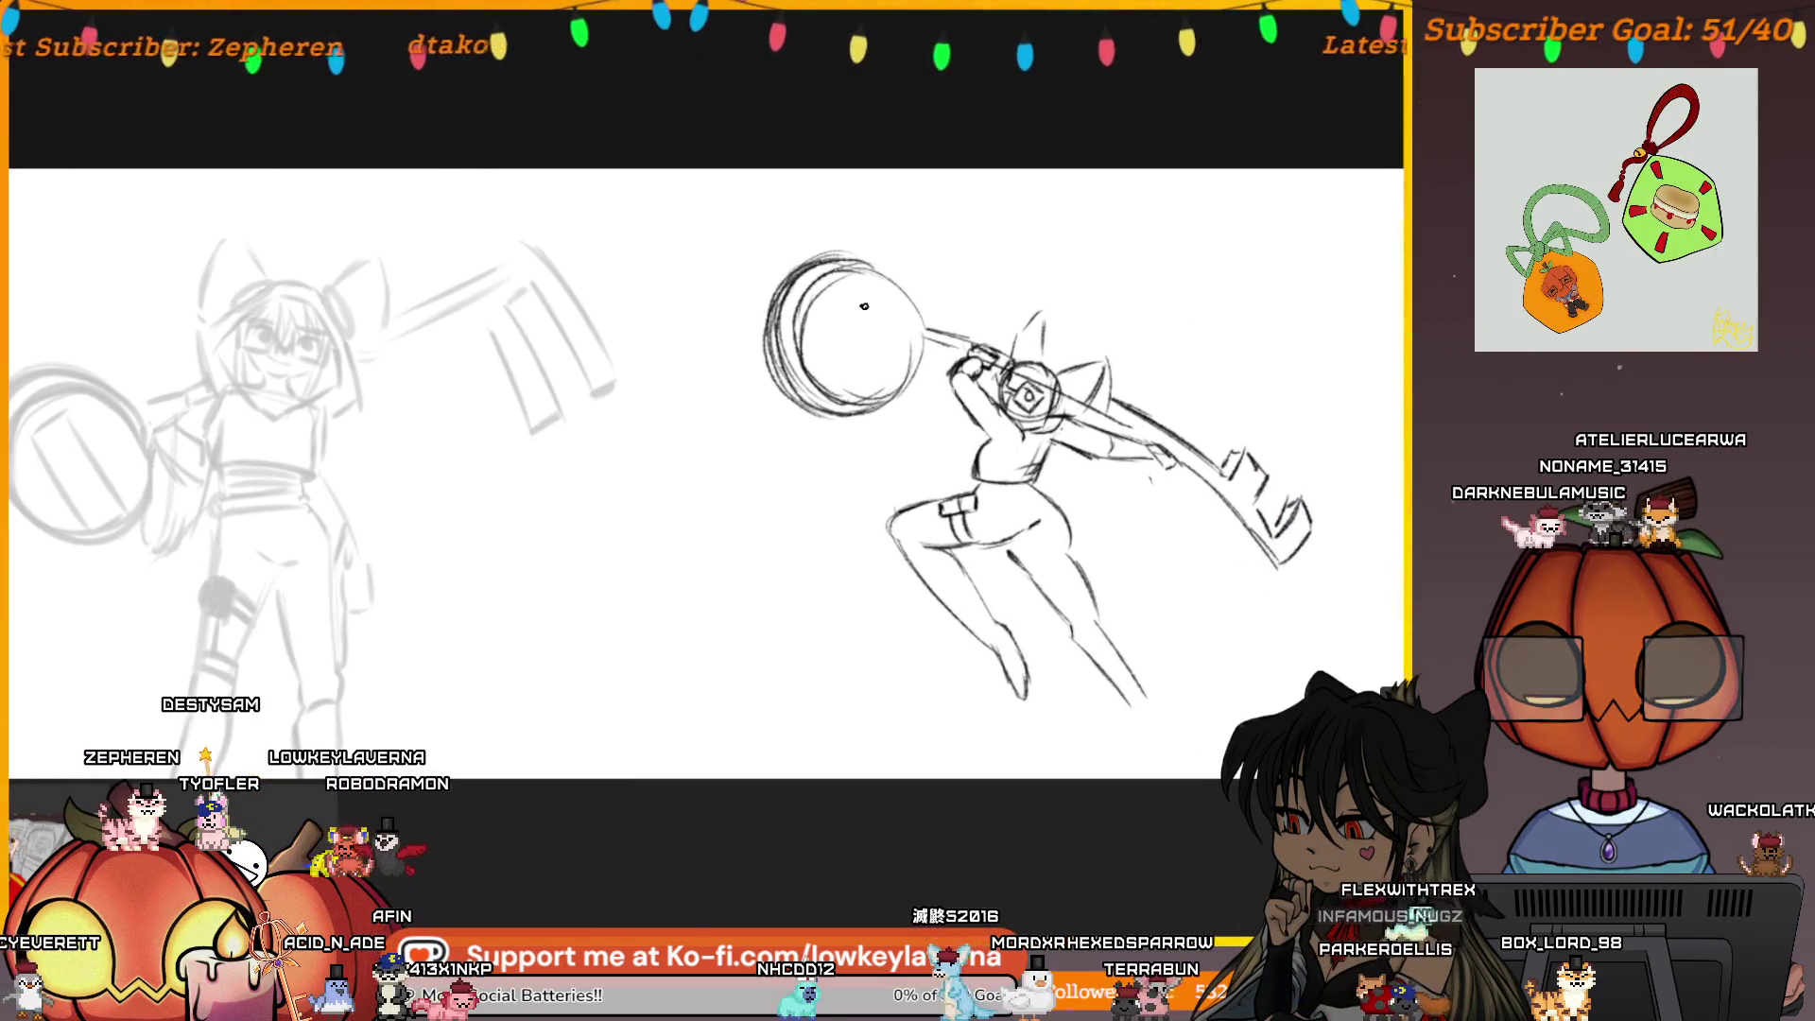
drag(1173, 344, 1014, 326)
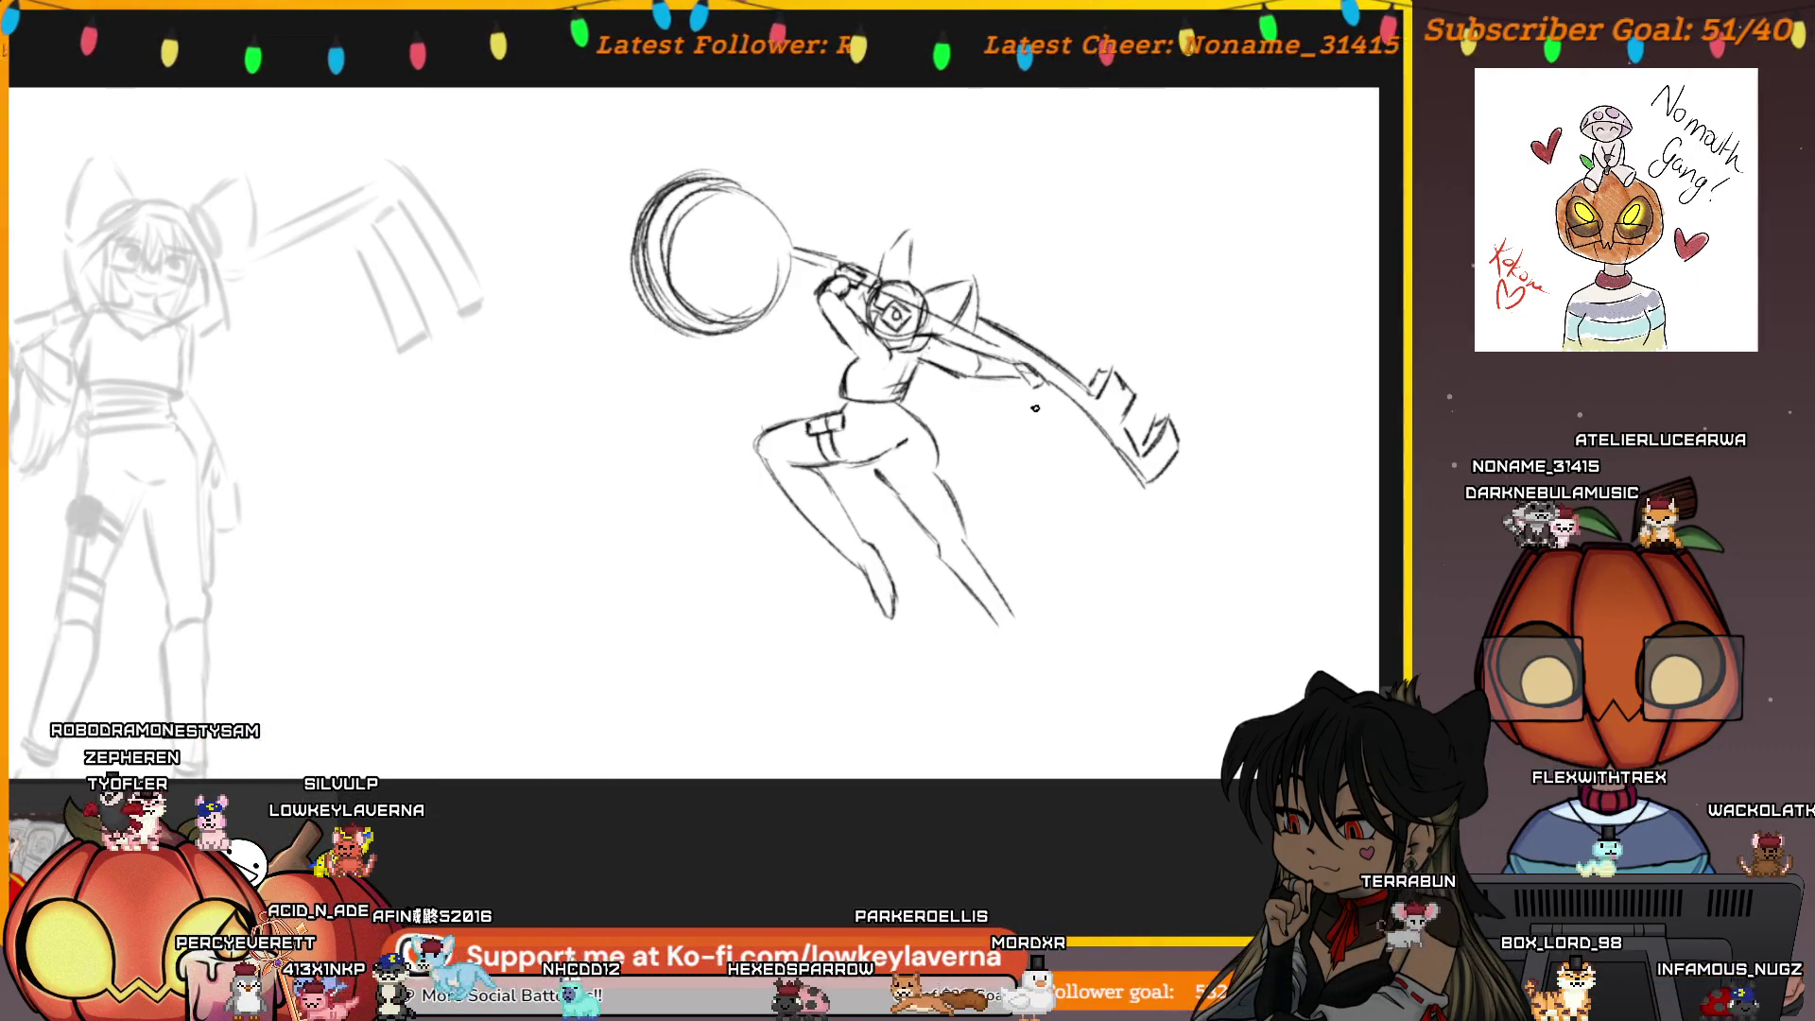
mouse_move(1035, 407)
mouse_down()
mouse_move(973, 393)
mouse_move(947, 438)
mouse_up()
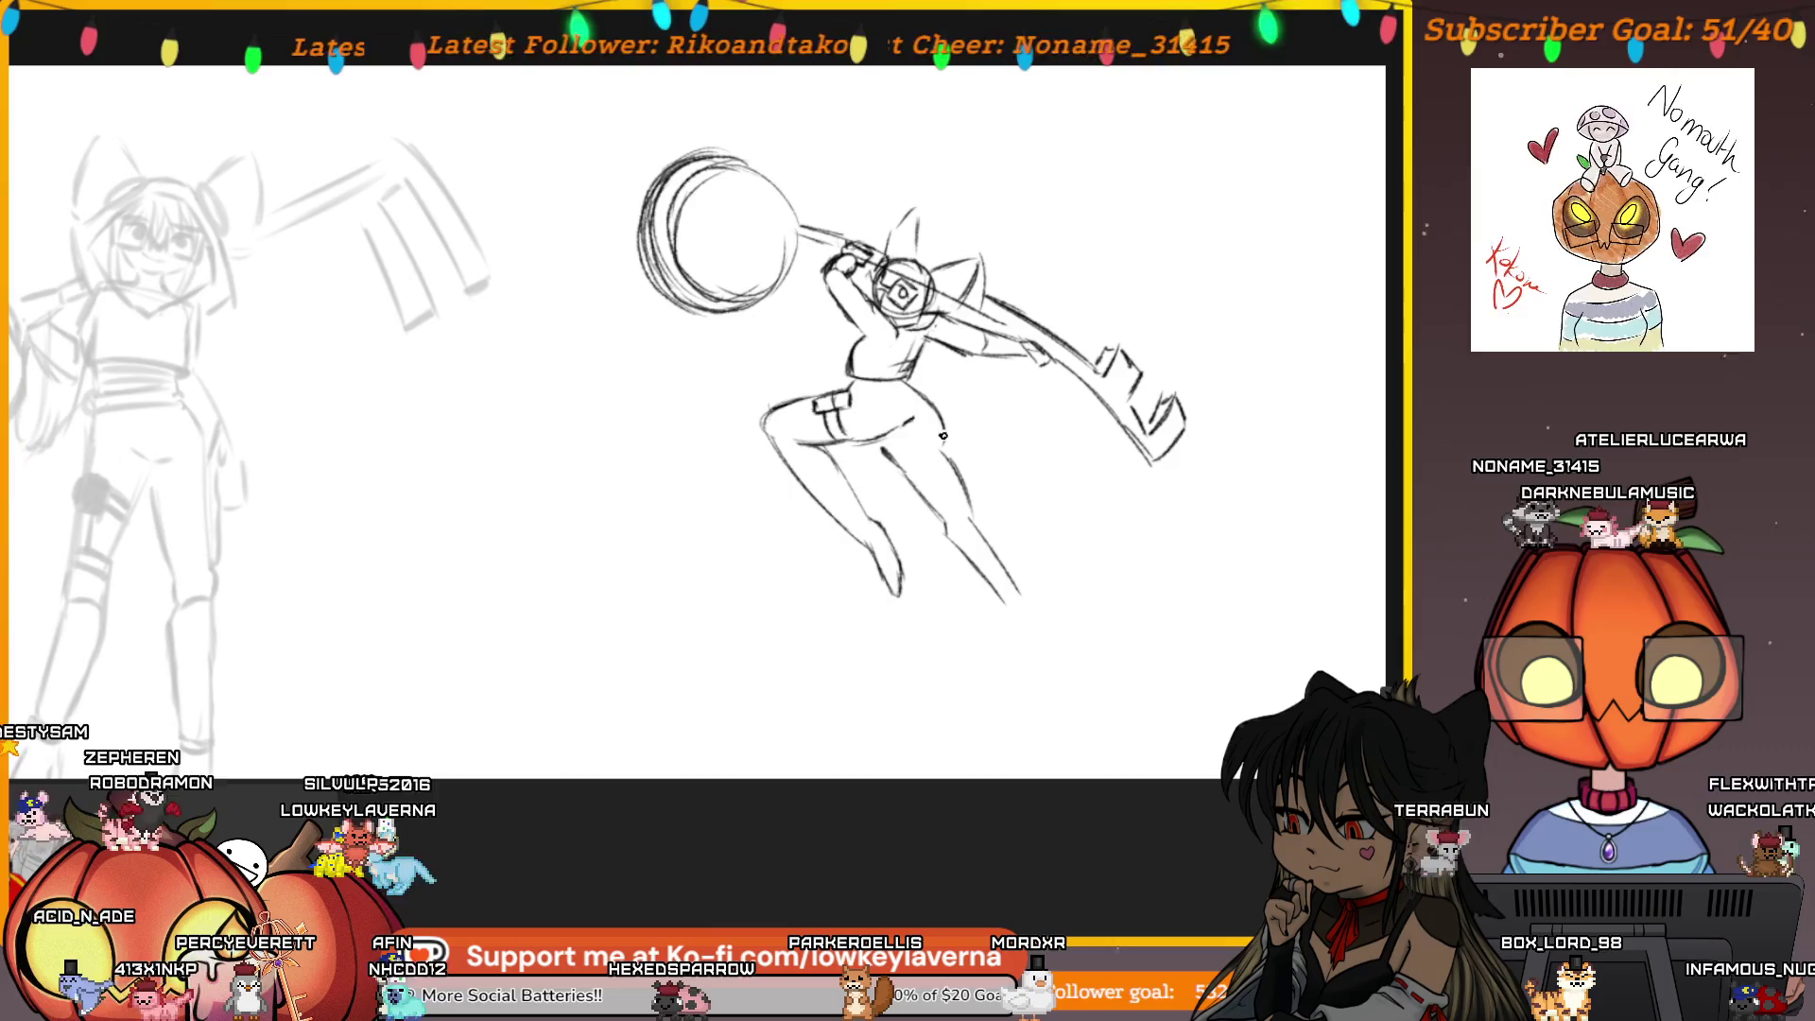
Add a short stroke at the figure's foot and recentre the view on the sketch
scroll(1070, 481, down, 1)
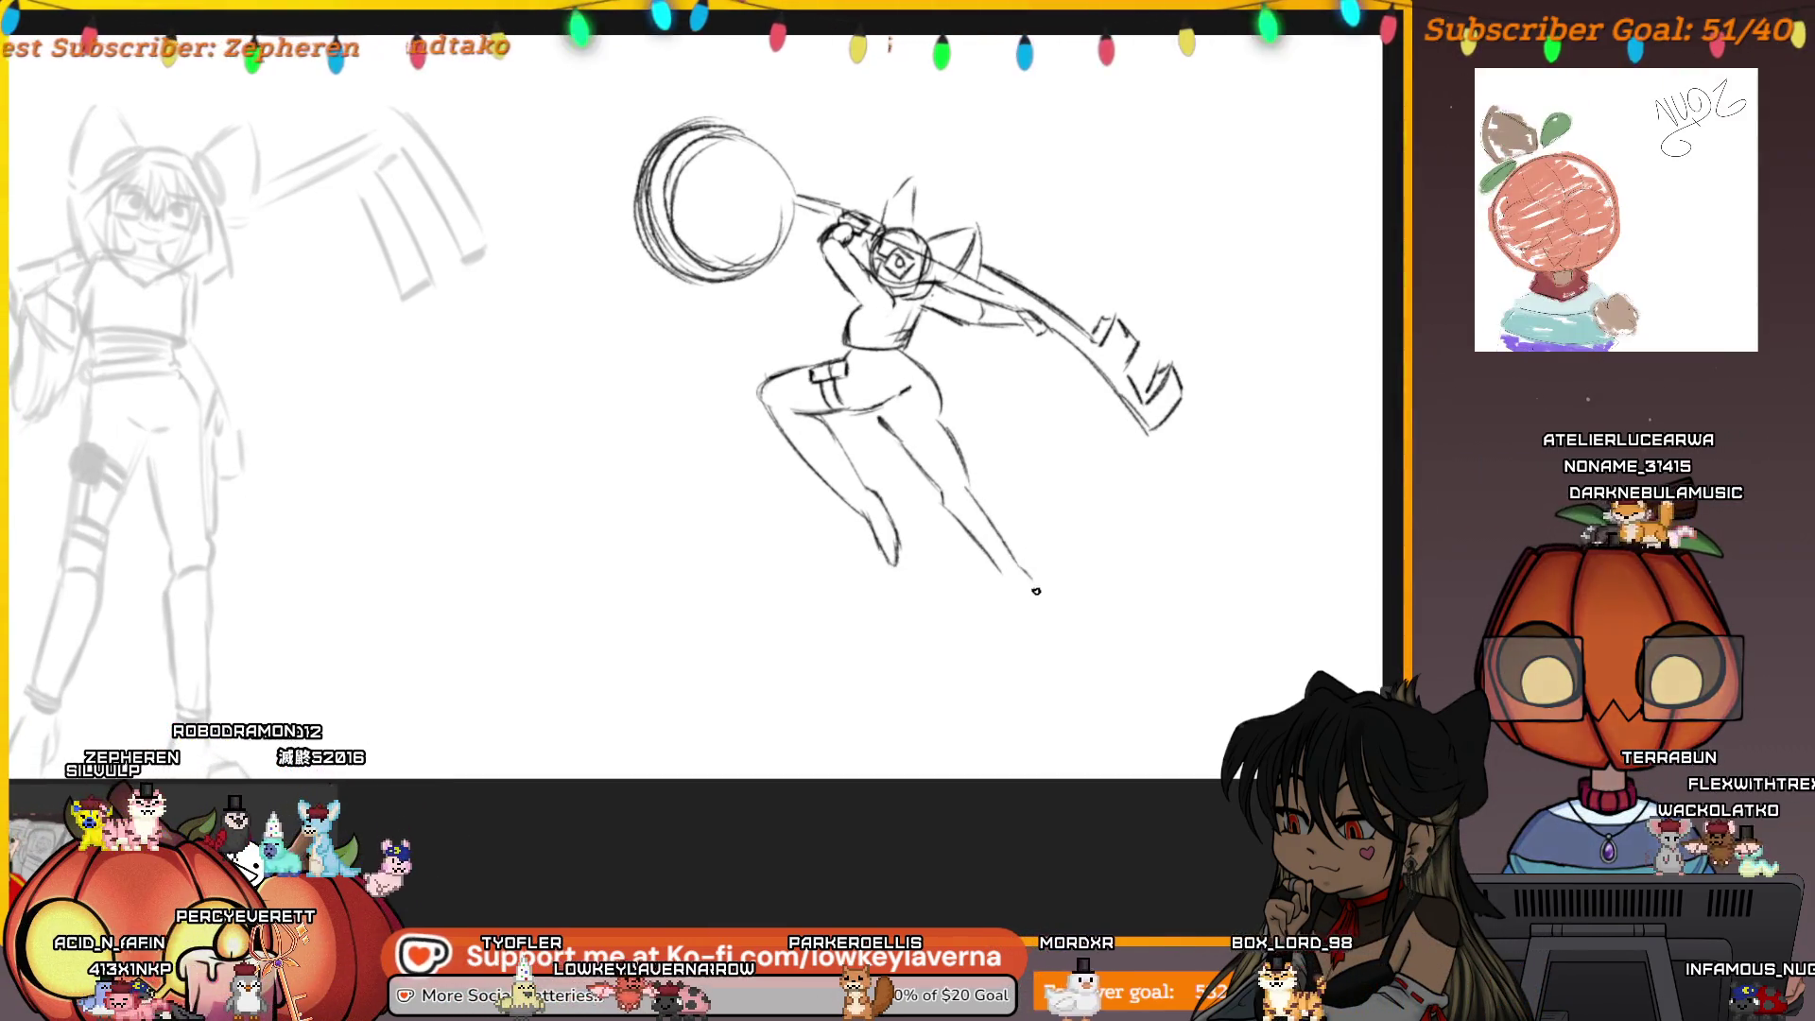
mouse_move(1012, 621)
mouse_down()
mouse_move(1043, 619)
mouse_move(1013, 621)
mouse_up()
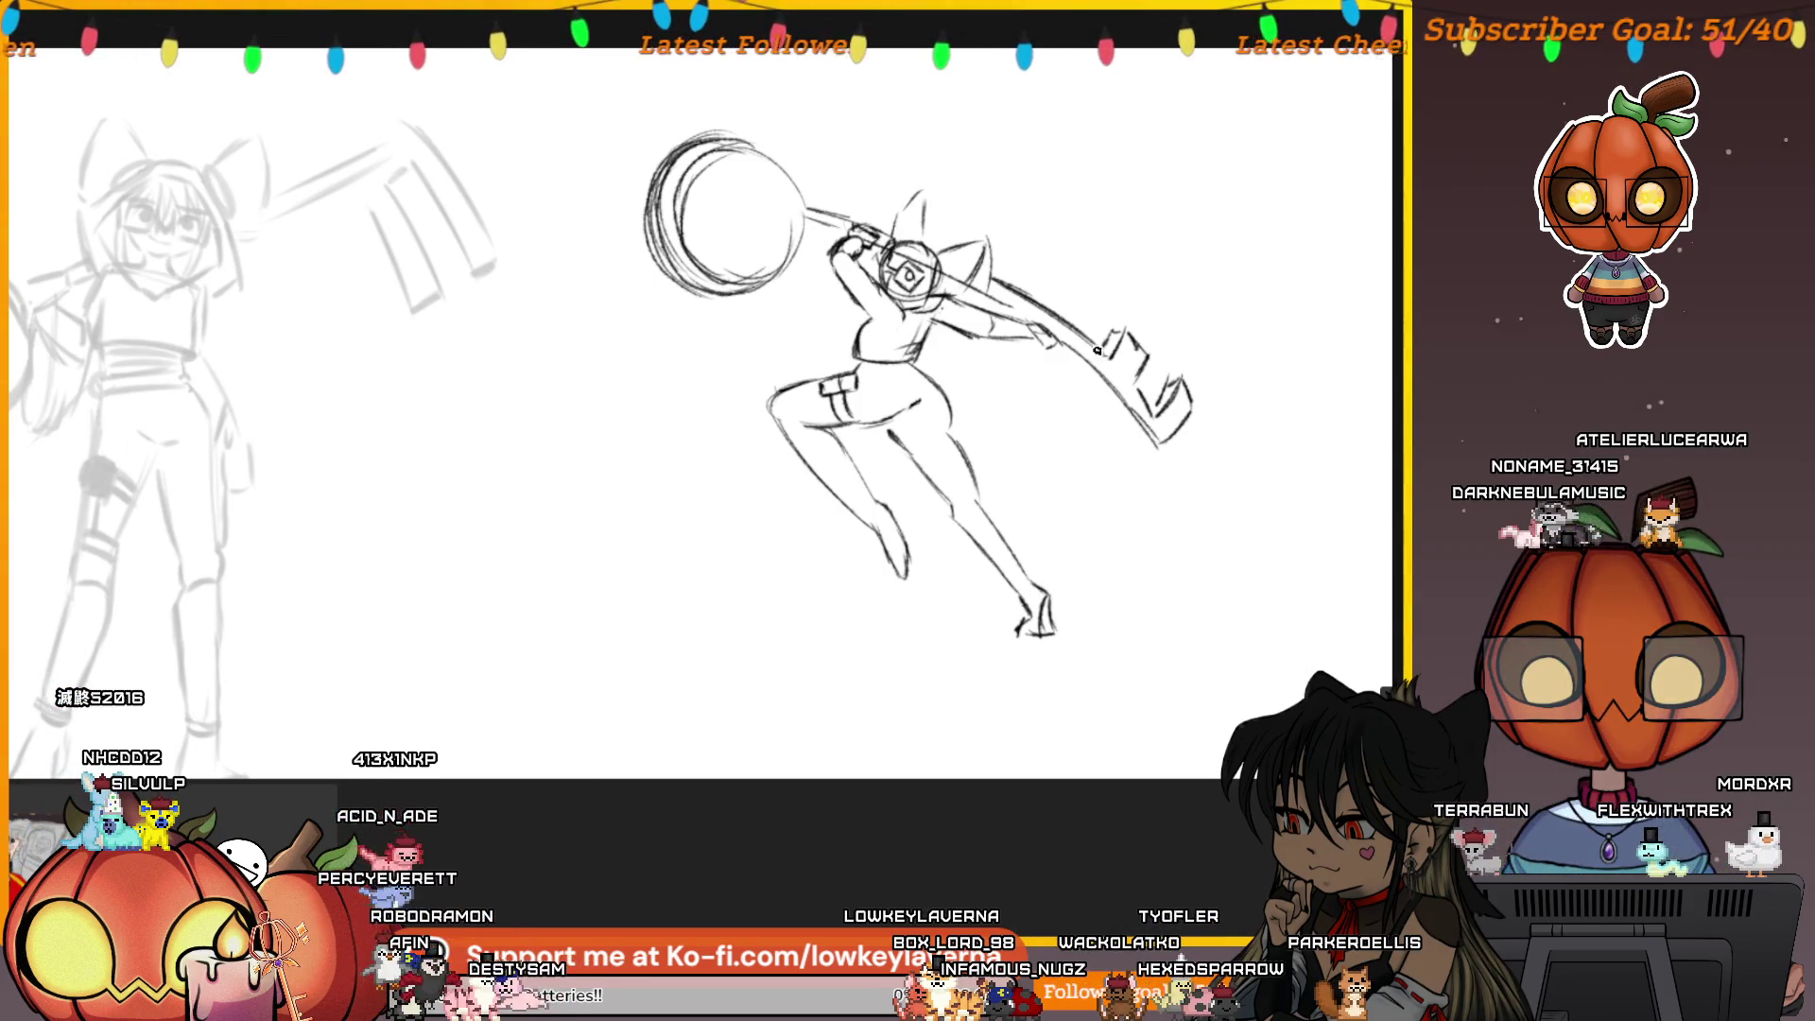
drag(1030, 485, 1037, 511)
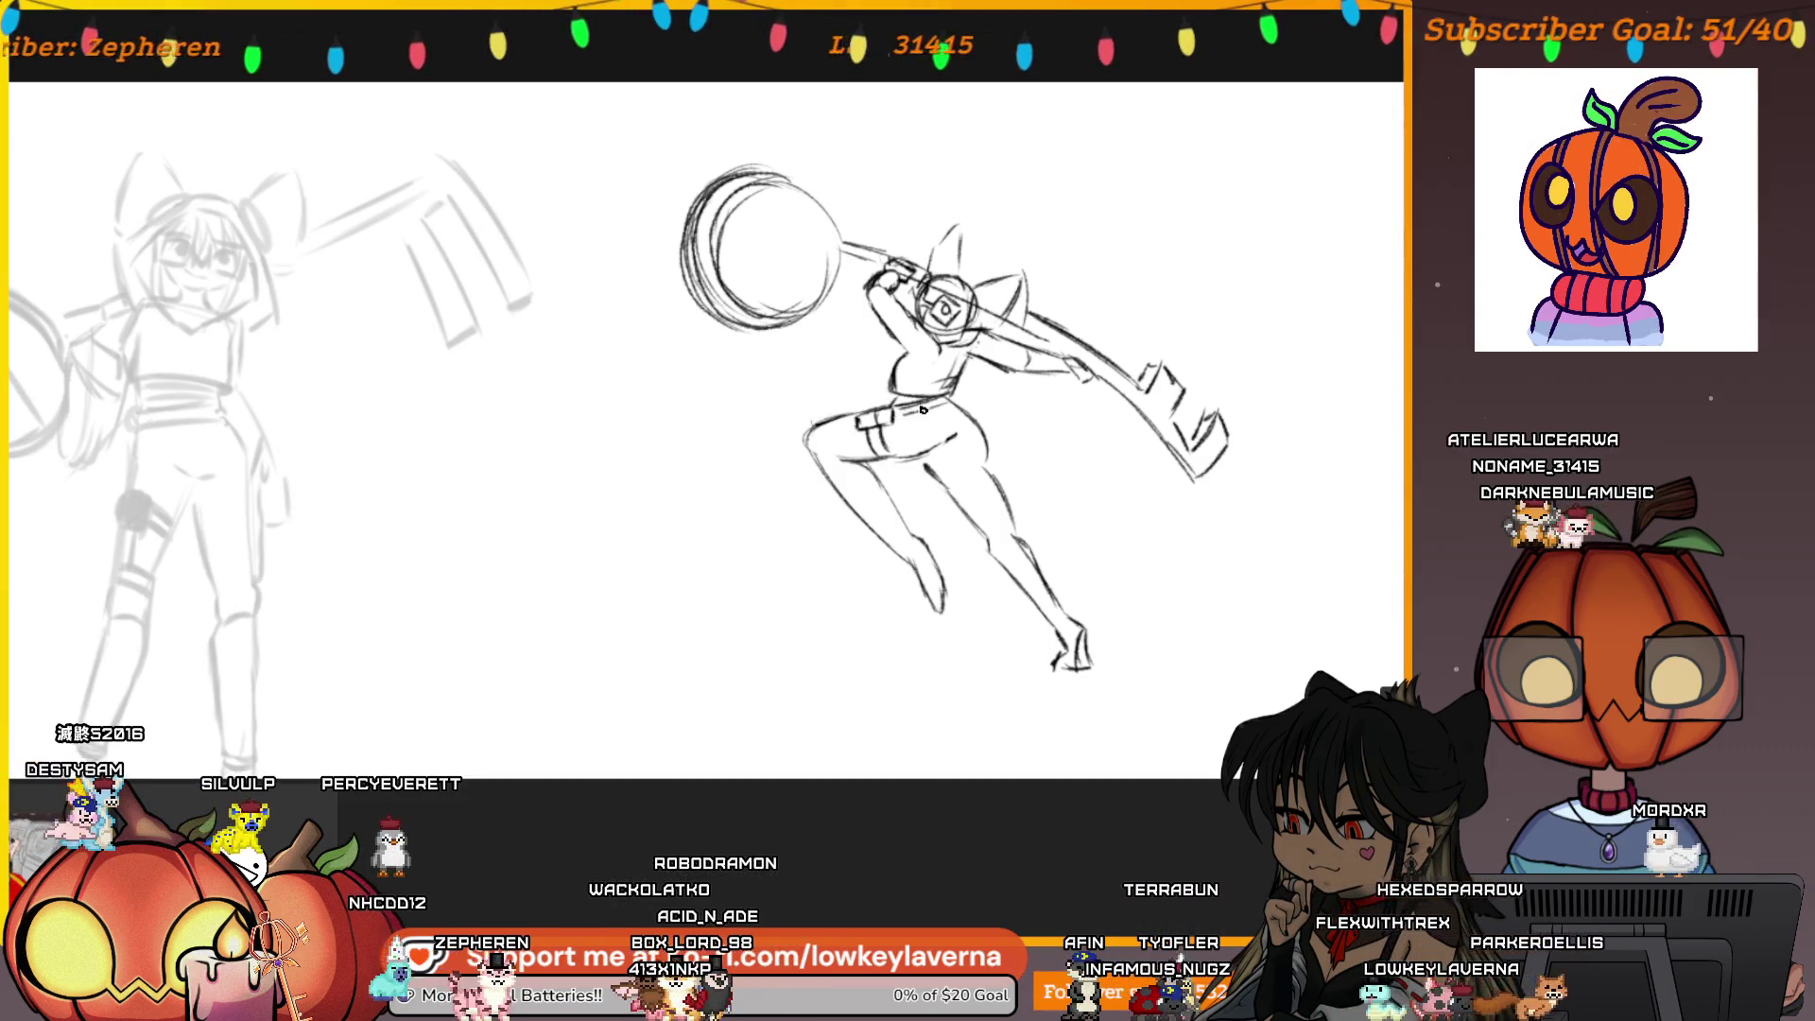
drag(1064, 383, 874, 290)
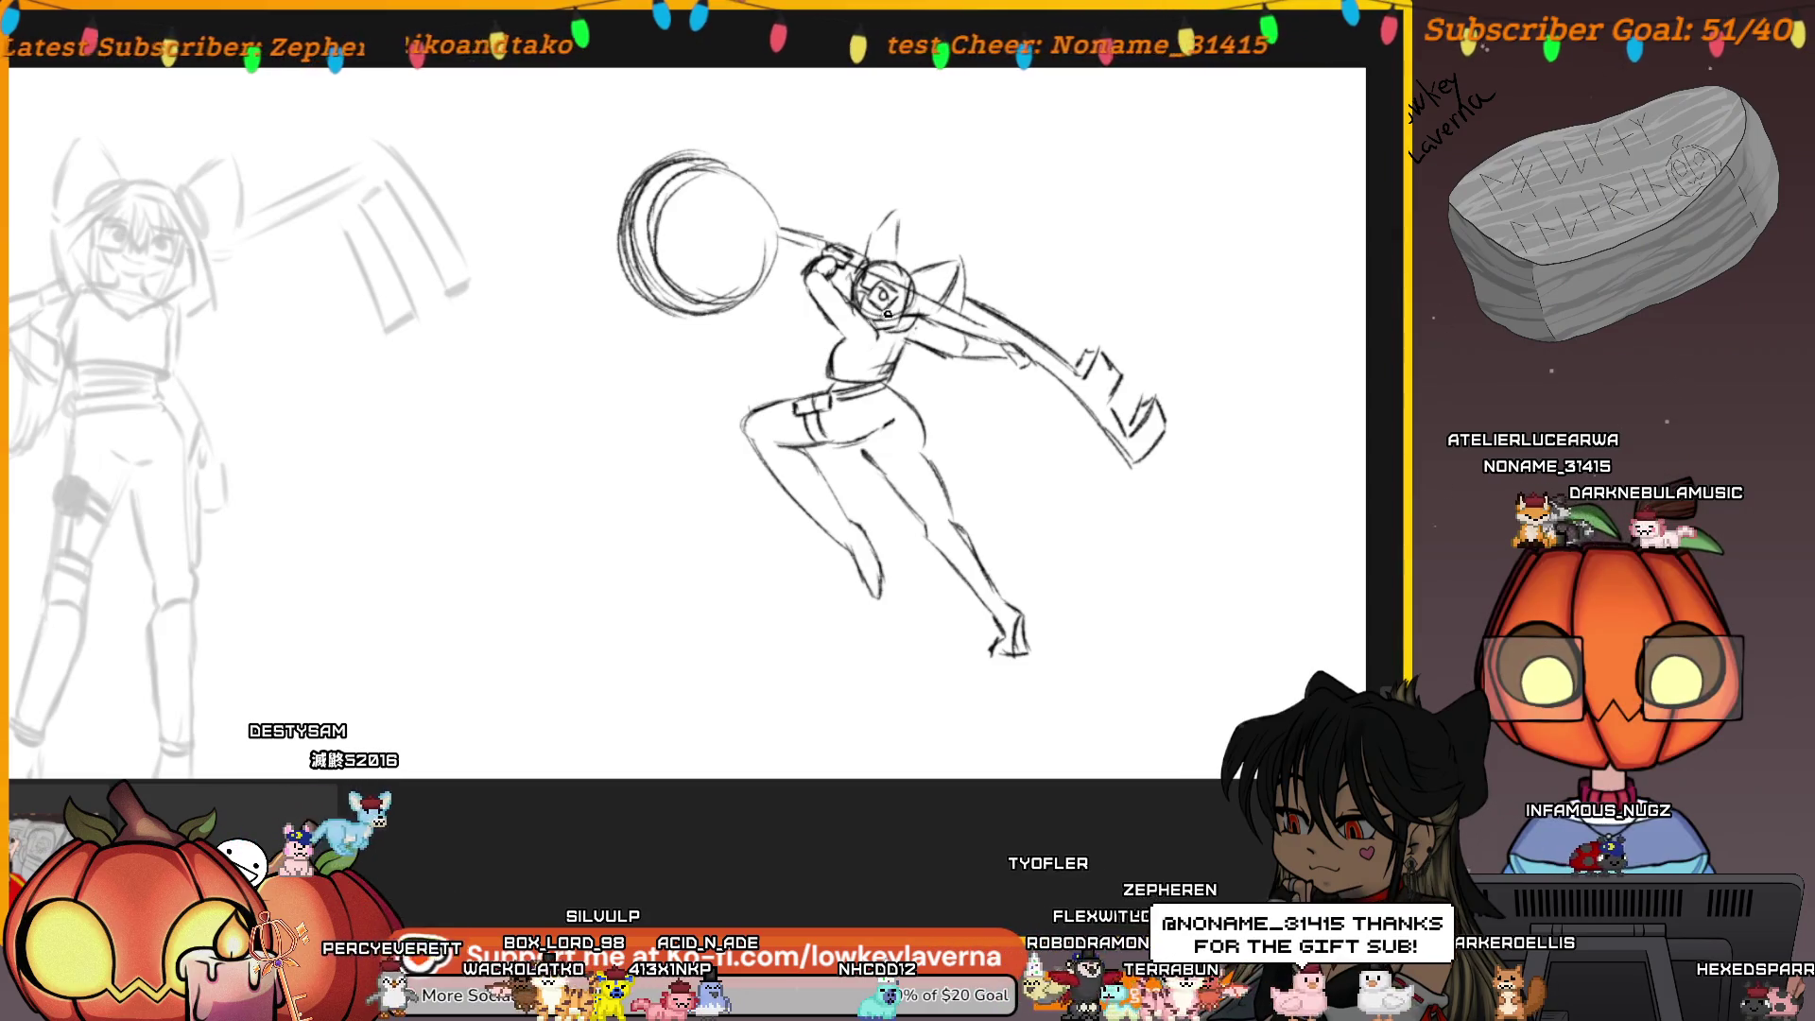
drag(981, 449, 967, 439)
drag(916, 364, 930, 354)
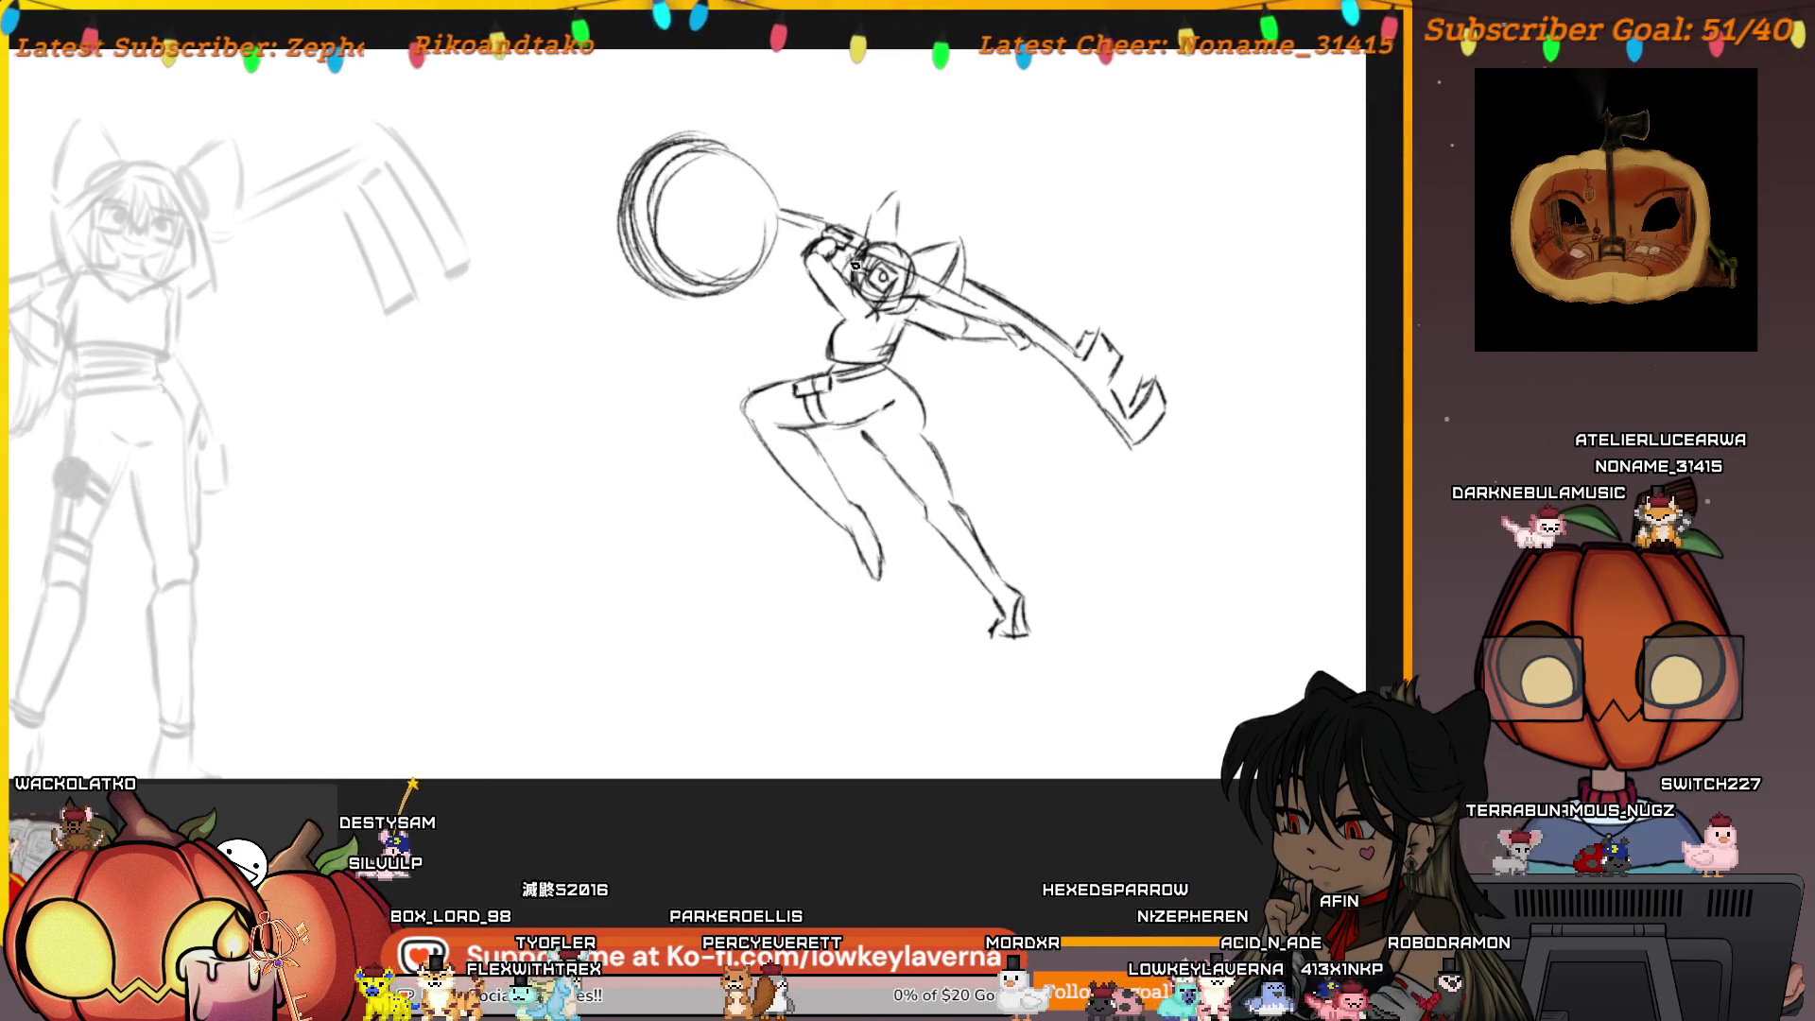
drag(946, 233, 927, 245)
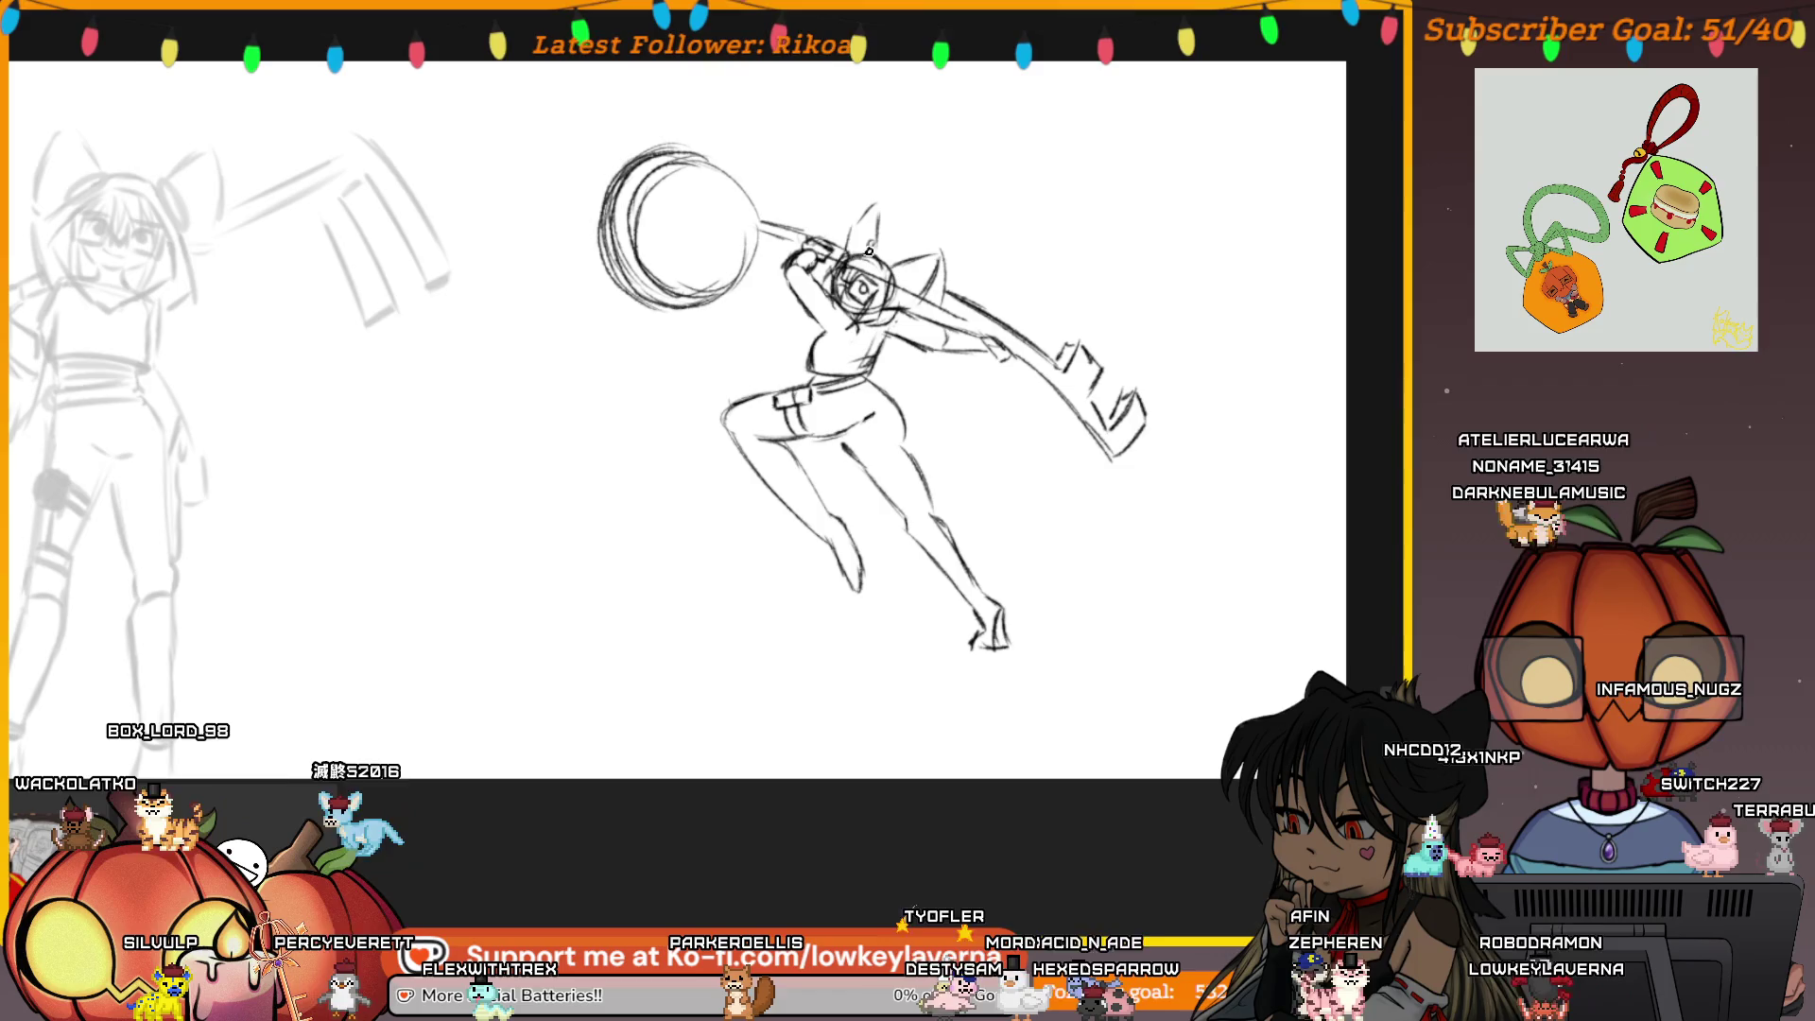
drag(872, 252, 894, 229)
Draw a slightly shorter curve from the arm down the body, then unmirror the view
mouse_move(958, 280)
mouse_down()
mouse_move(964, 267)
mouse_move(1057, 480)
mouse_up()
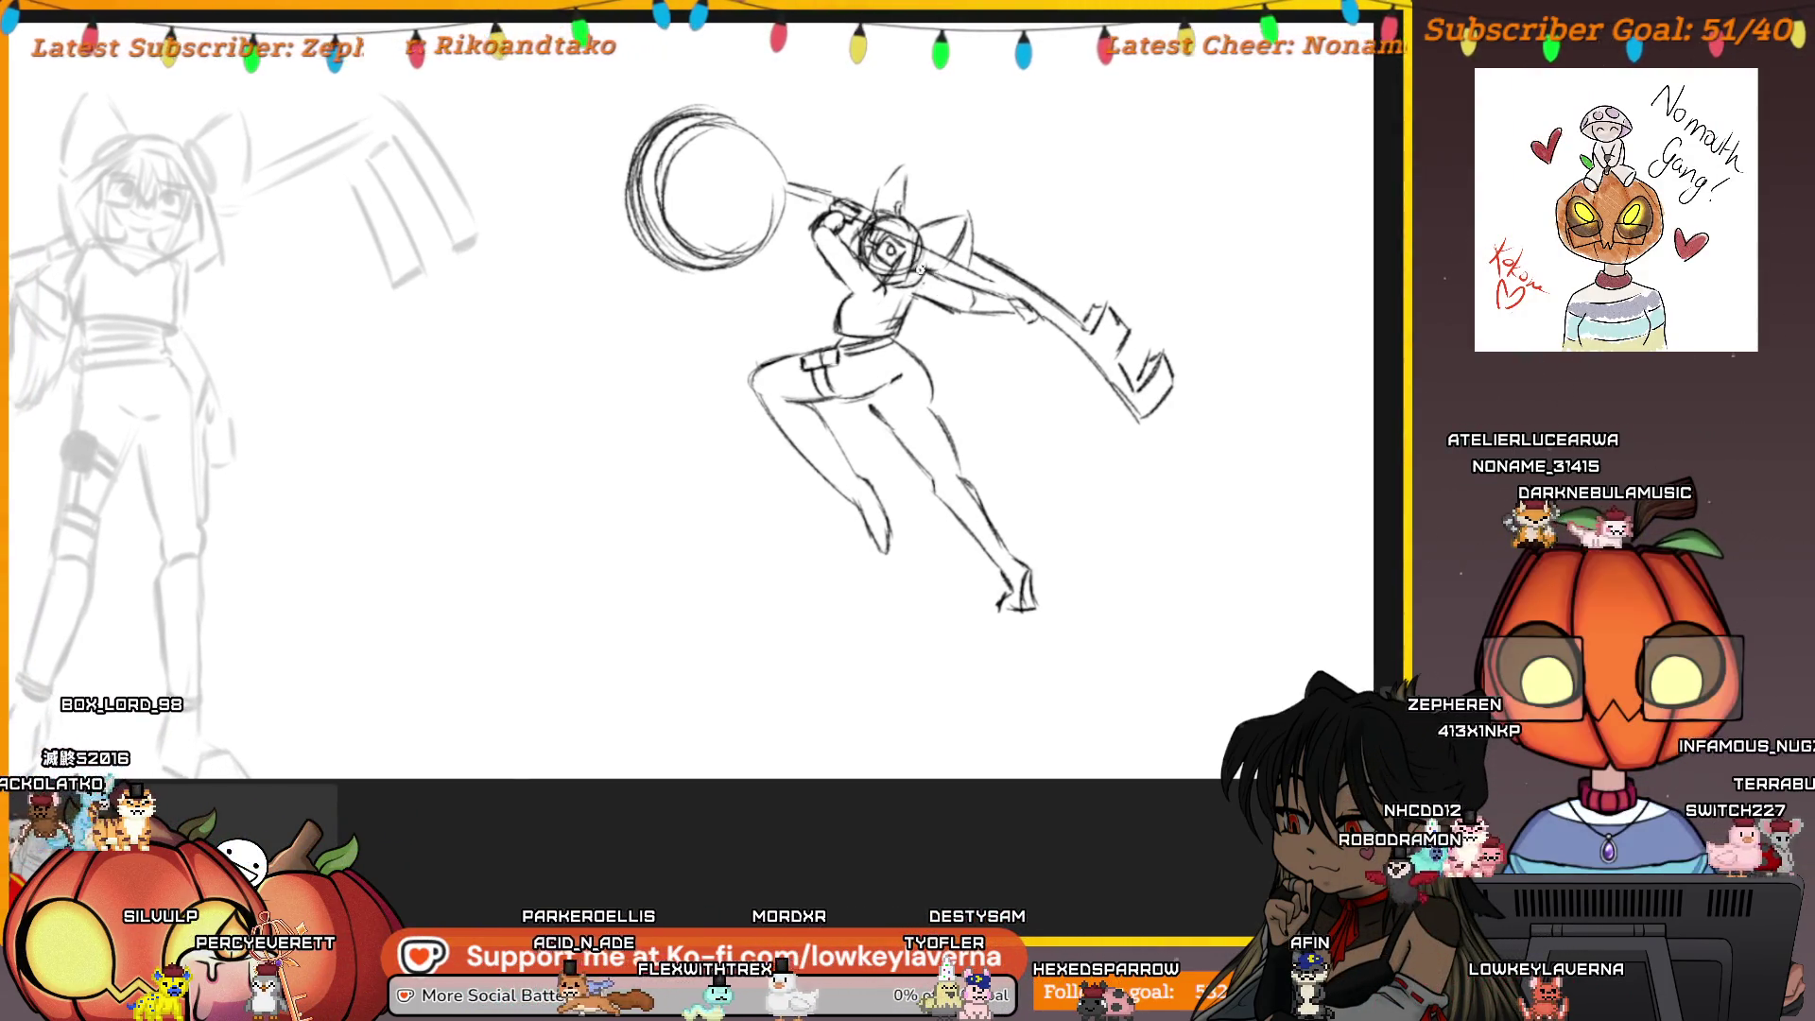
key(ctrl+z)
drag(996, 330, 1047, 454)
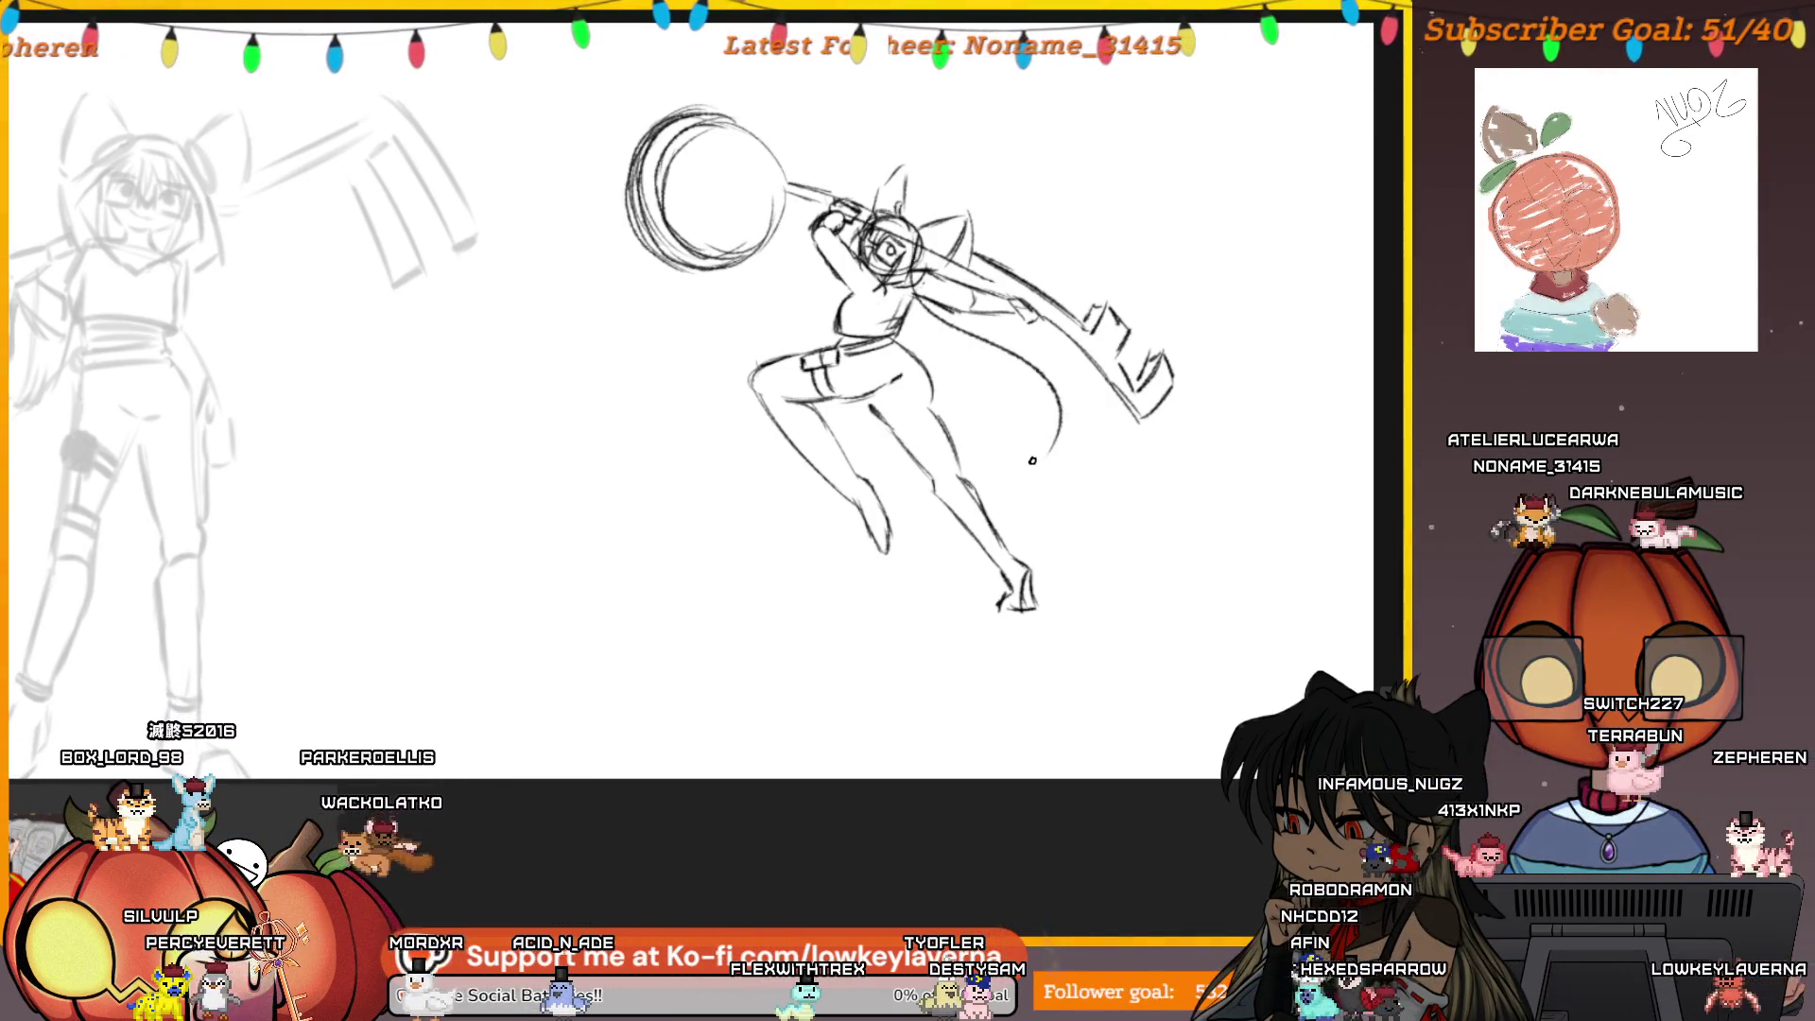
key(m)
mouse_move(1100, 301)
mouse_down()
mouse_move(1110, 226)
mouse_move(1081, 365)
mouse_move(1020, 328)
mouse_up()
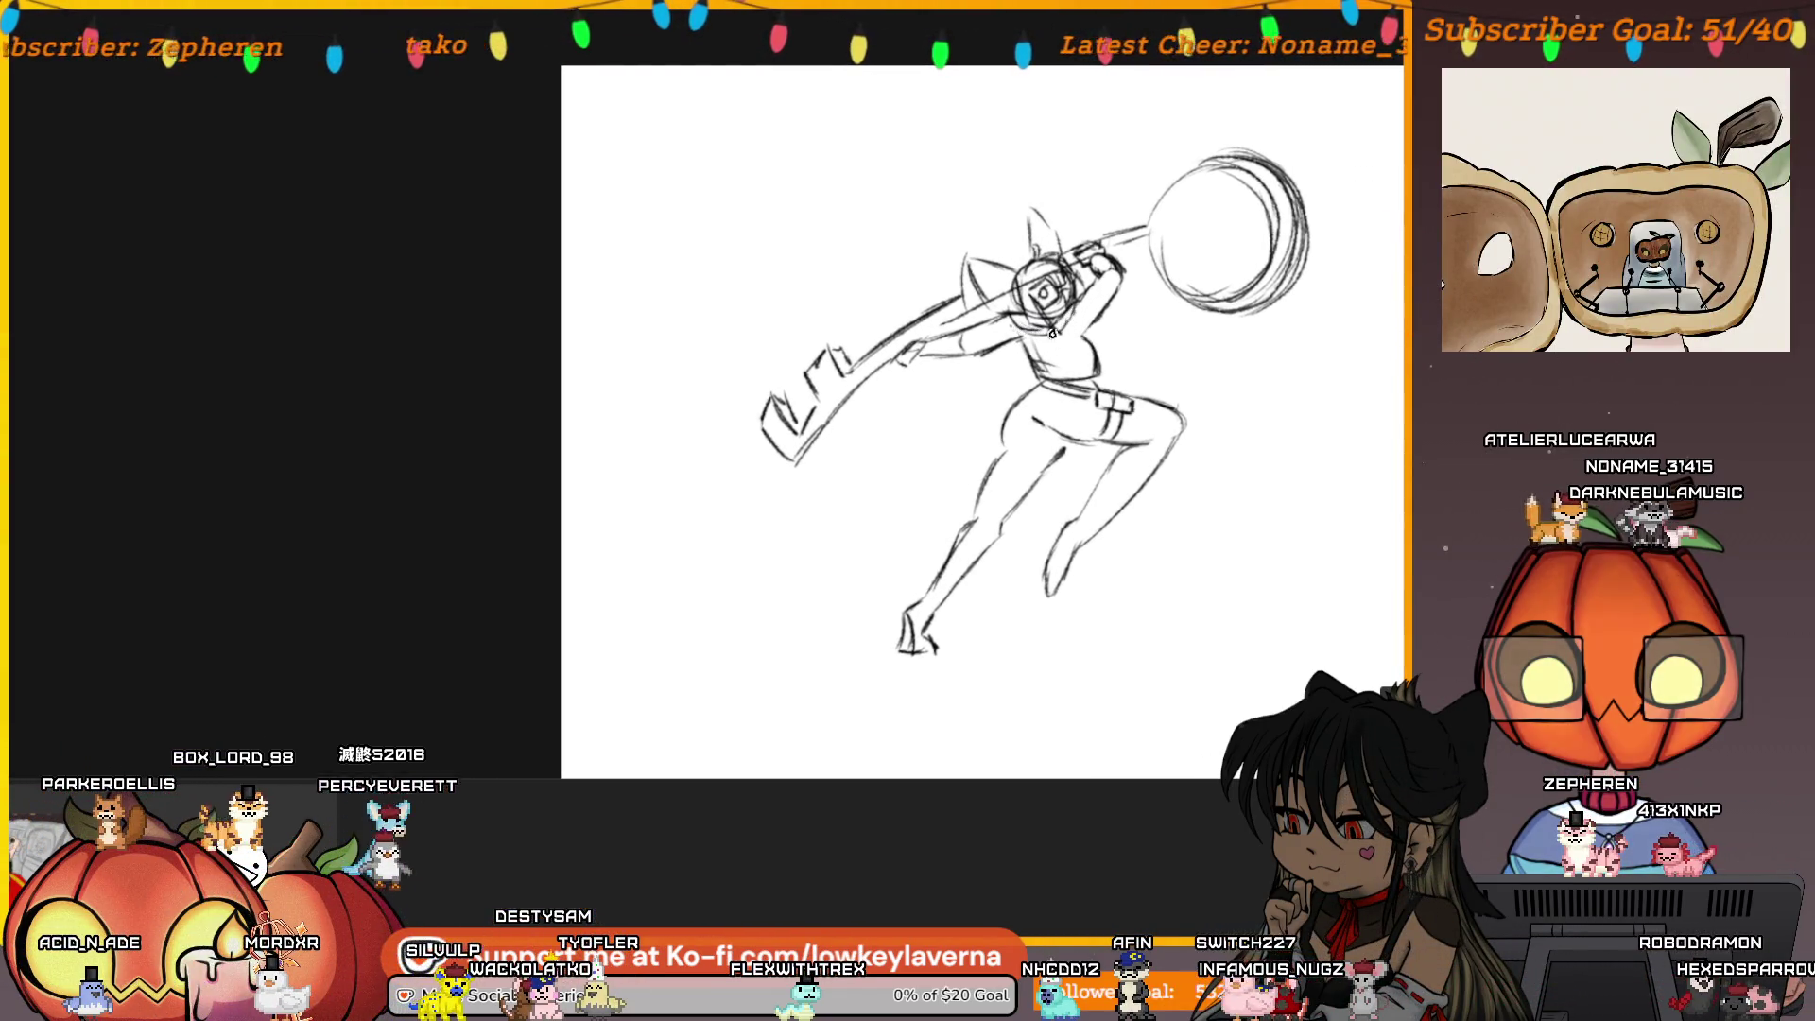
Draw a curved stroke along the left side of the character's hip and thigh
mouse_move(1057, 330)
mouse_down()
mouse_move(1055, 348)
mouse_move(1068, 310)
mouse_up()
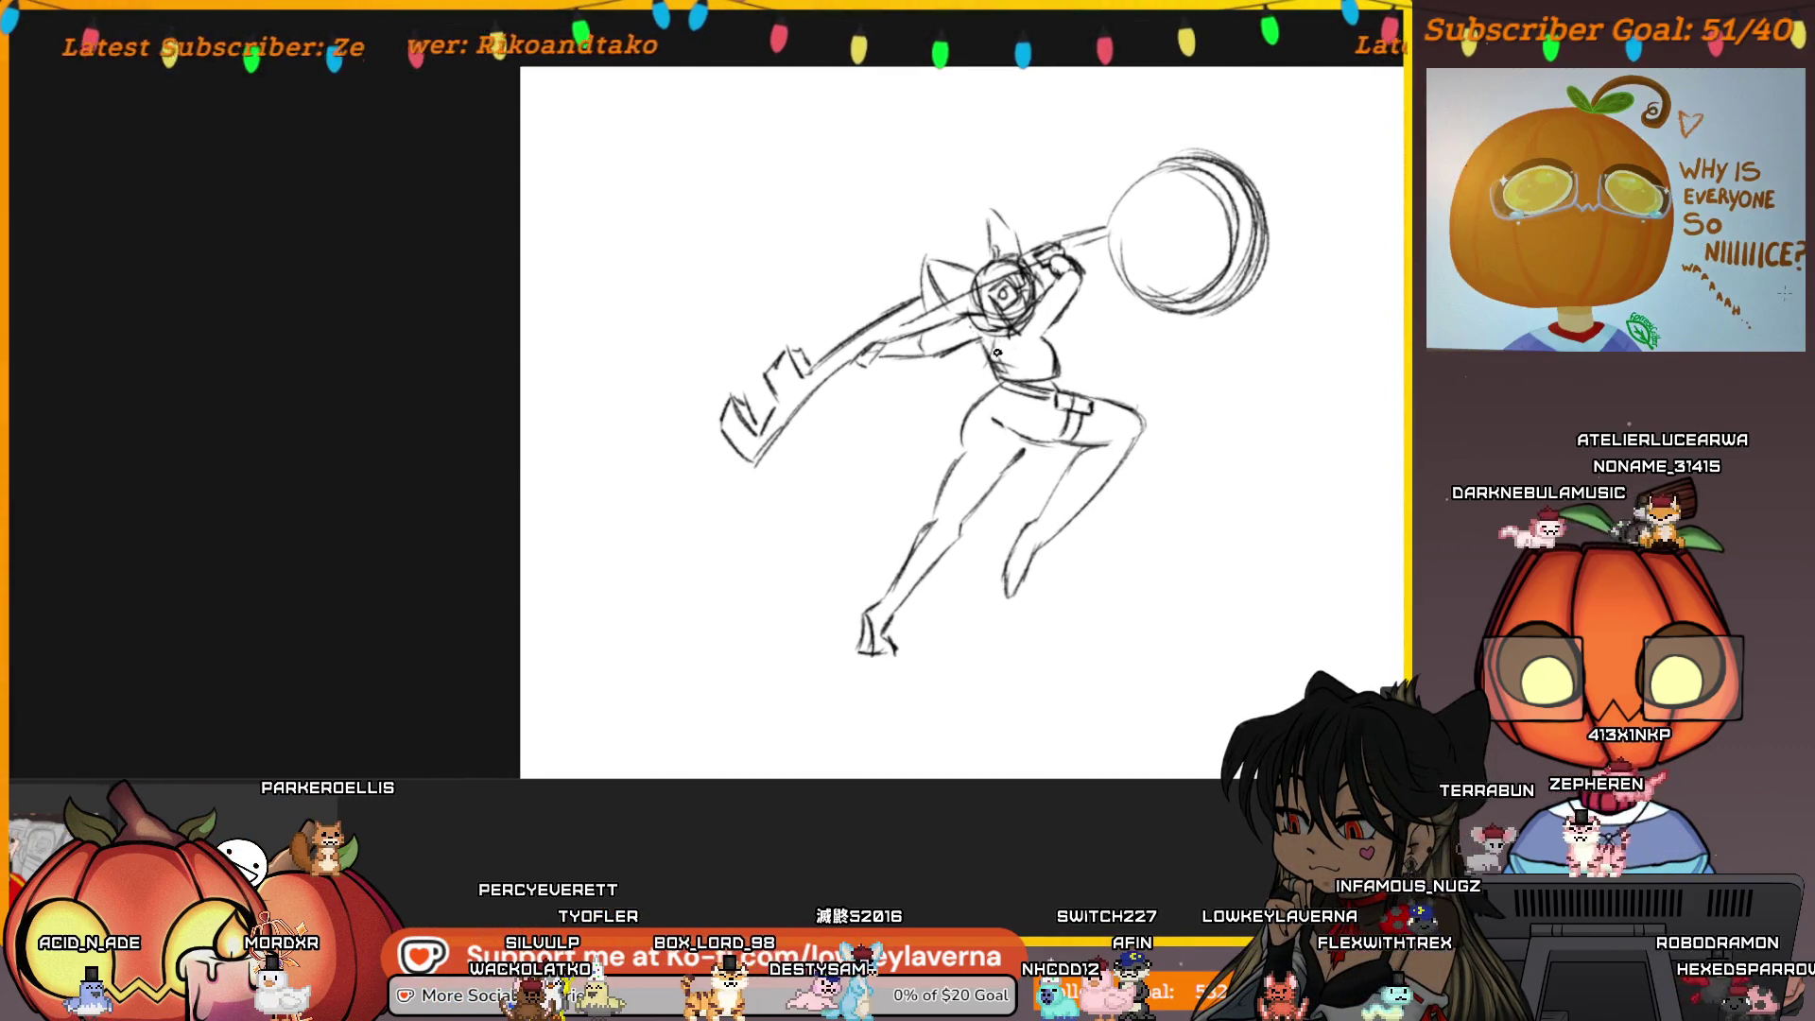
drag(996, 354, 990, 345)
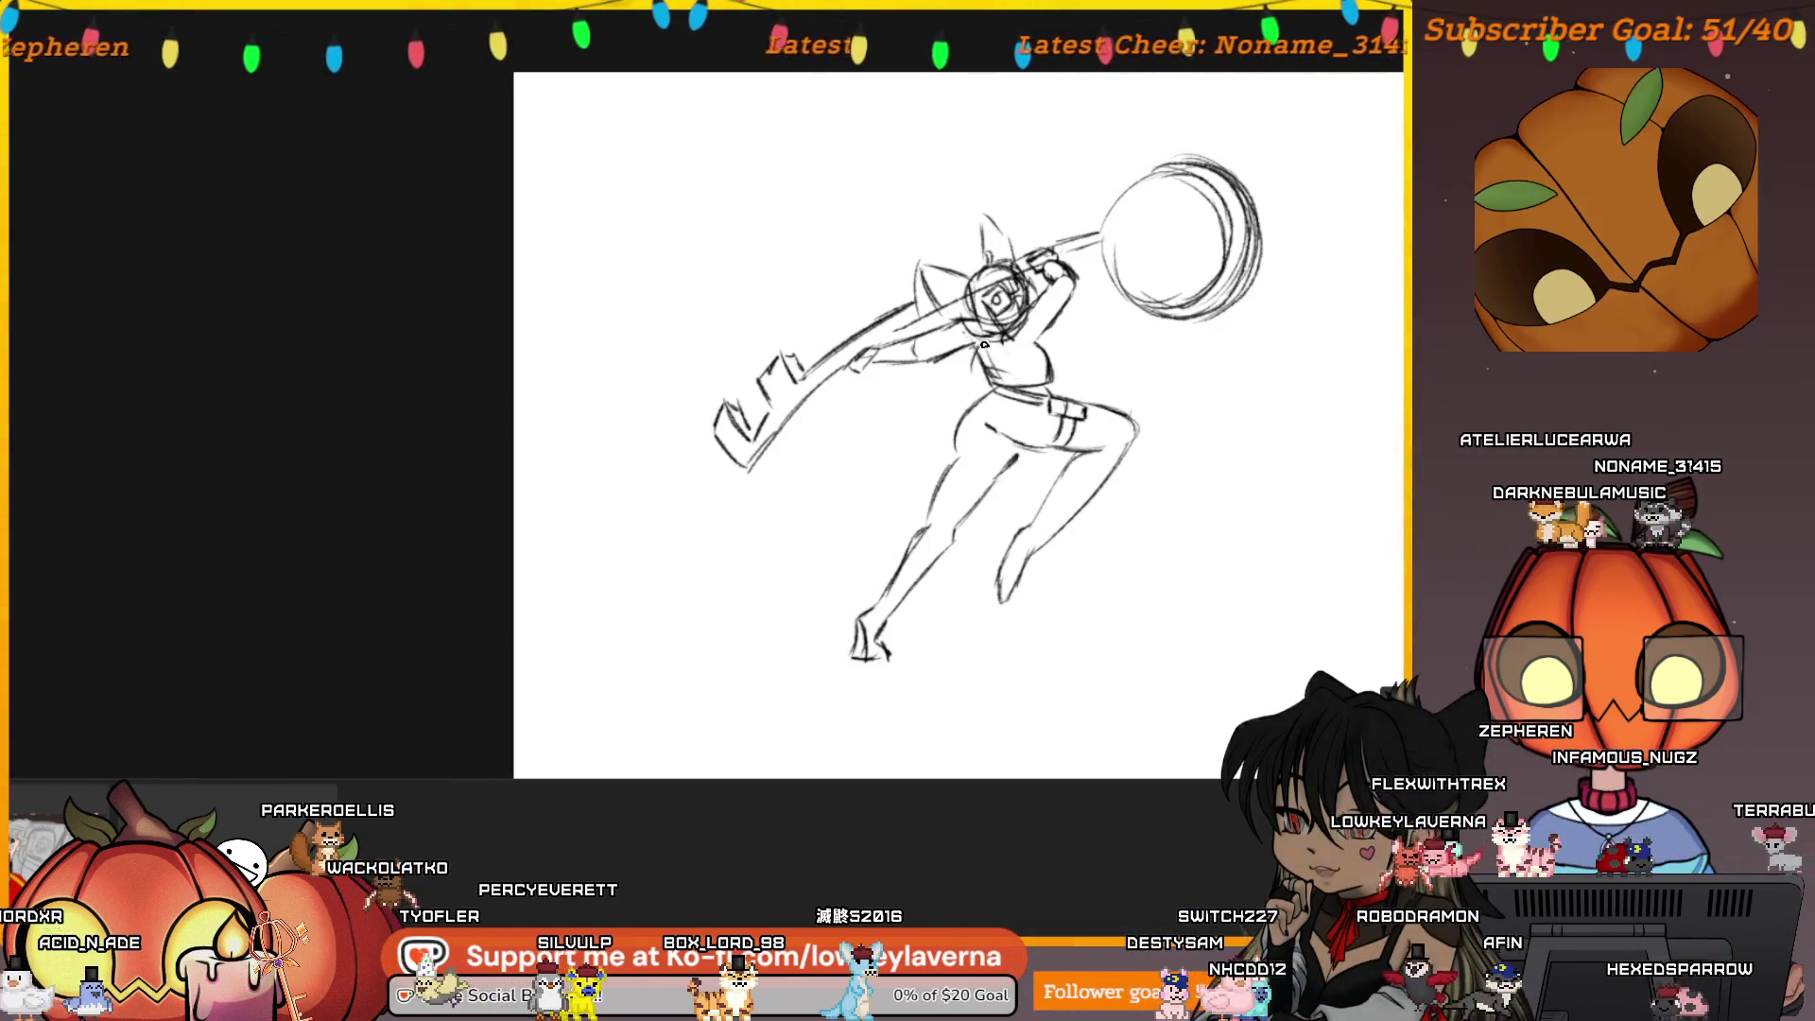
drag(964, 372, 960, 386)
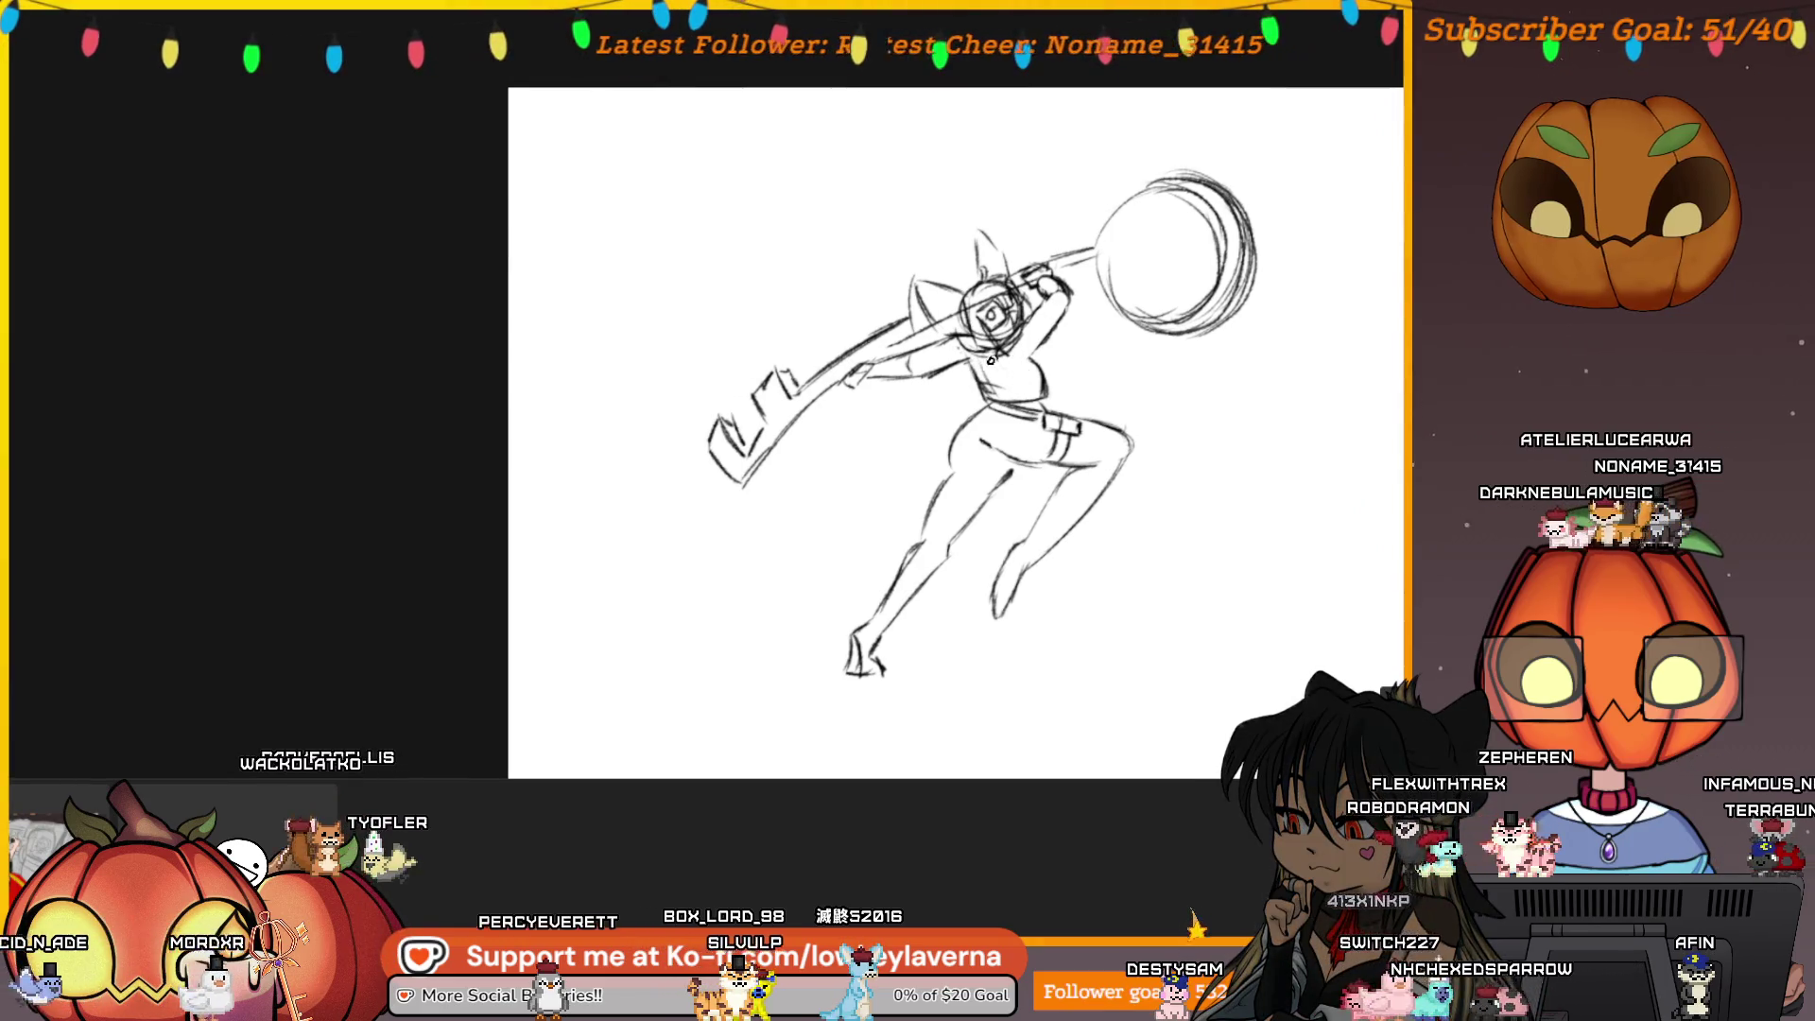
drag(894, 463, 872, 539)
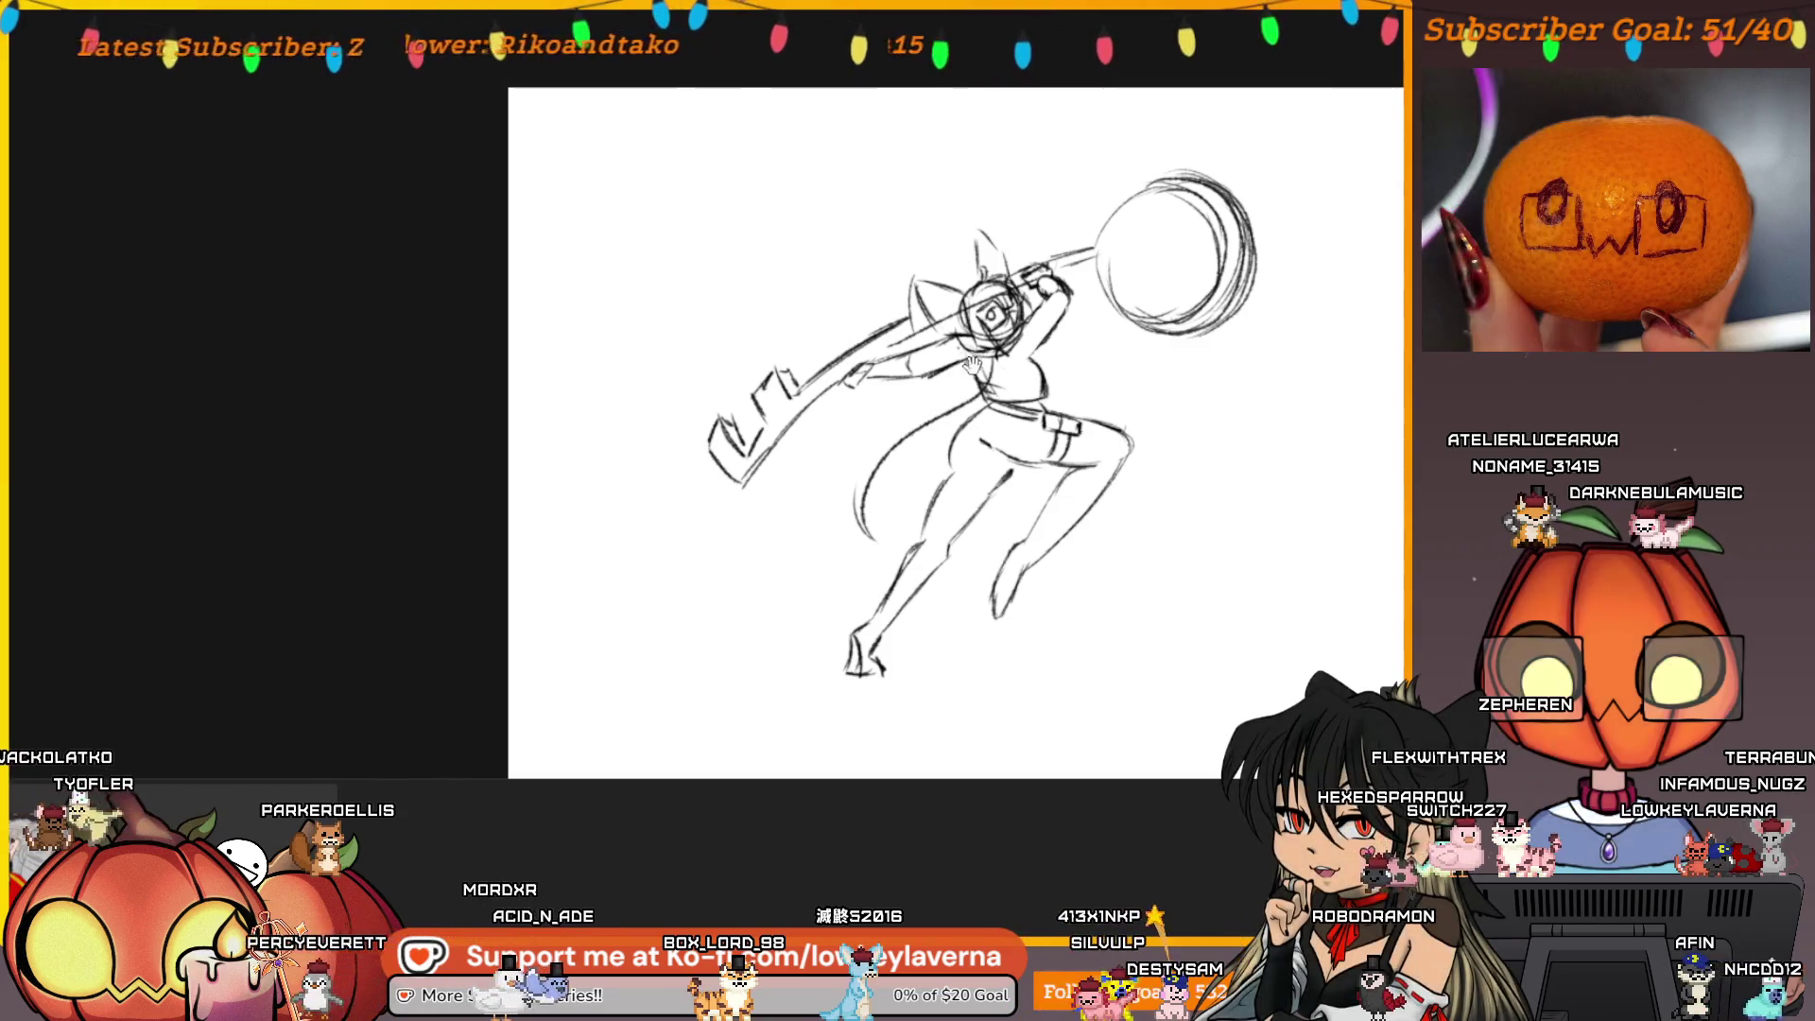
Add a short stroke at the lower hip curve to double the tail edge
drag(913, 465, 941, 461)
mouse_move(868, 518)
mouse_down()
mouse_move(897, 539)
mouse_move(892, 465)
mouse_up()
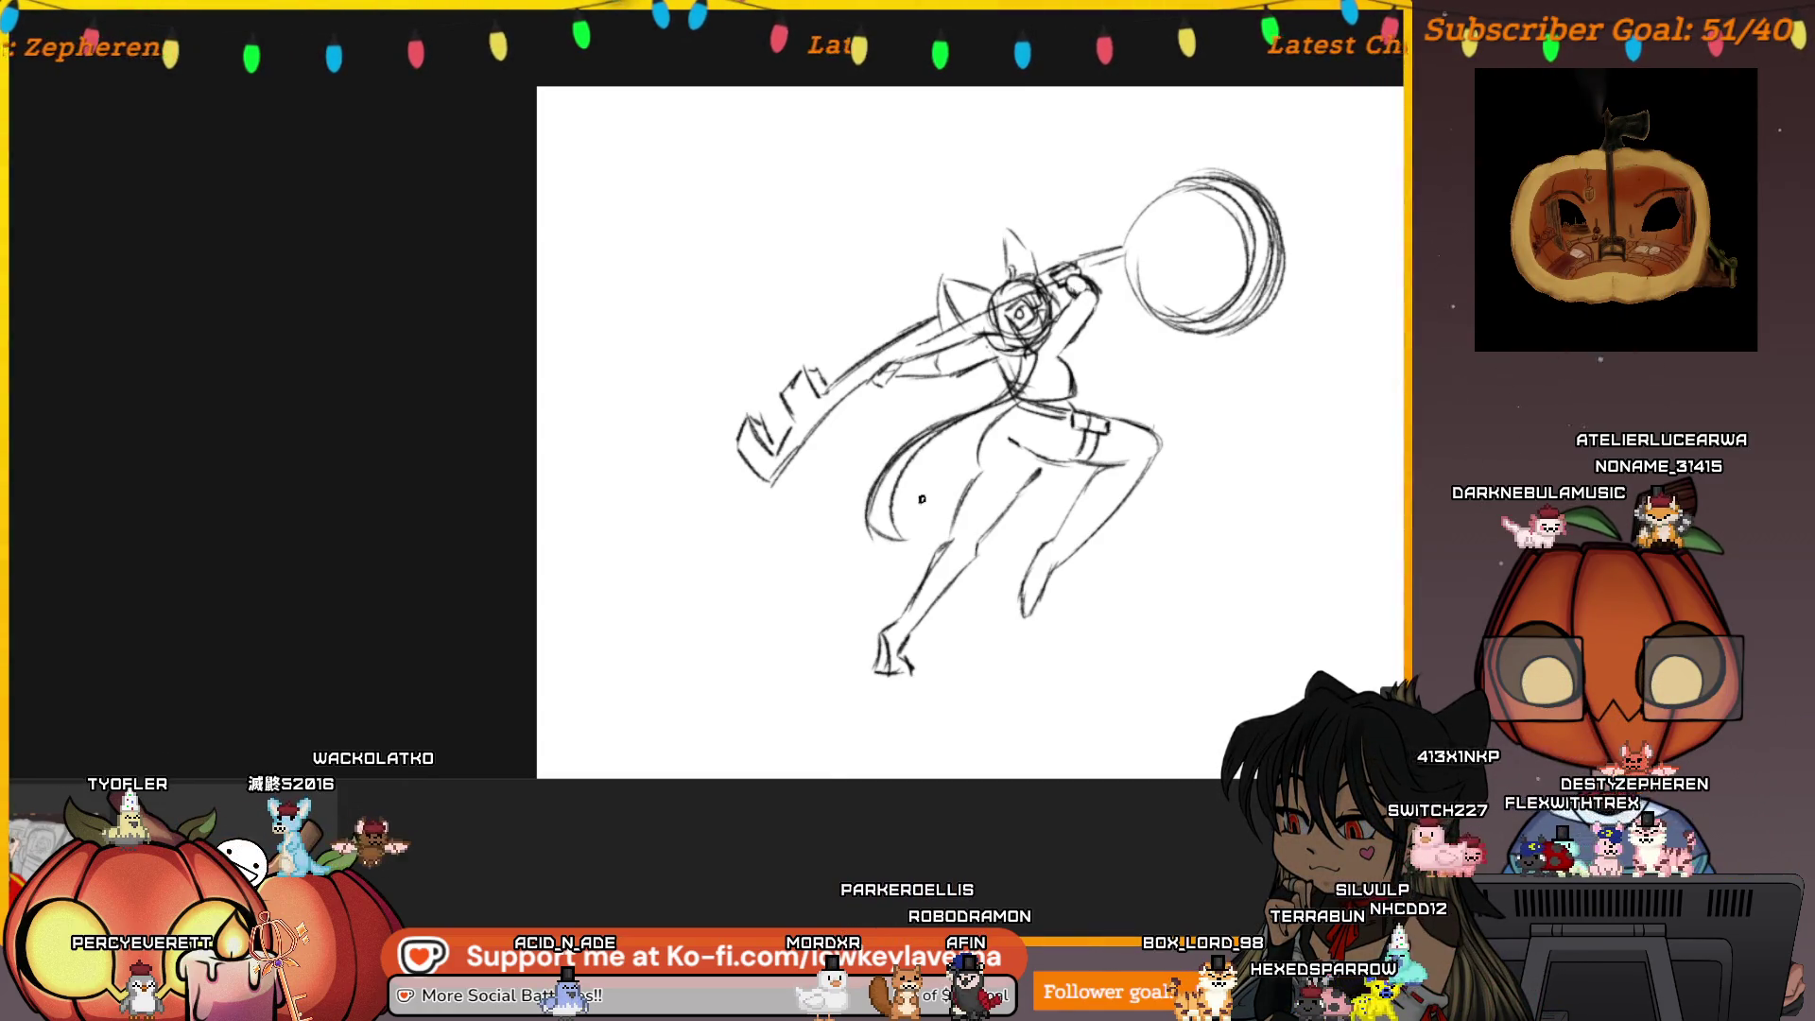
drag(928, 493, 879, 508)
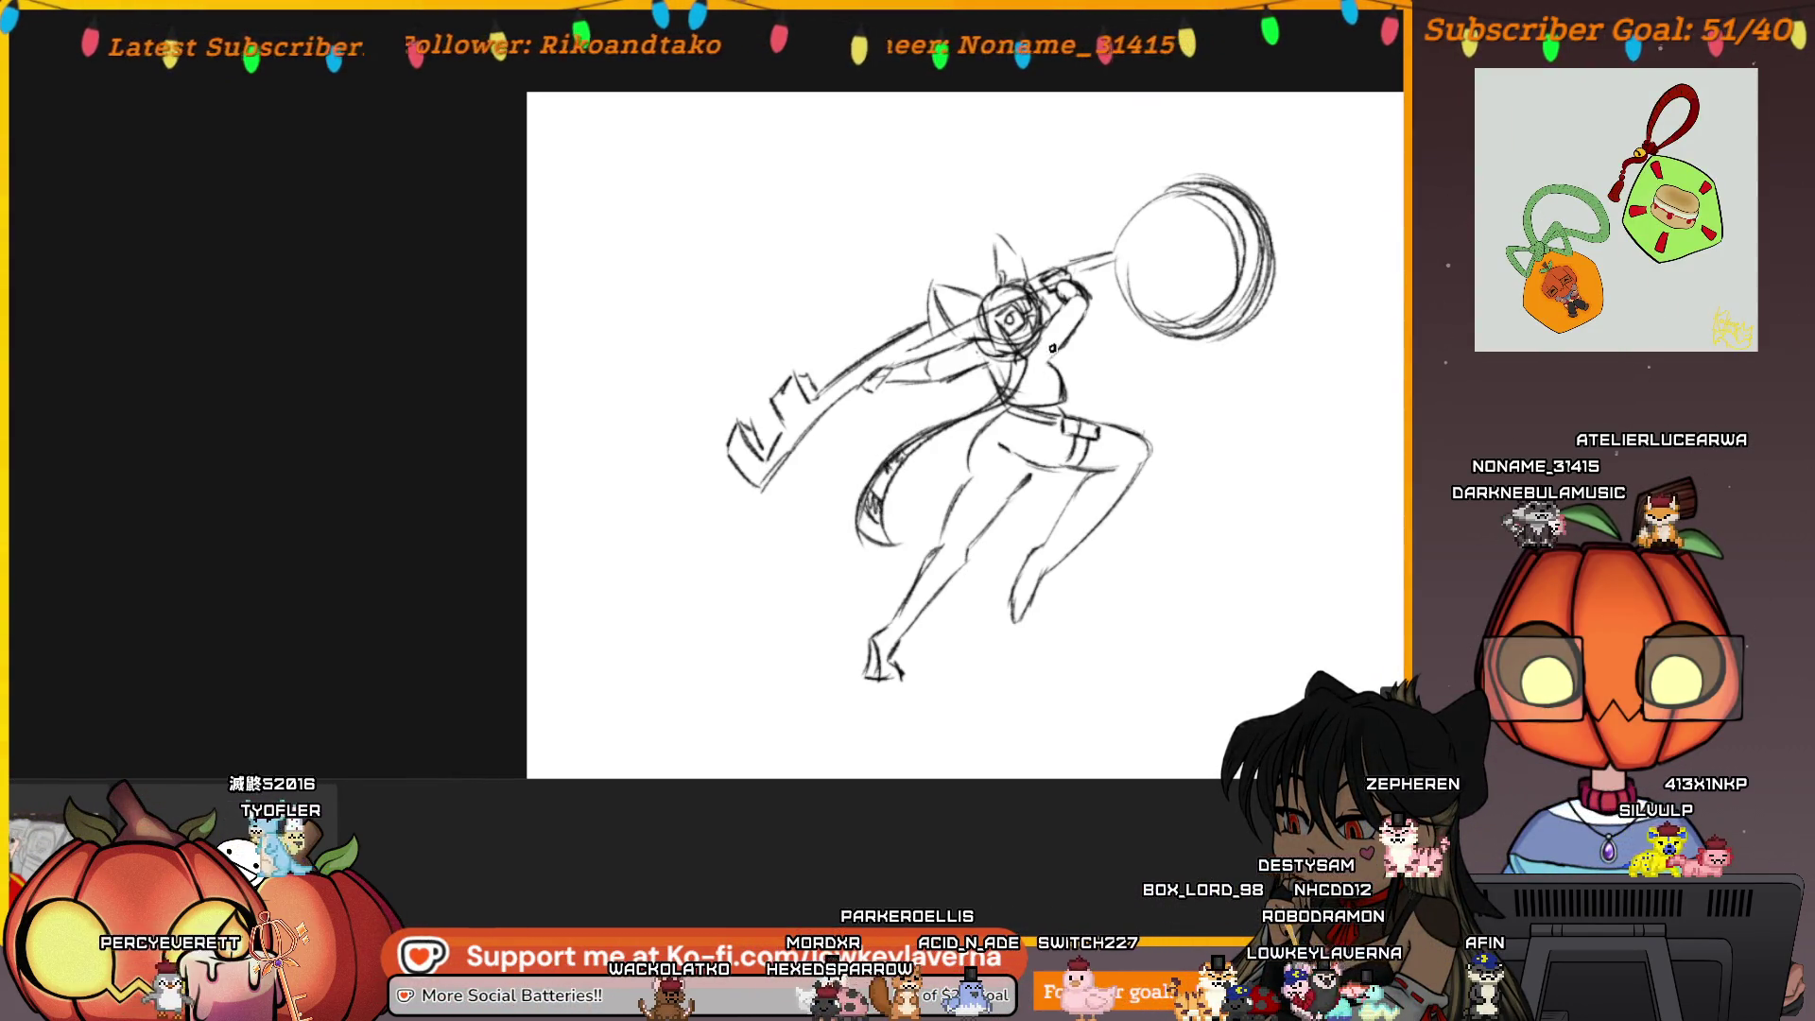
drag(1046, 403, 1038, 408)
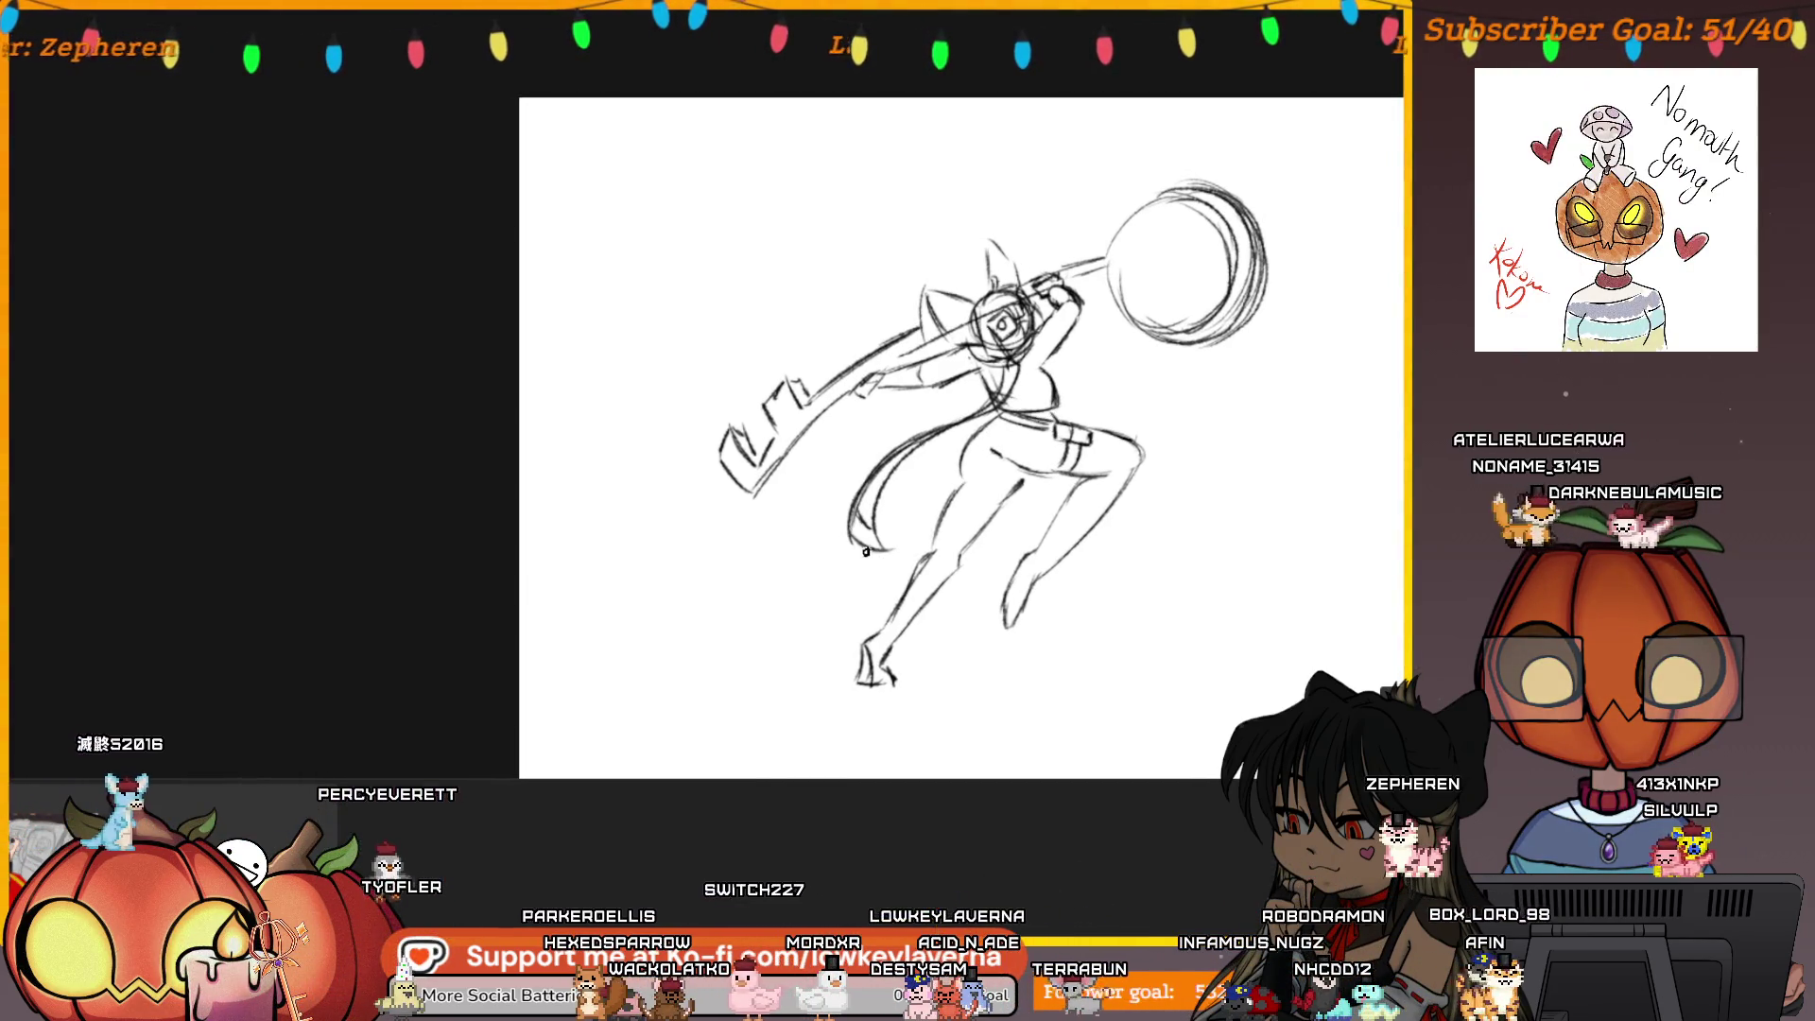
Pan the canvas so the grey reference sketch on the right sits beside the key-hammer character
mouse_move(1147, 388)
mouse_down()
mouse_move(1063, 395)
mouse_move(1083, 380)
mouse_up()
drag(977, 451, 1045, 518)
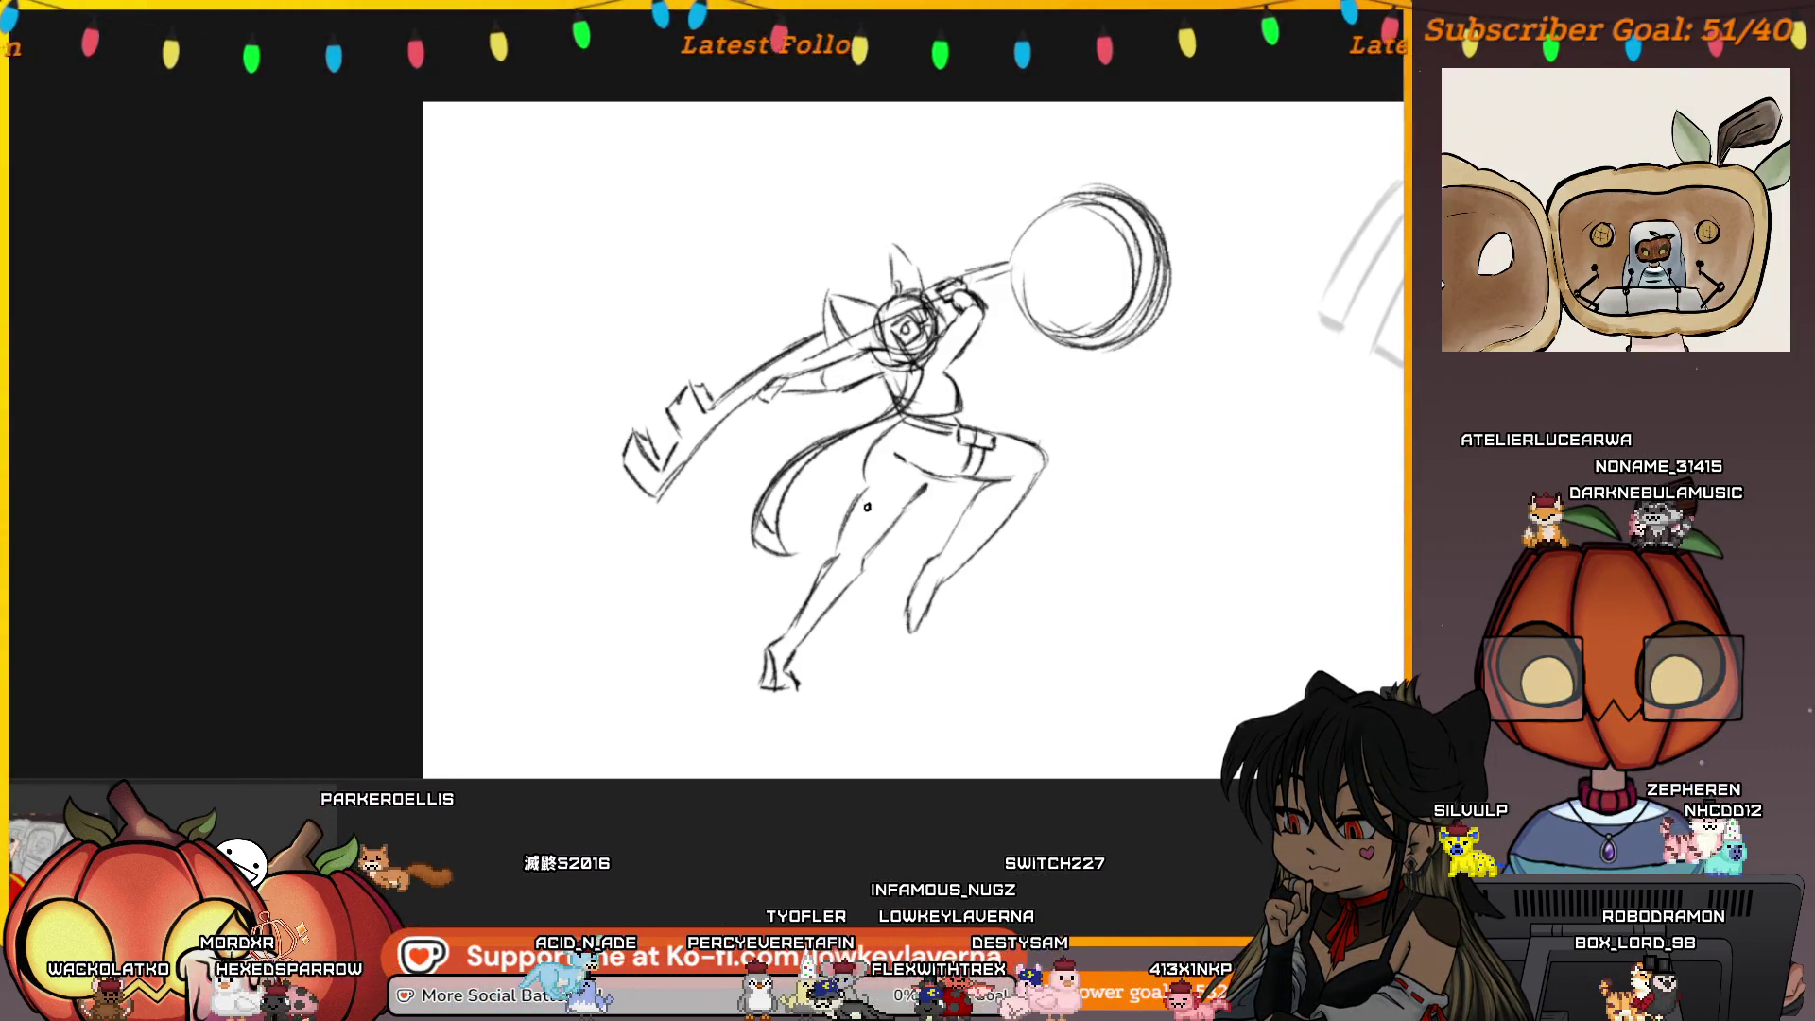
drag(963, 393, 985, 377)
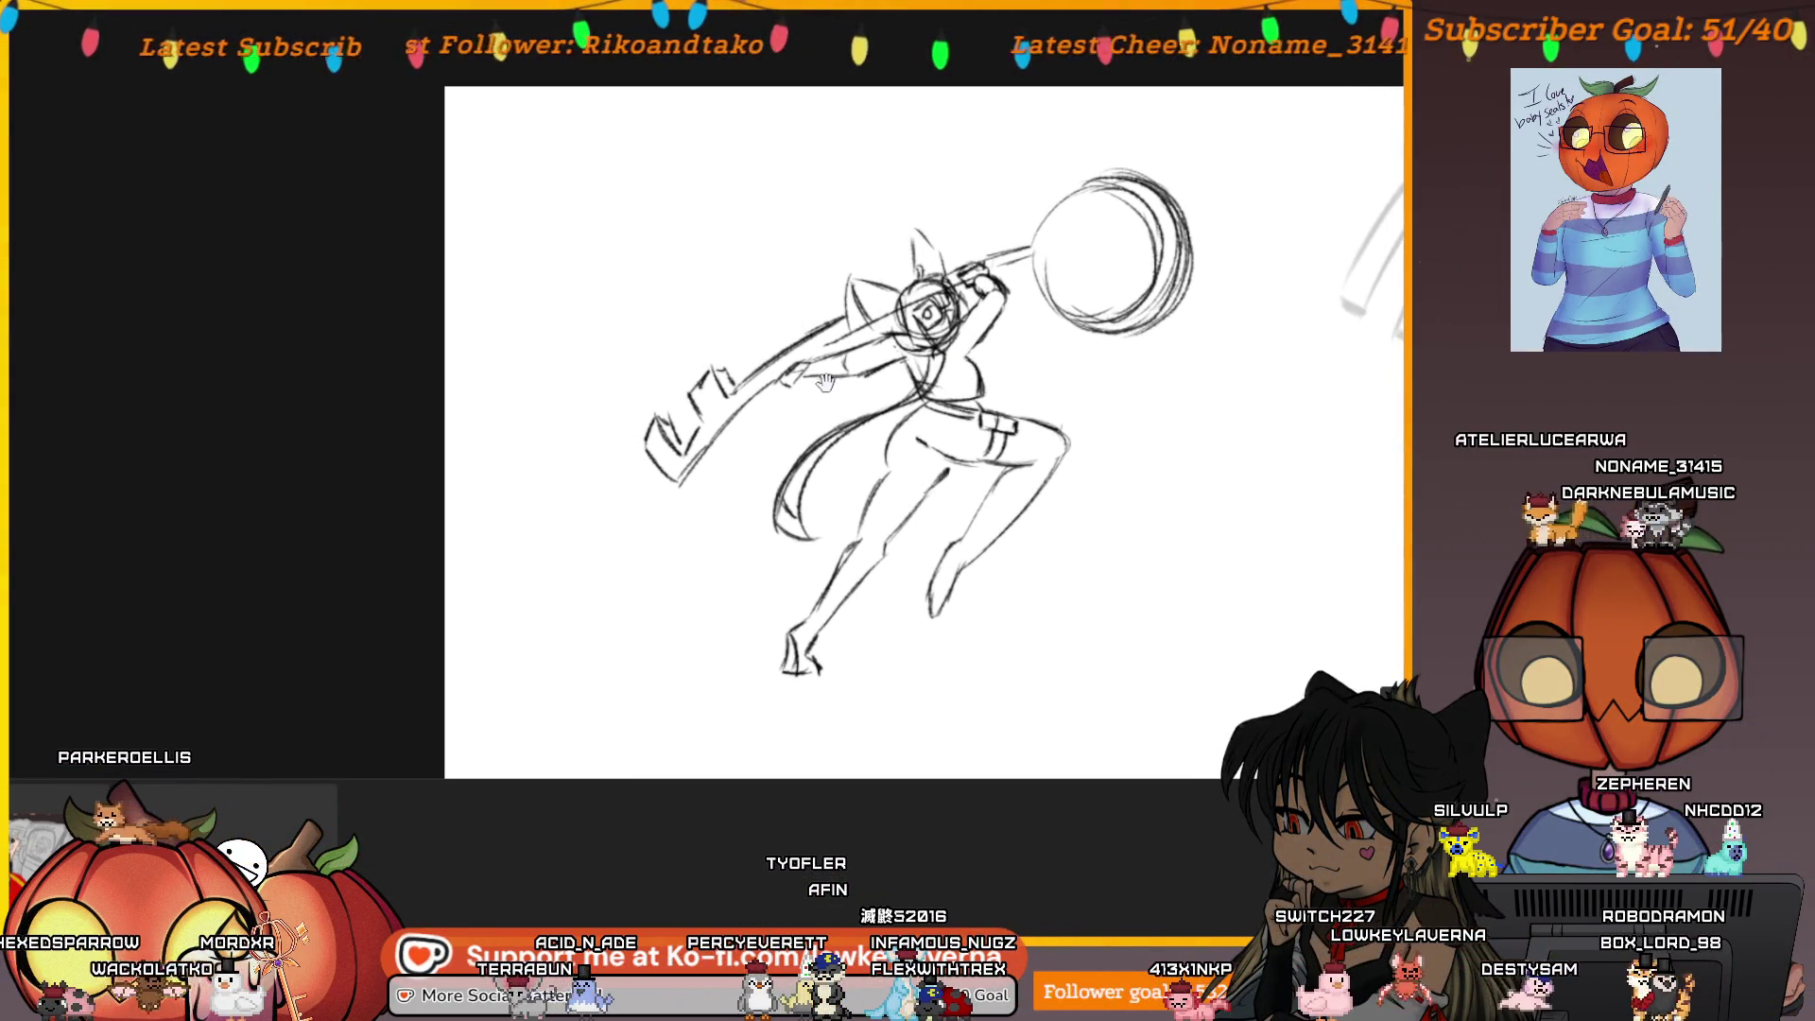
drag(825, 382, 798, 416)
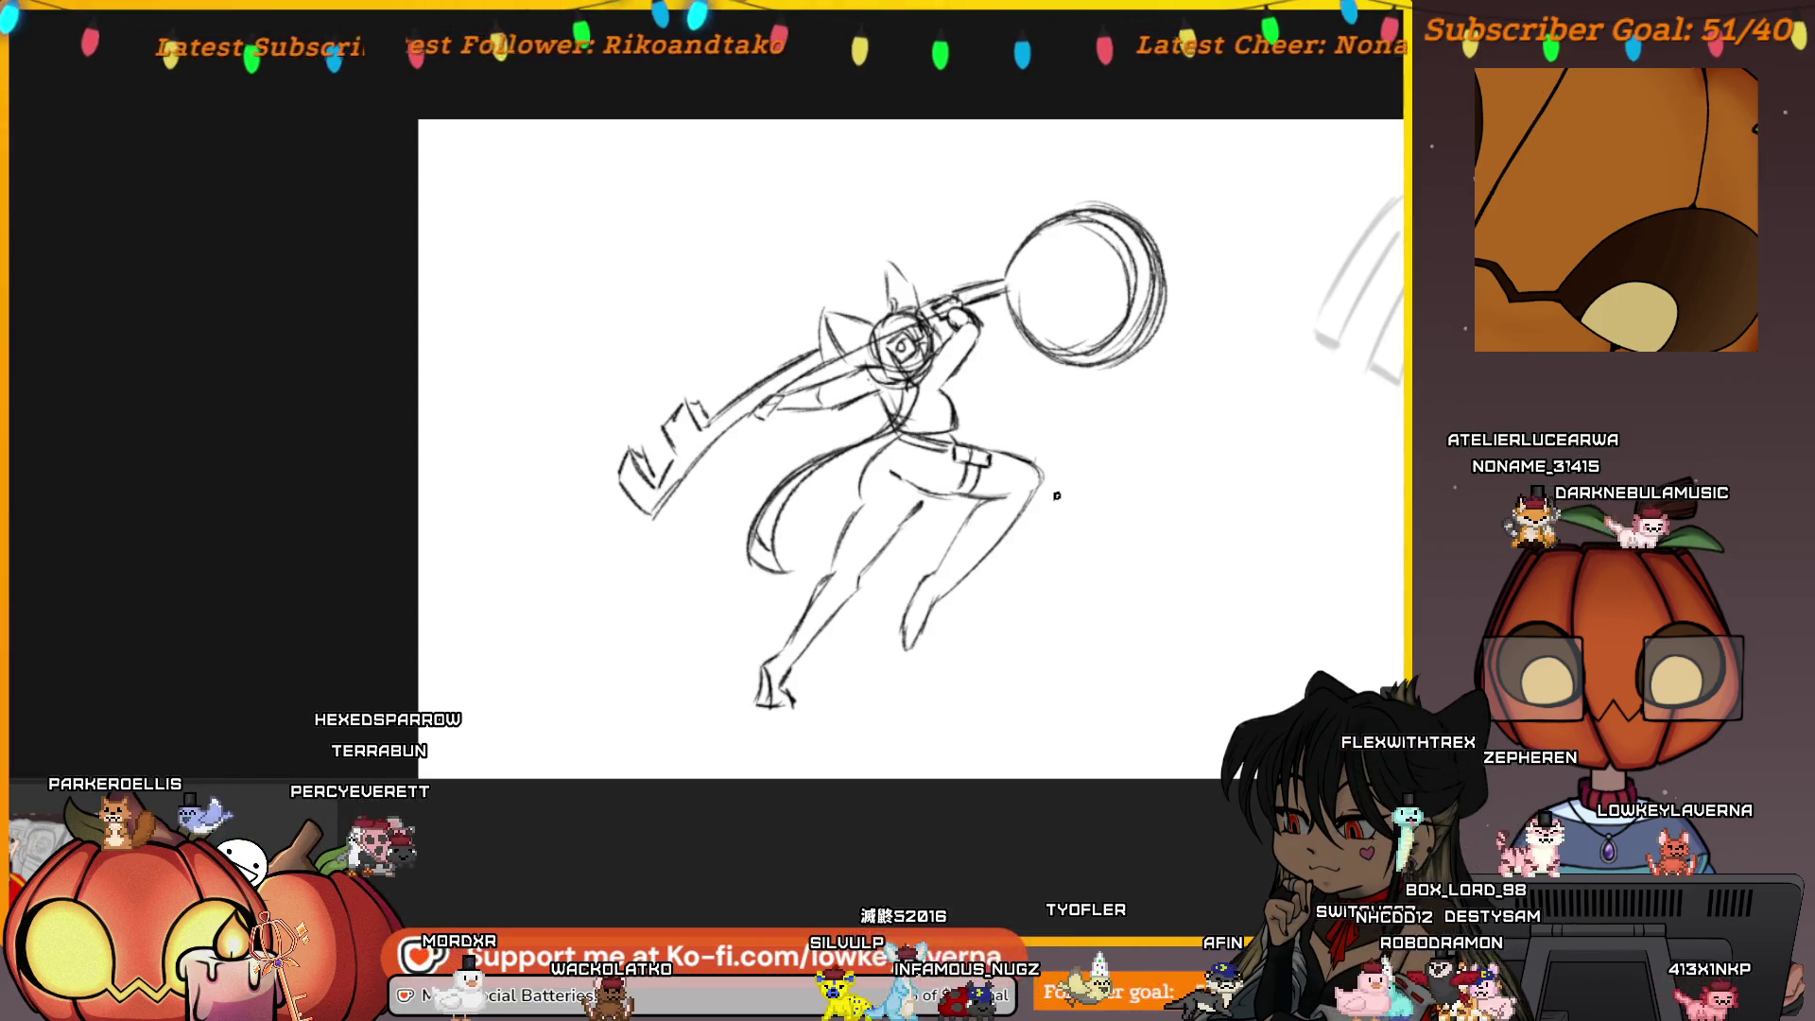
drag(992, 453, 959, 427)
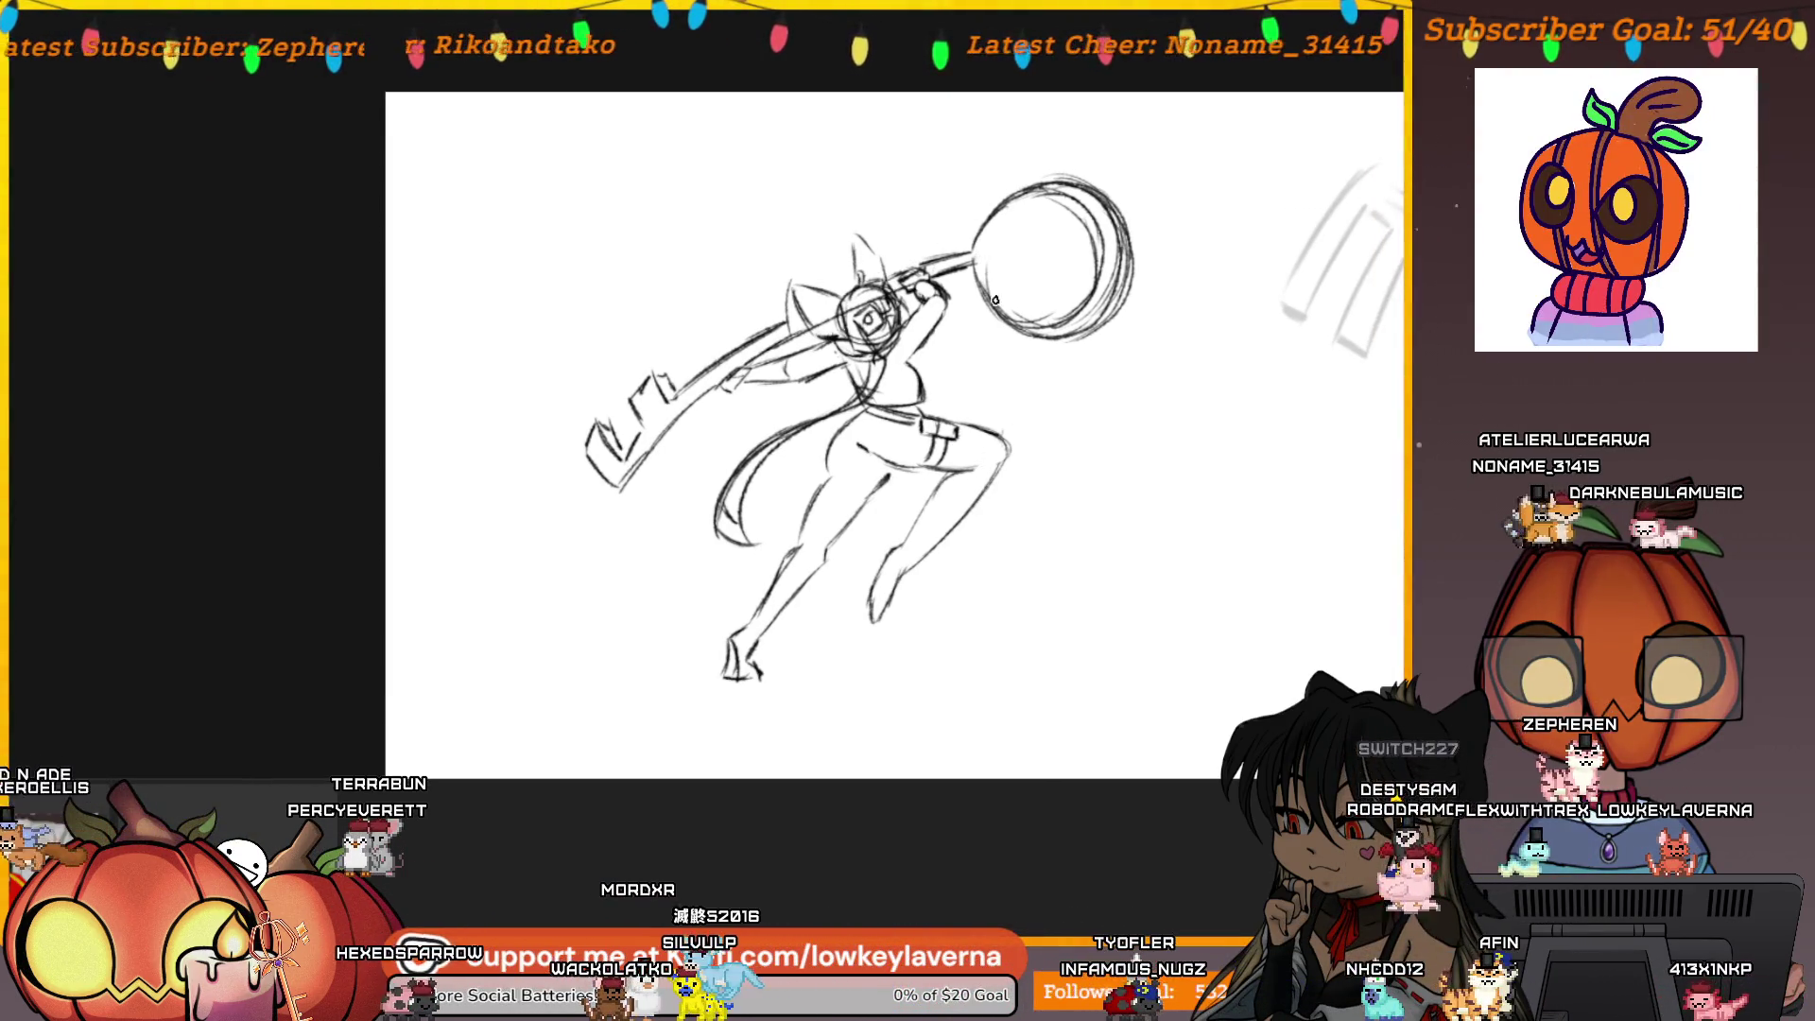
drag(967, 555, 943, 557)
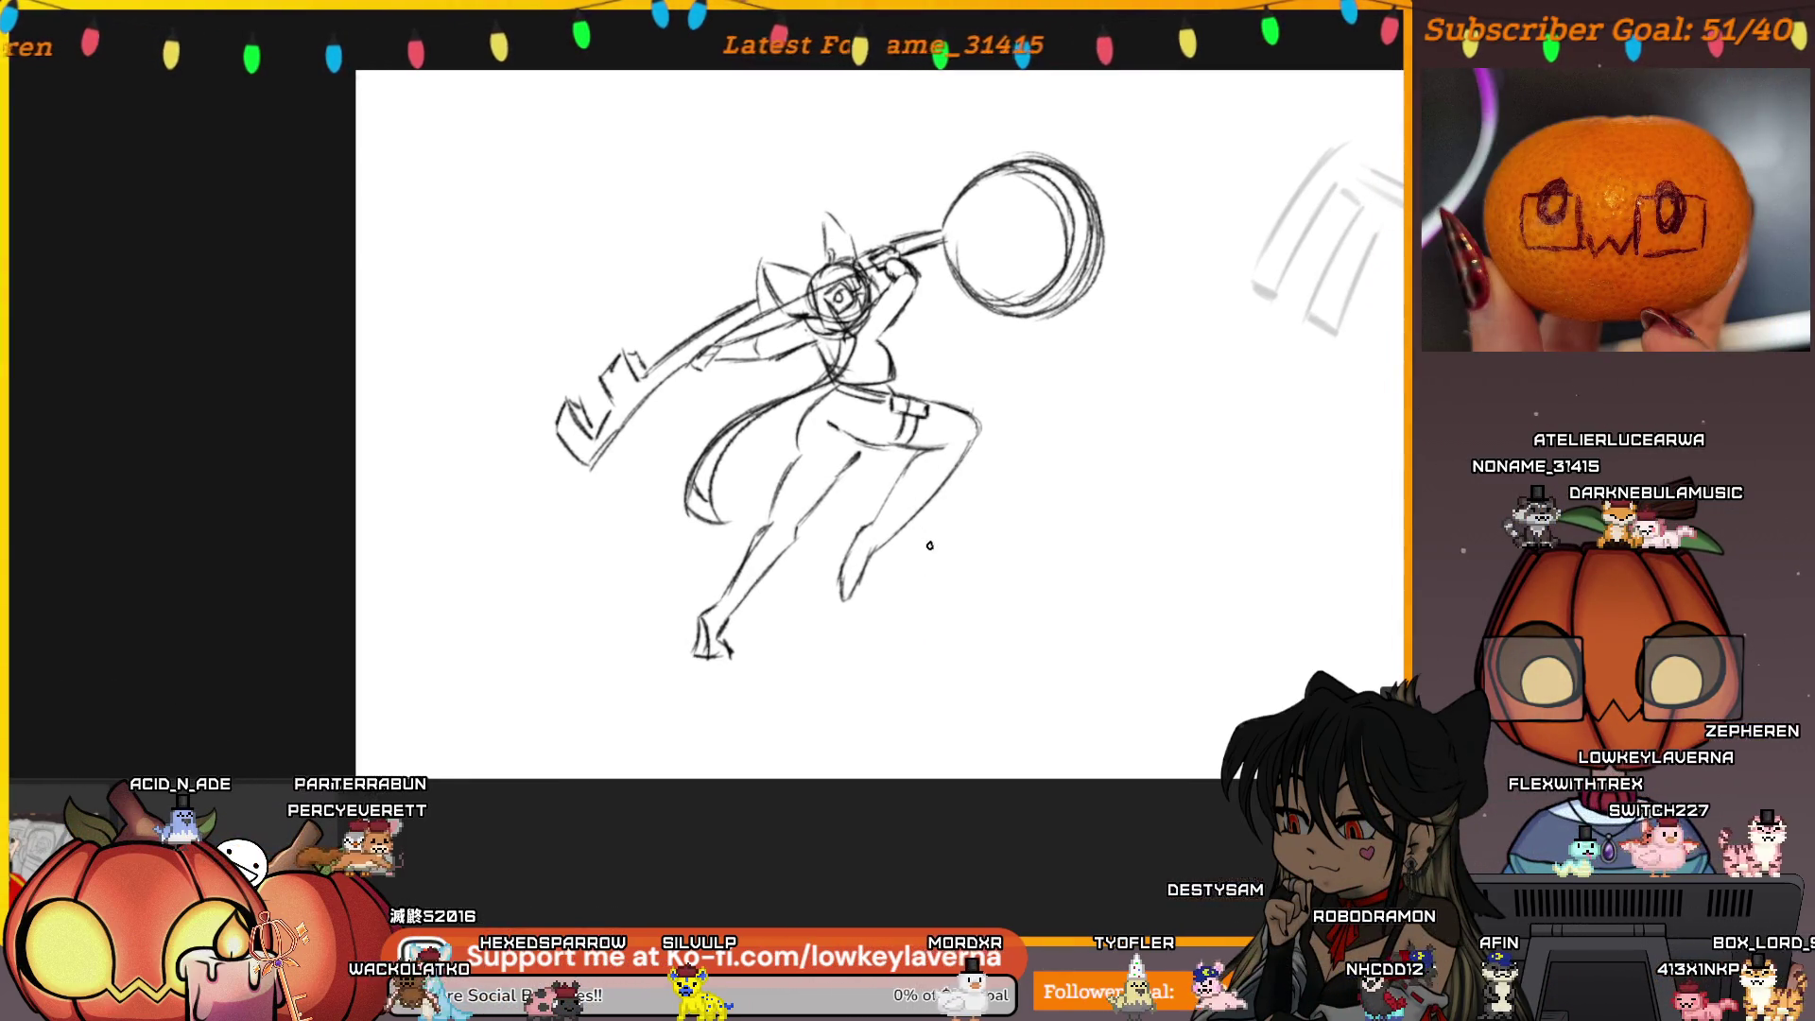
mouse_move(936, 519)
mouse_down()
mouse_move(932, 592)
mouse_move(955, 532)
mouse_move(750, 548)
mouse_up()
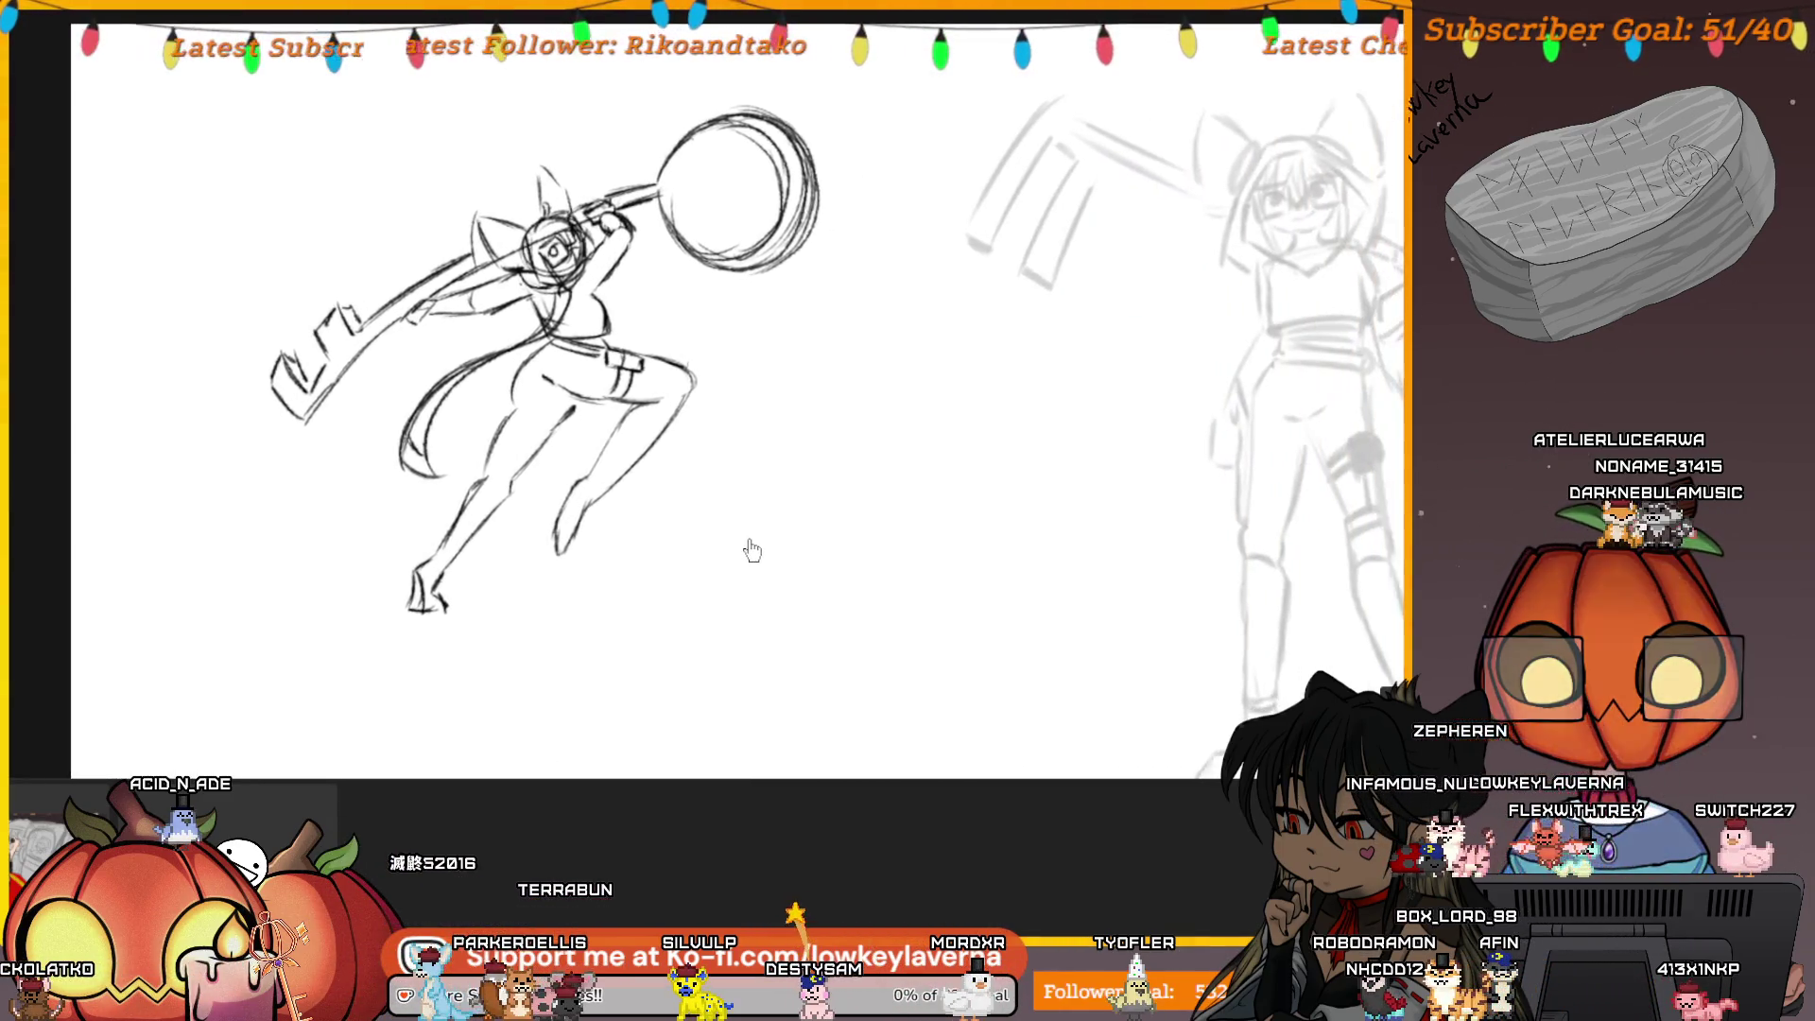
Draw a hammer-head ring beside the small head circle, join them, and remove the stray diagonal
mouse_move(843, 372)
mouse_down()
mouse_move(924, 292)
mouse_move(965, 344)
mouse_move(897, 339)
mouse_up()
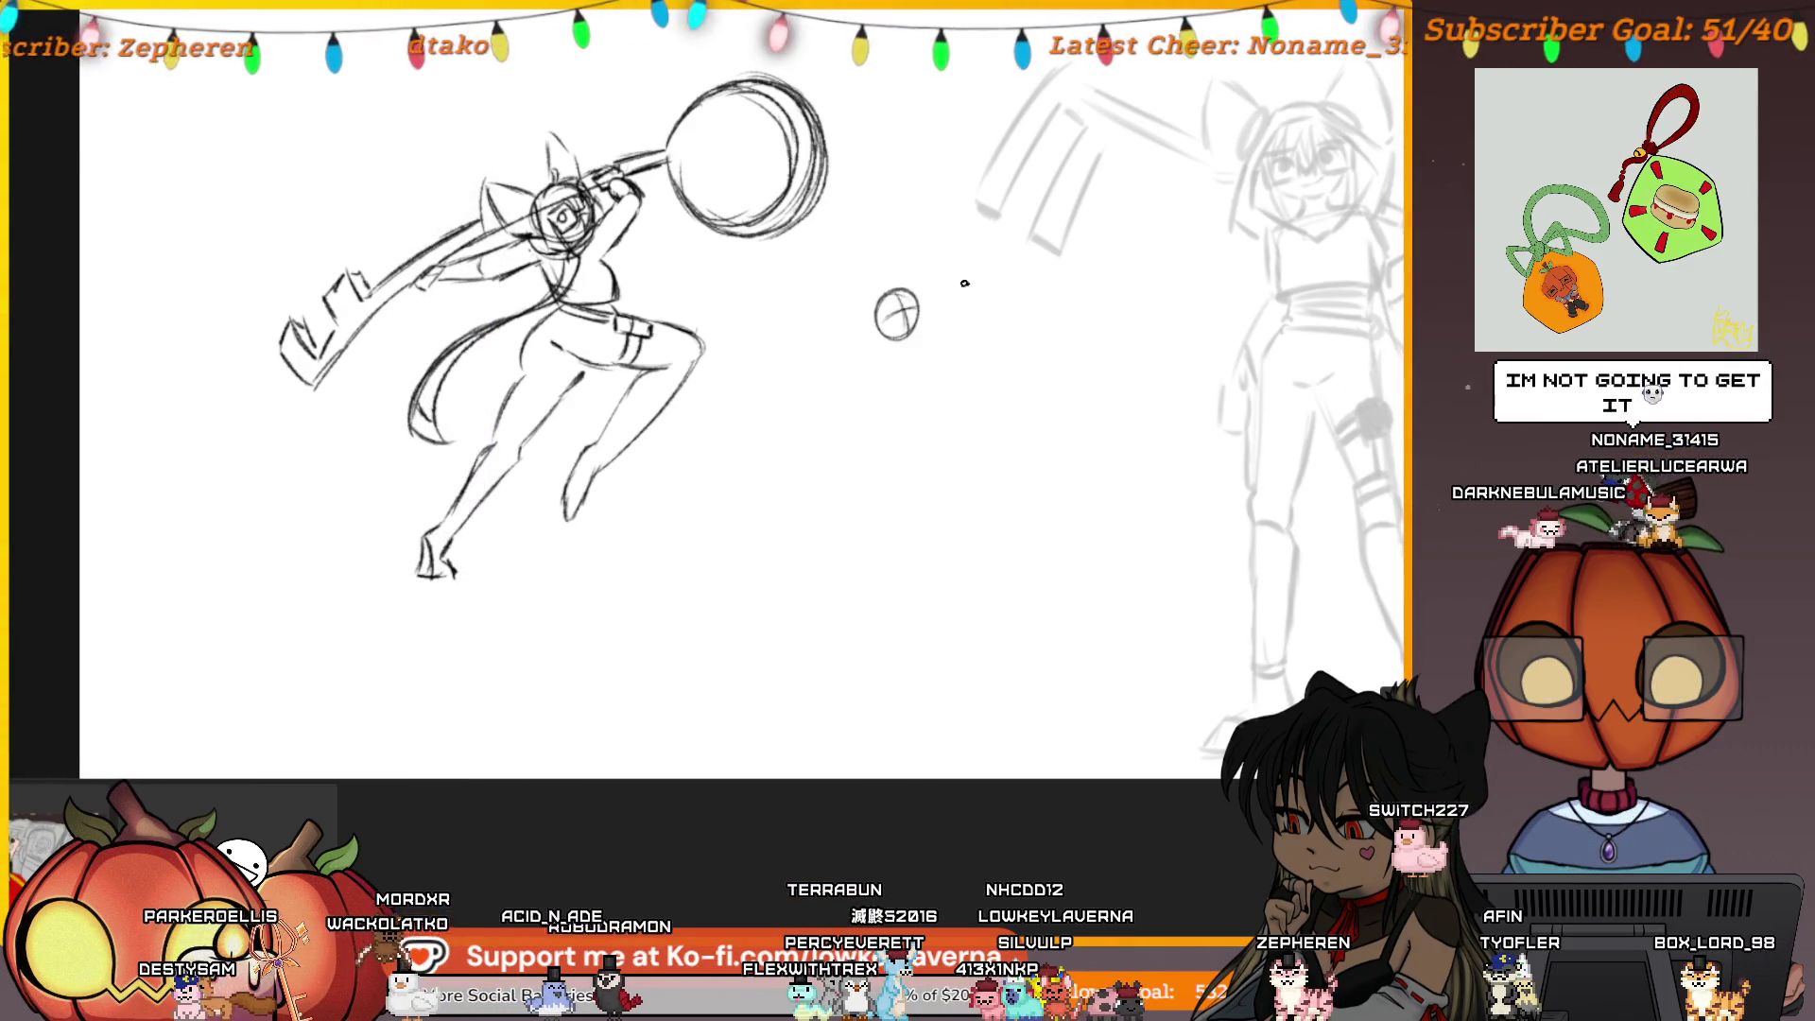
drag(944, 248, 975, 304)
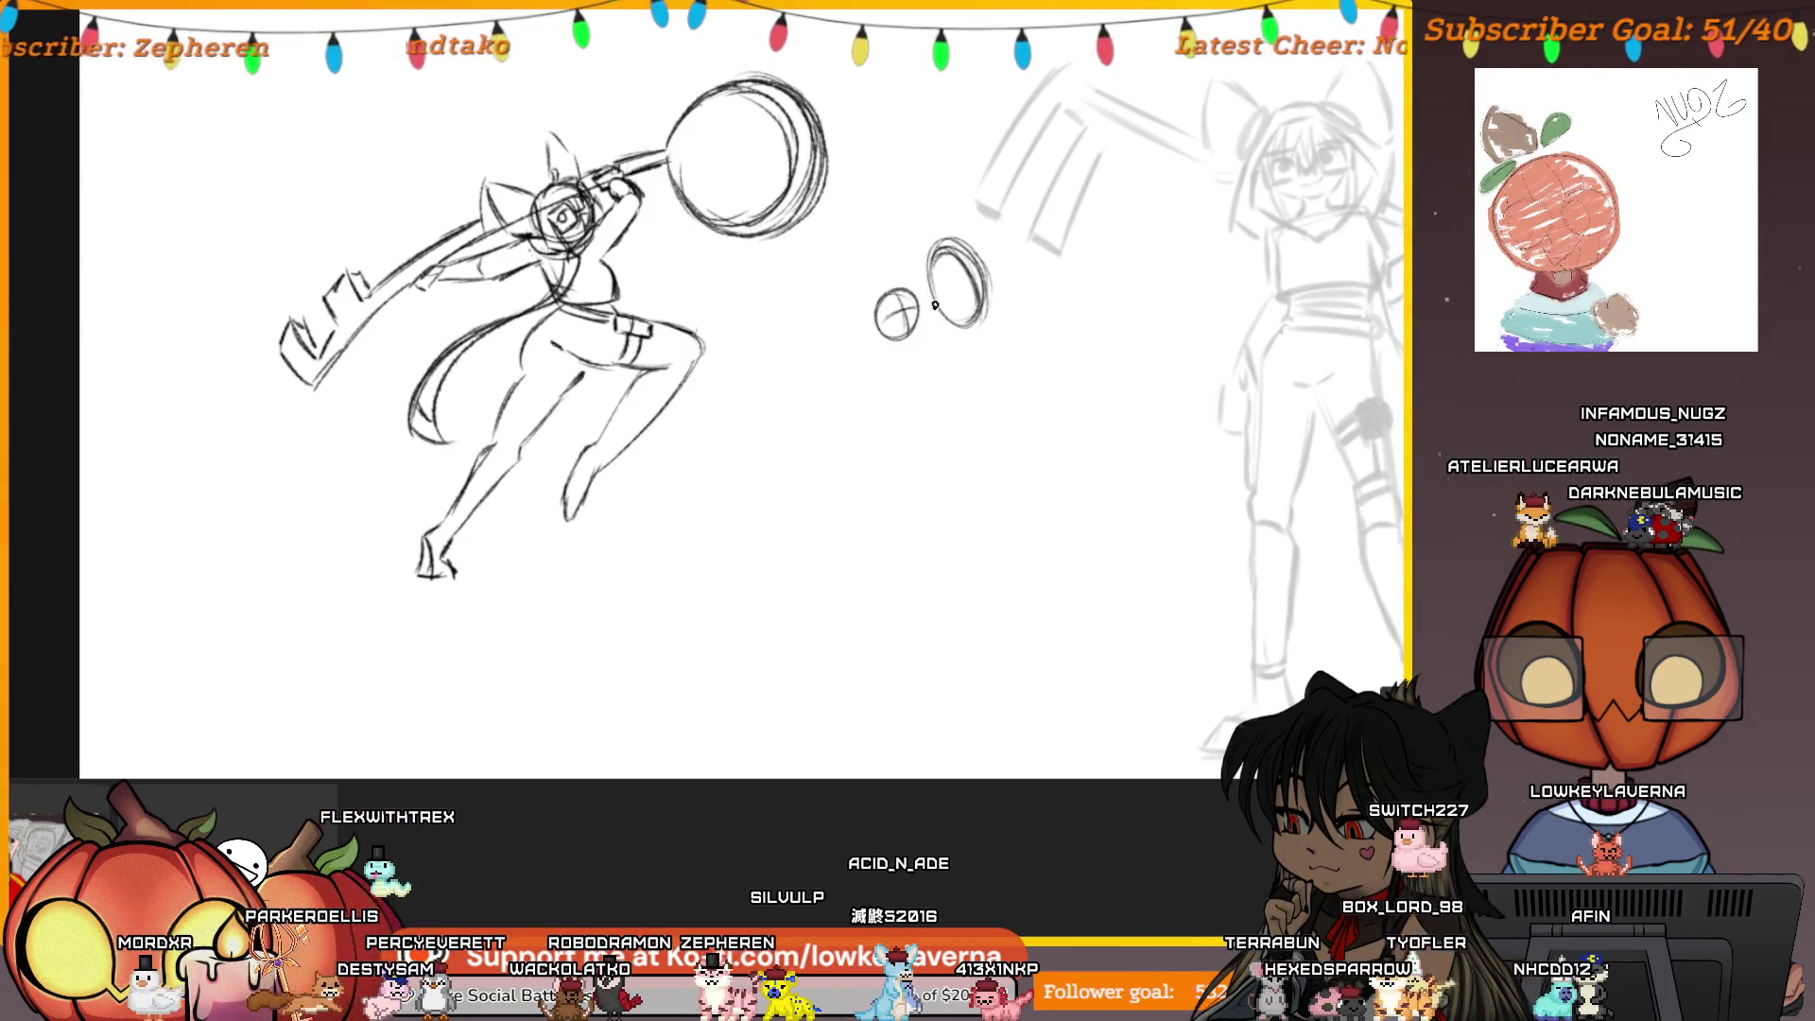
mouse_move(917, 305)
mouse_down()
mouse_move(933, 294)
mouse_move(805, 426)
mouse_up()
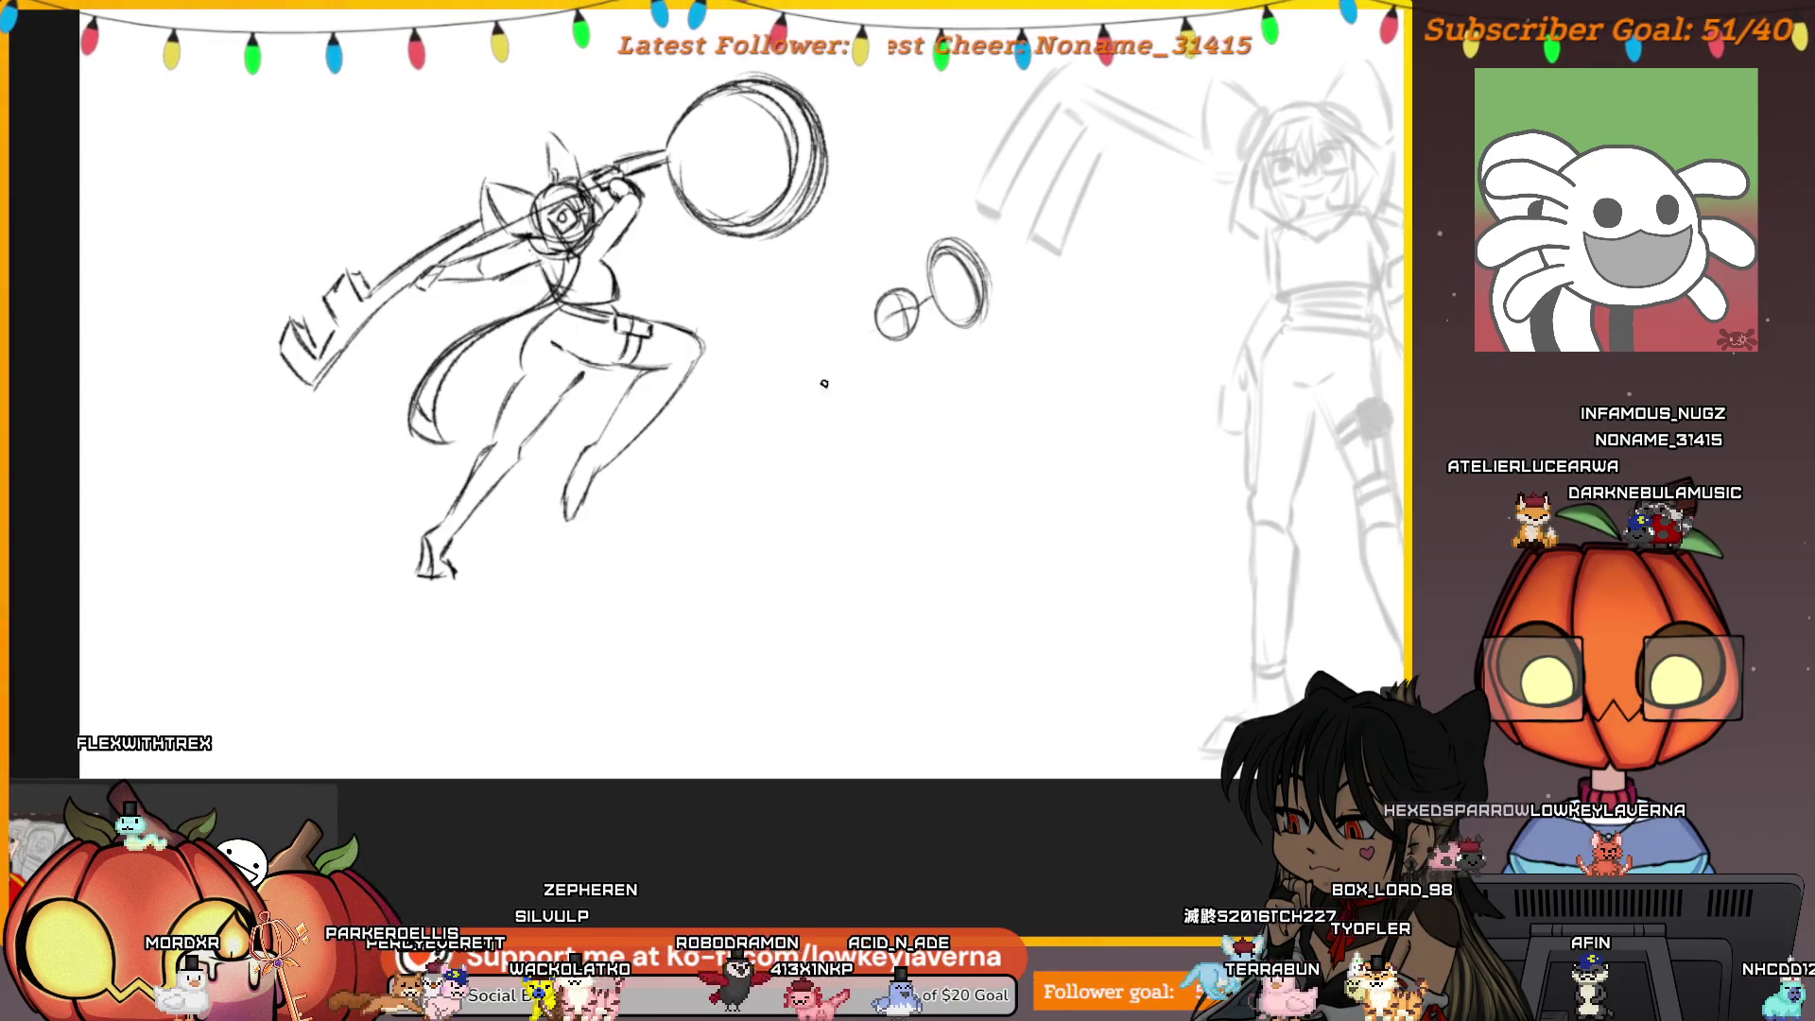
key(ctrl+z)
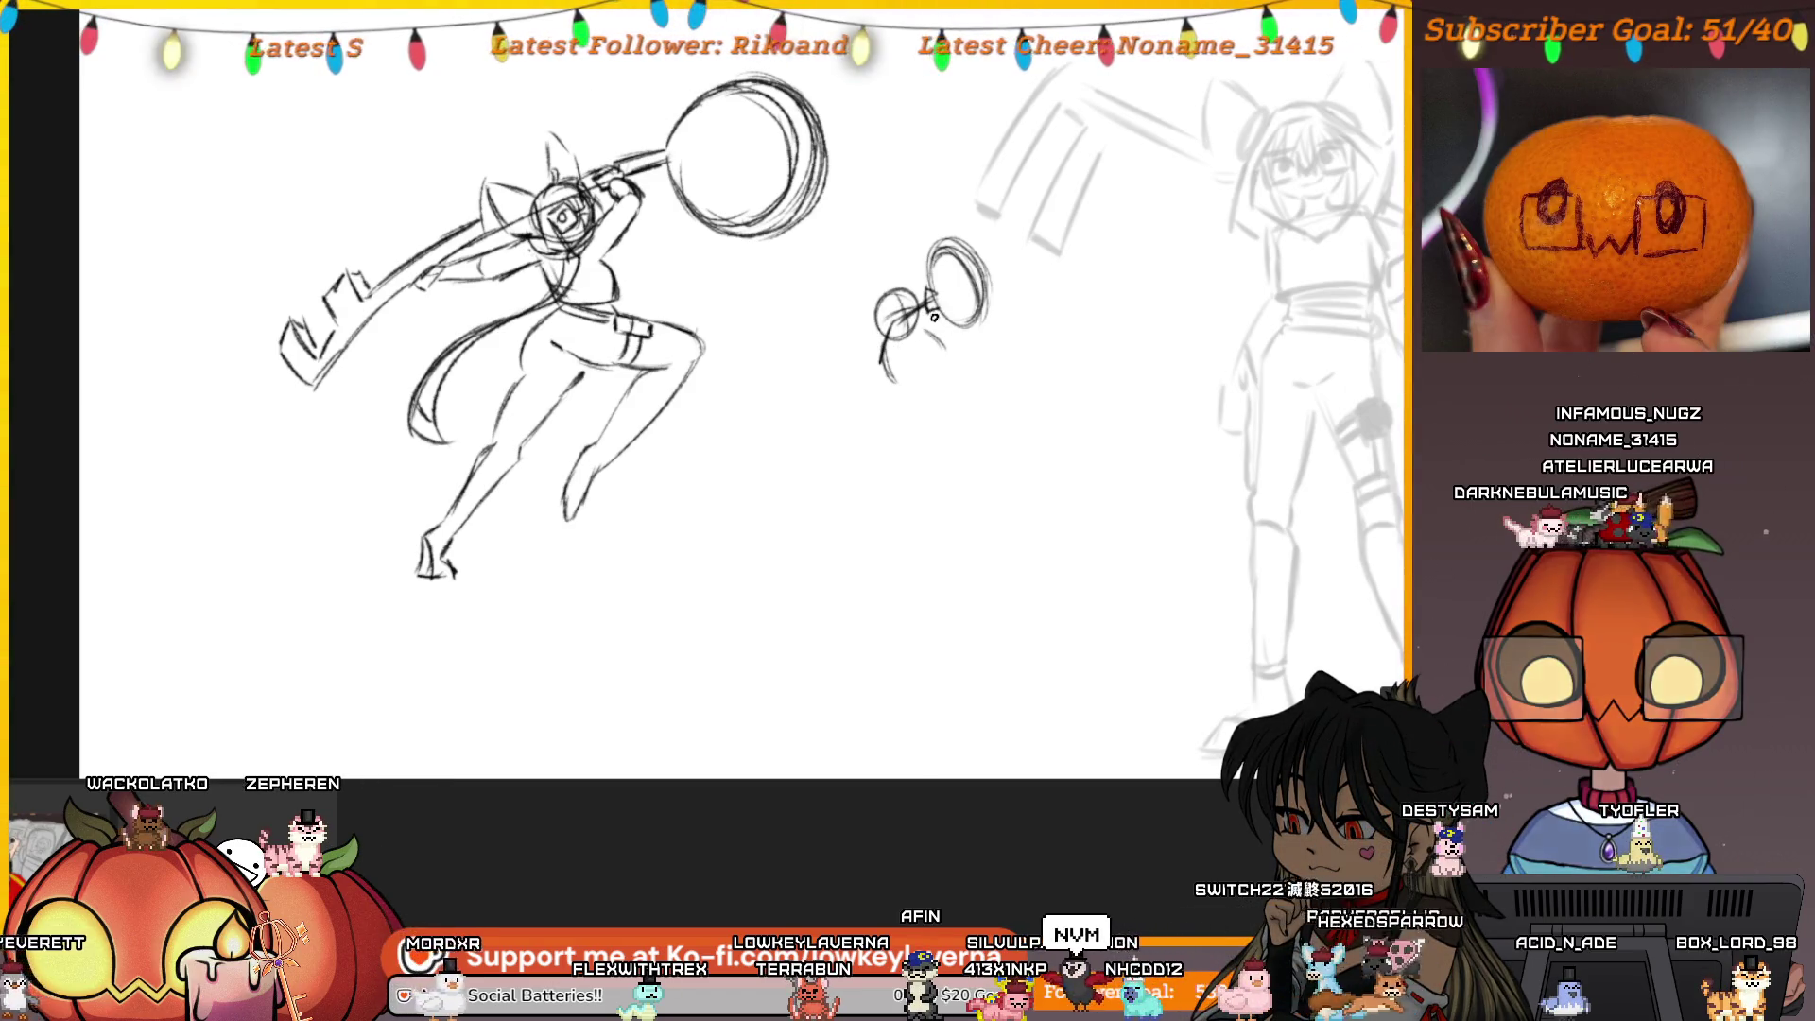
Pencil the long diagonal key shaft and short strokes around the key handle
drag(879, 378, 829, 449)
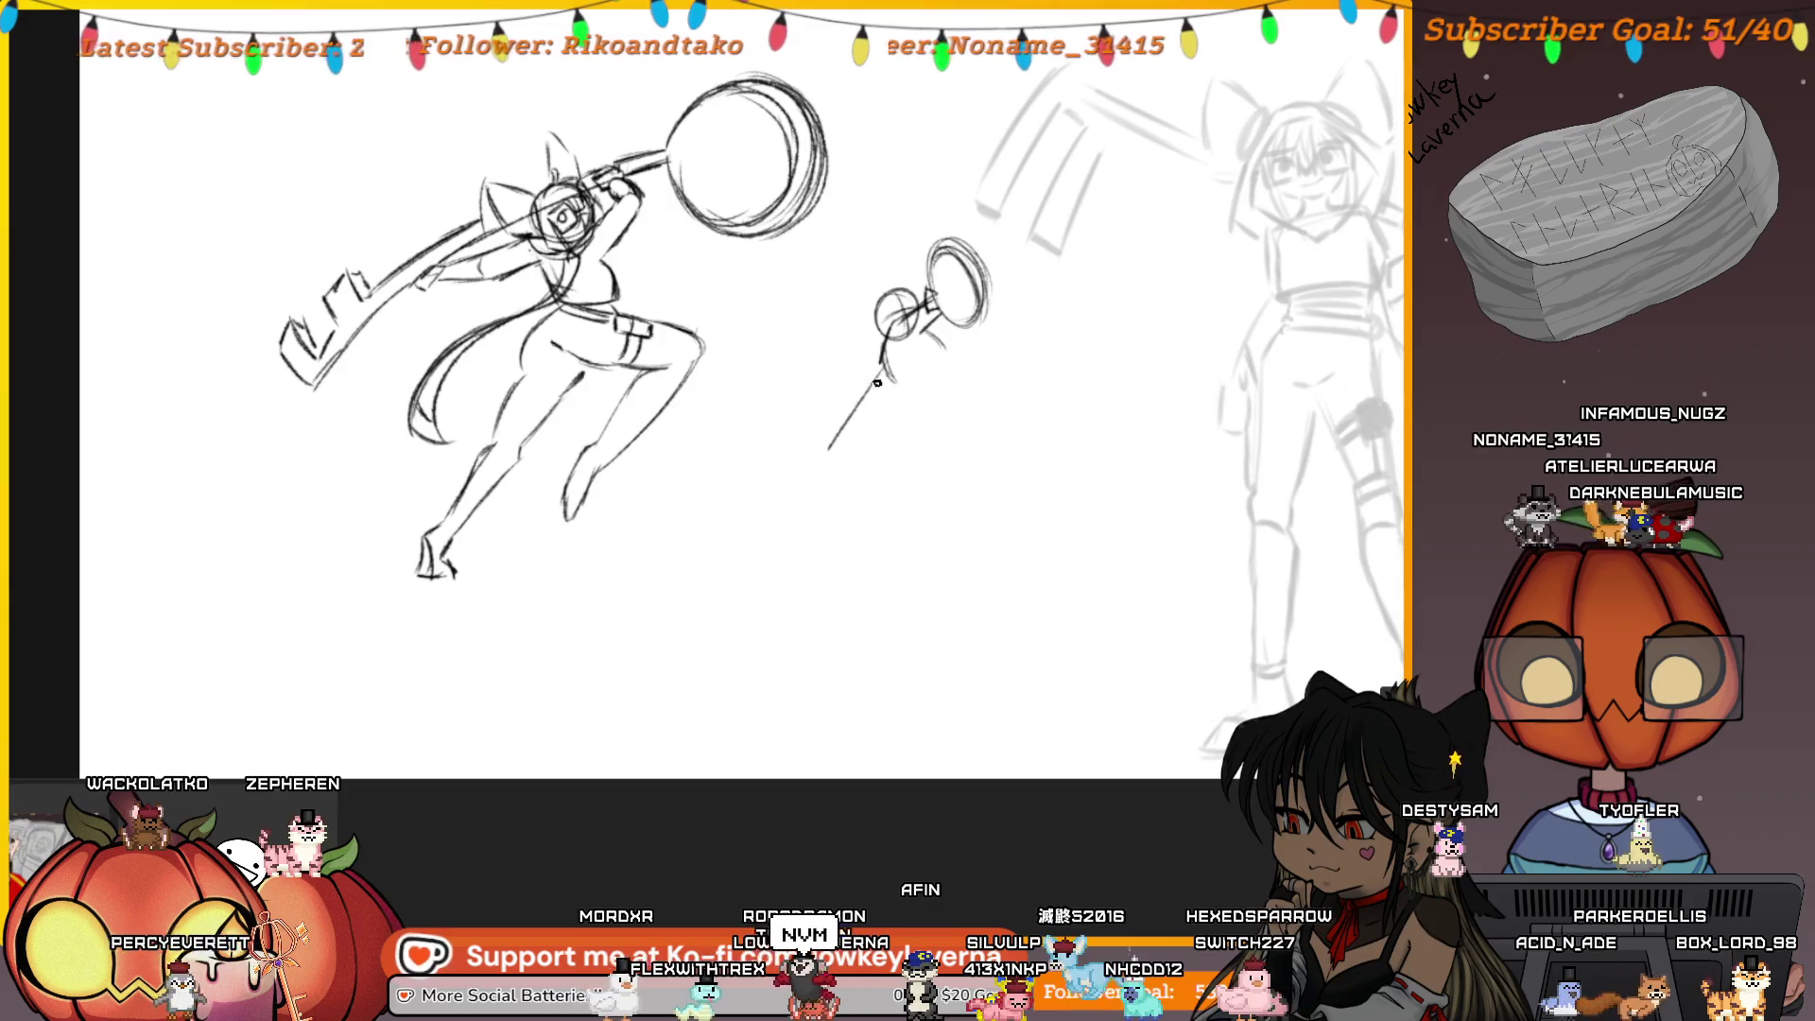
drag(890, 376, 863, 406)
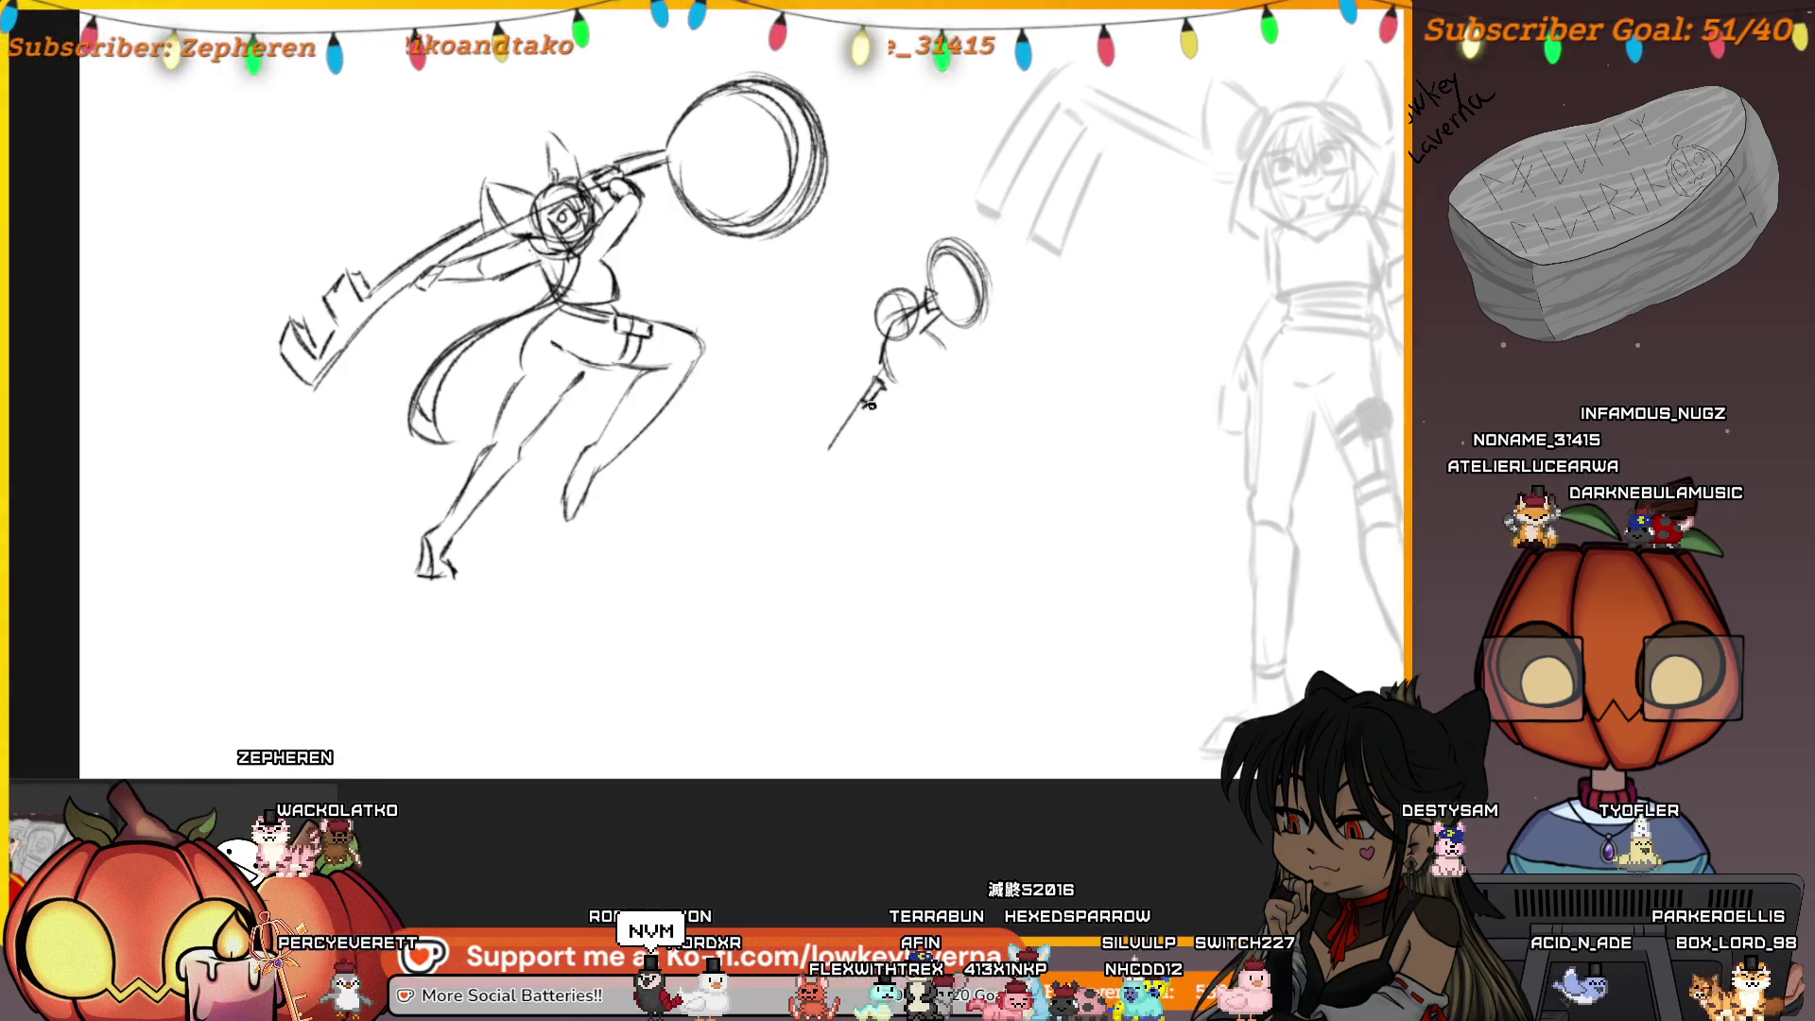
mouse_move(925, 338)
mouse_down()
mouse_move(938, 326)
mouse_move(950, 371)
mouse_up()
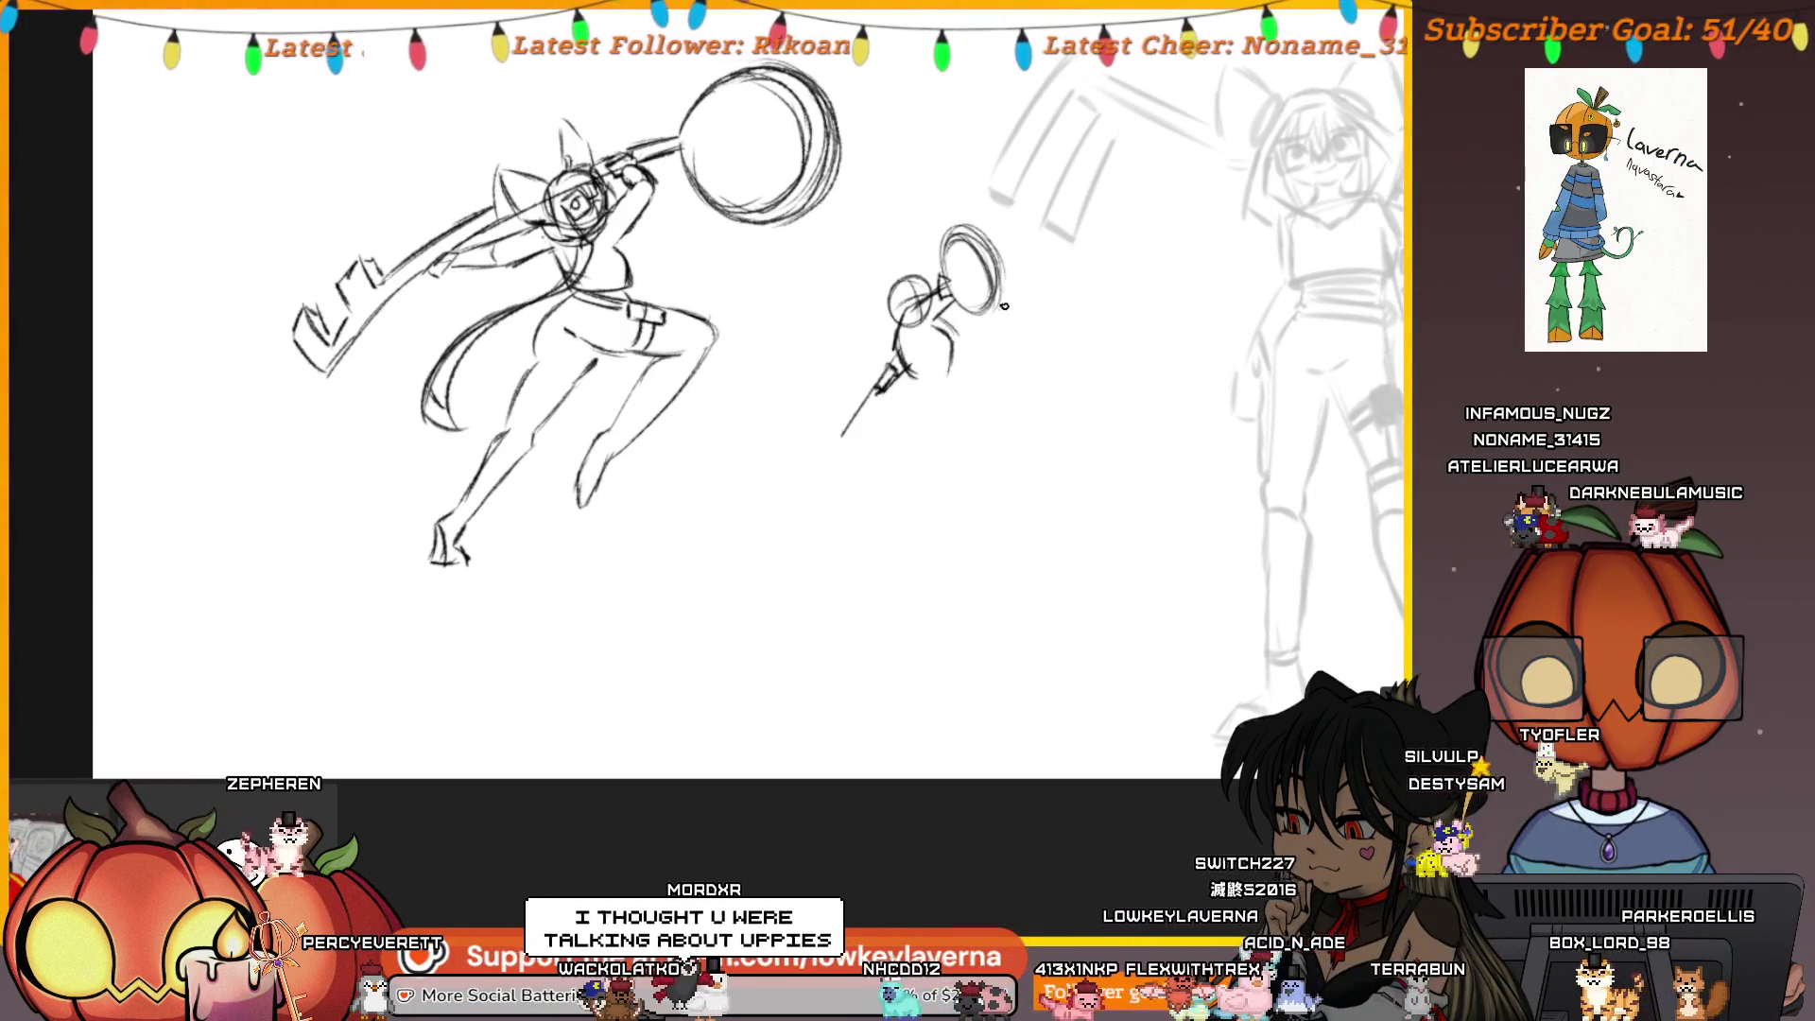
Rough in the small figure's rounded lower body, undoing a stray stroke and checking it mirrored
drag(951, 363, 984, 377)
key(ctrl+z)
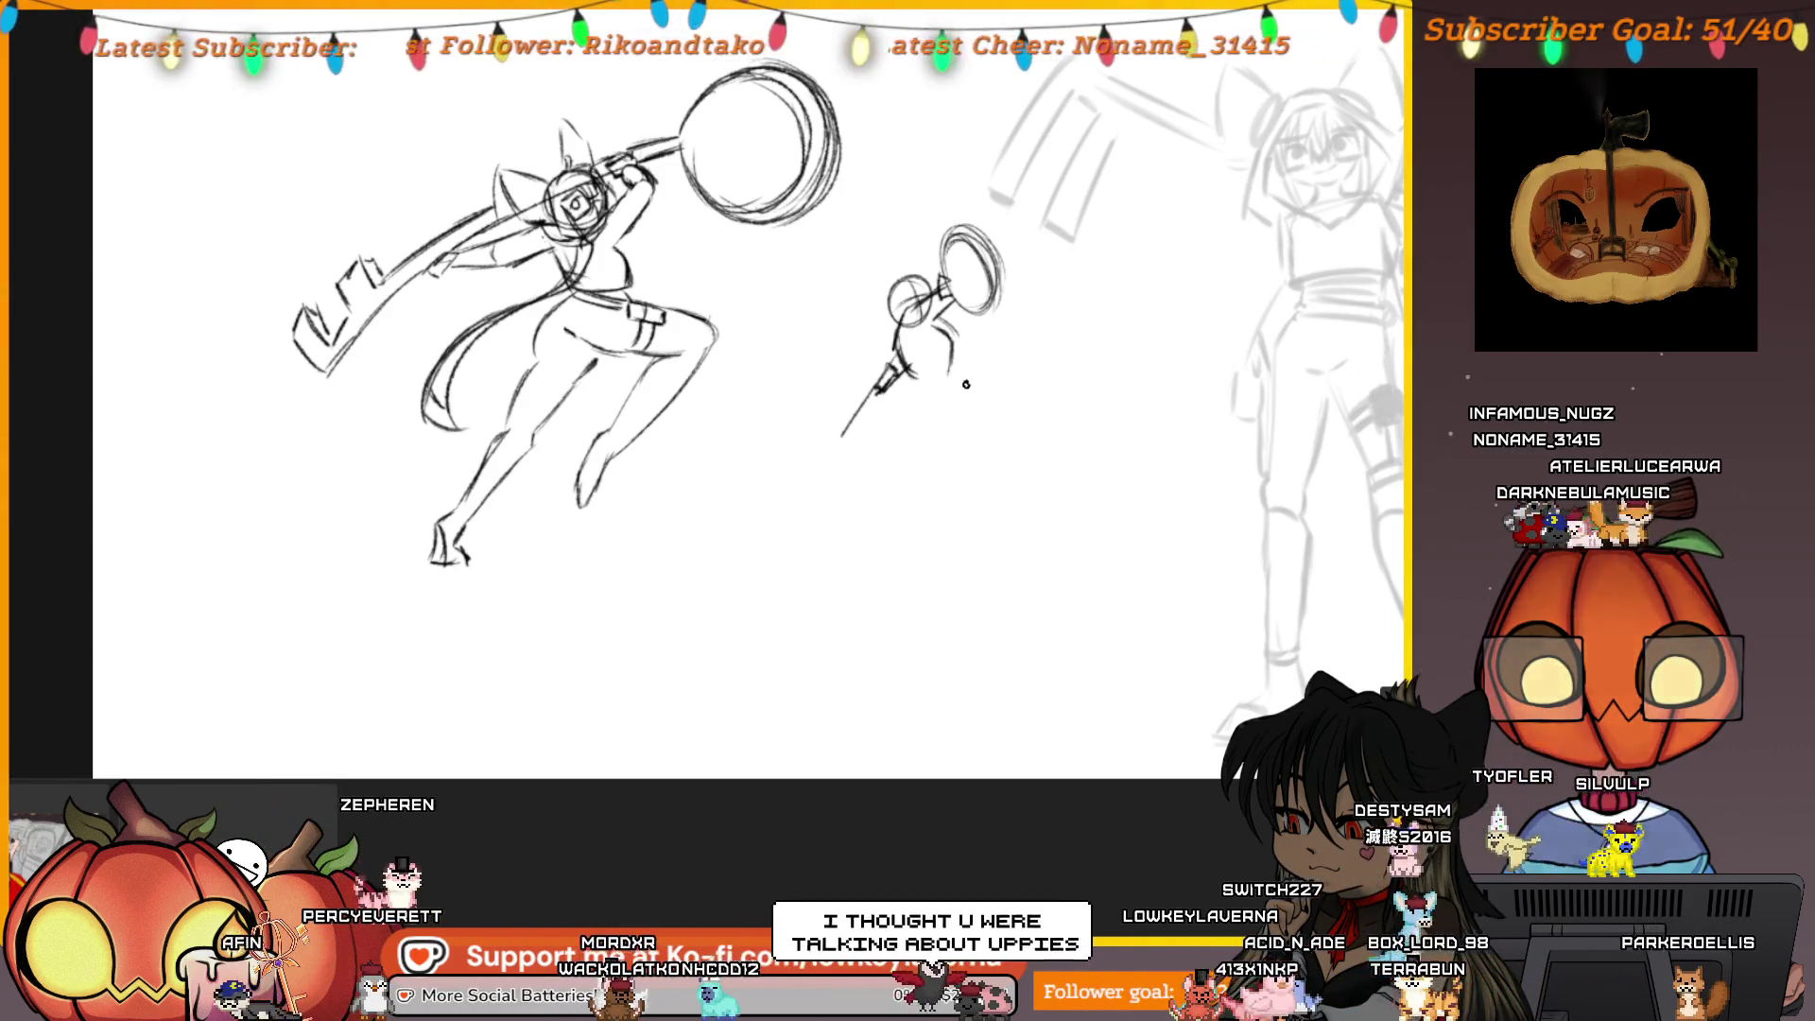
key(m)
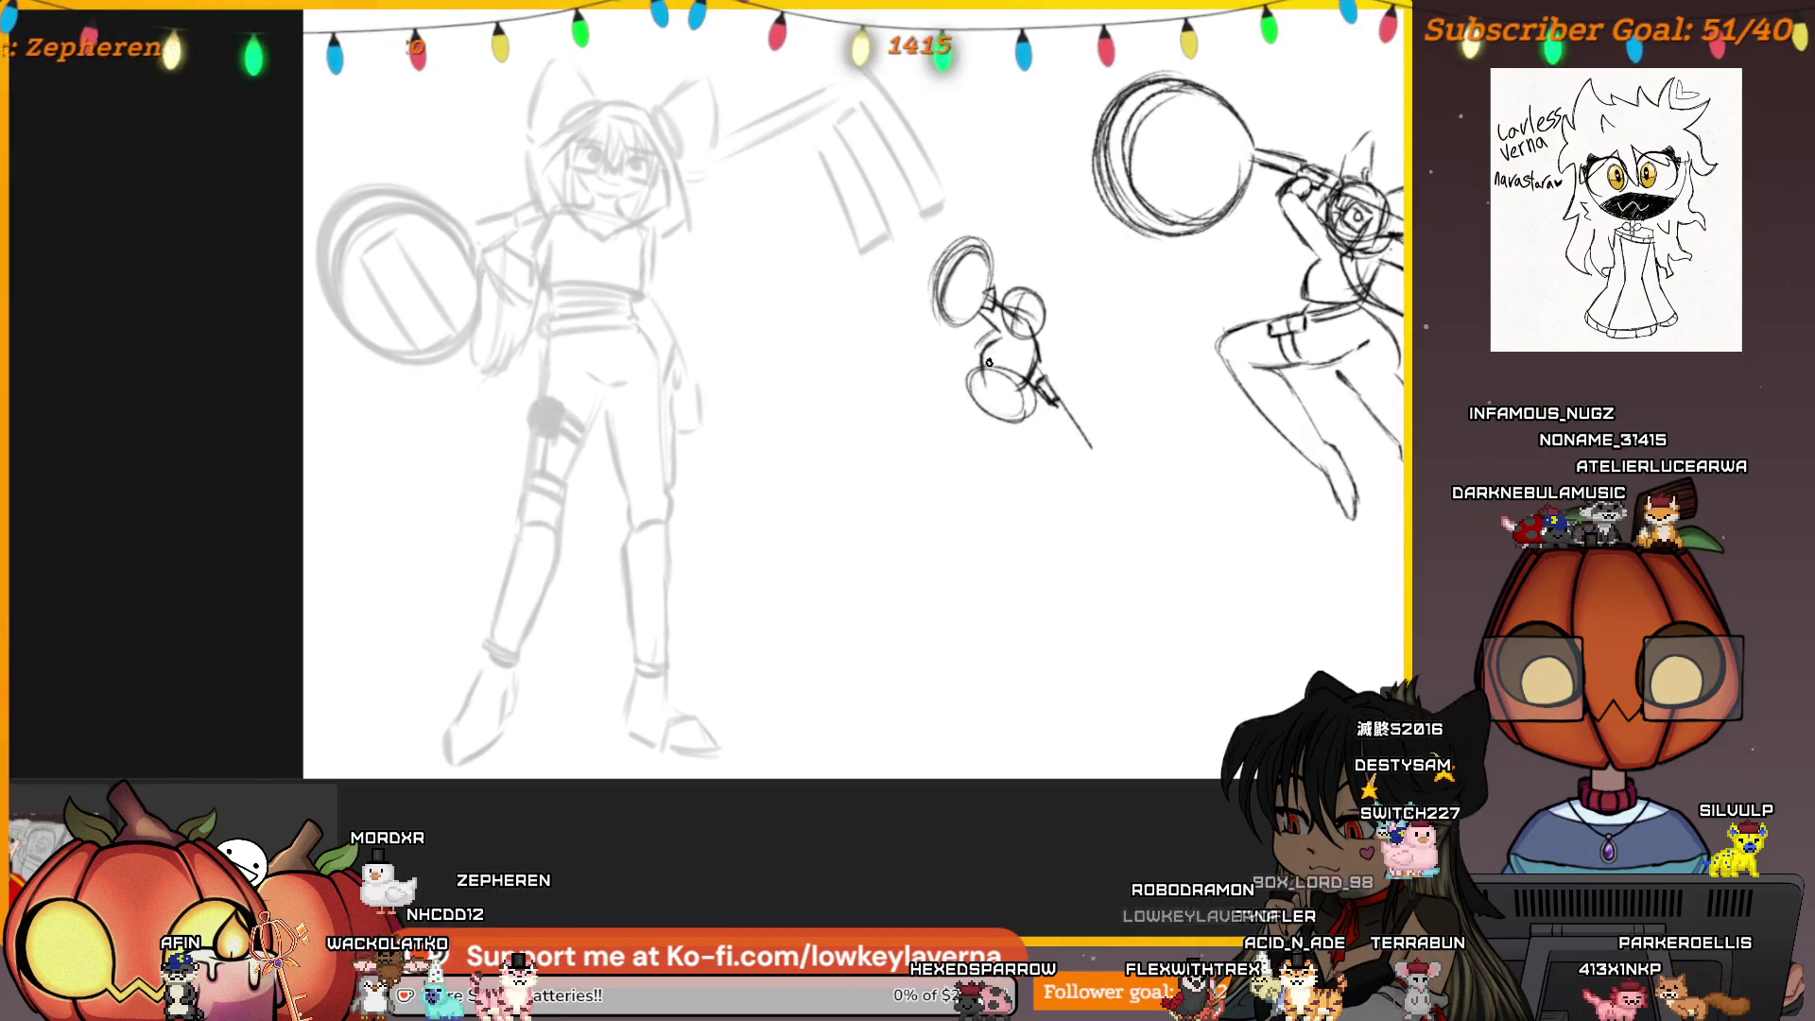
mouse_move(964, 384)
mouse_down()
mouse_move(921, 382)
mouse_move(924, 360)
mouse_up()
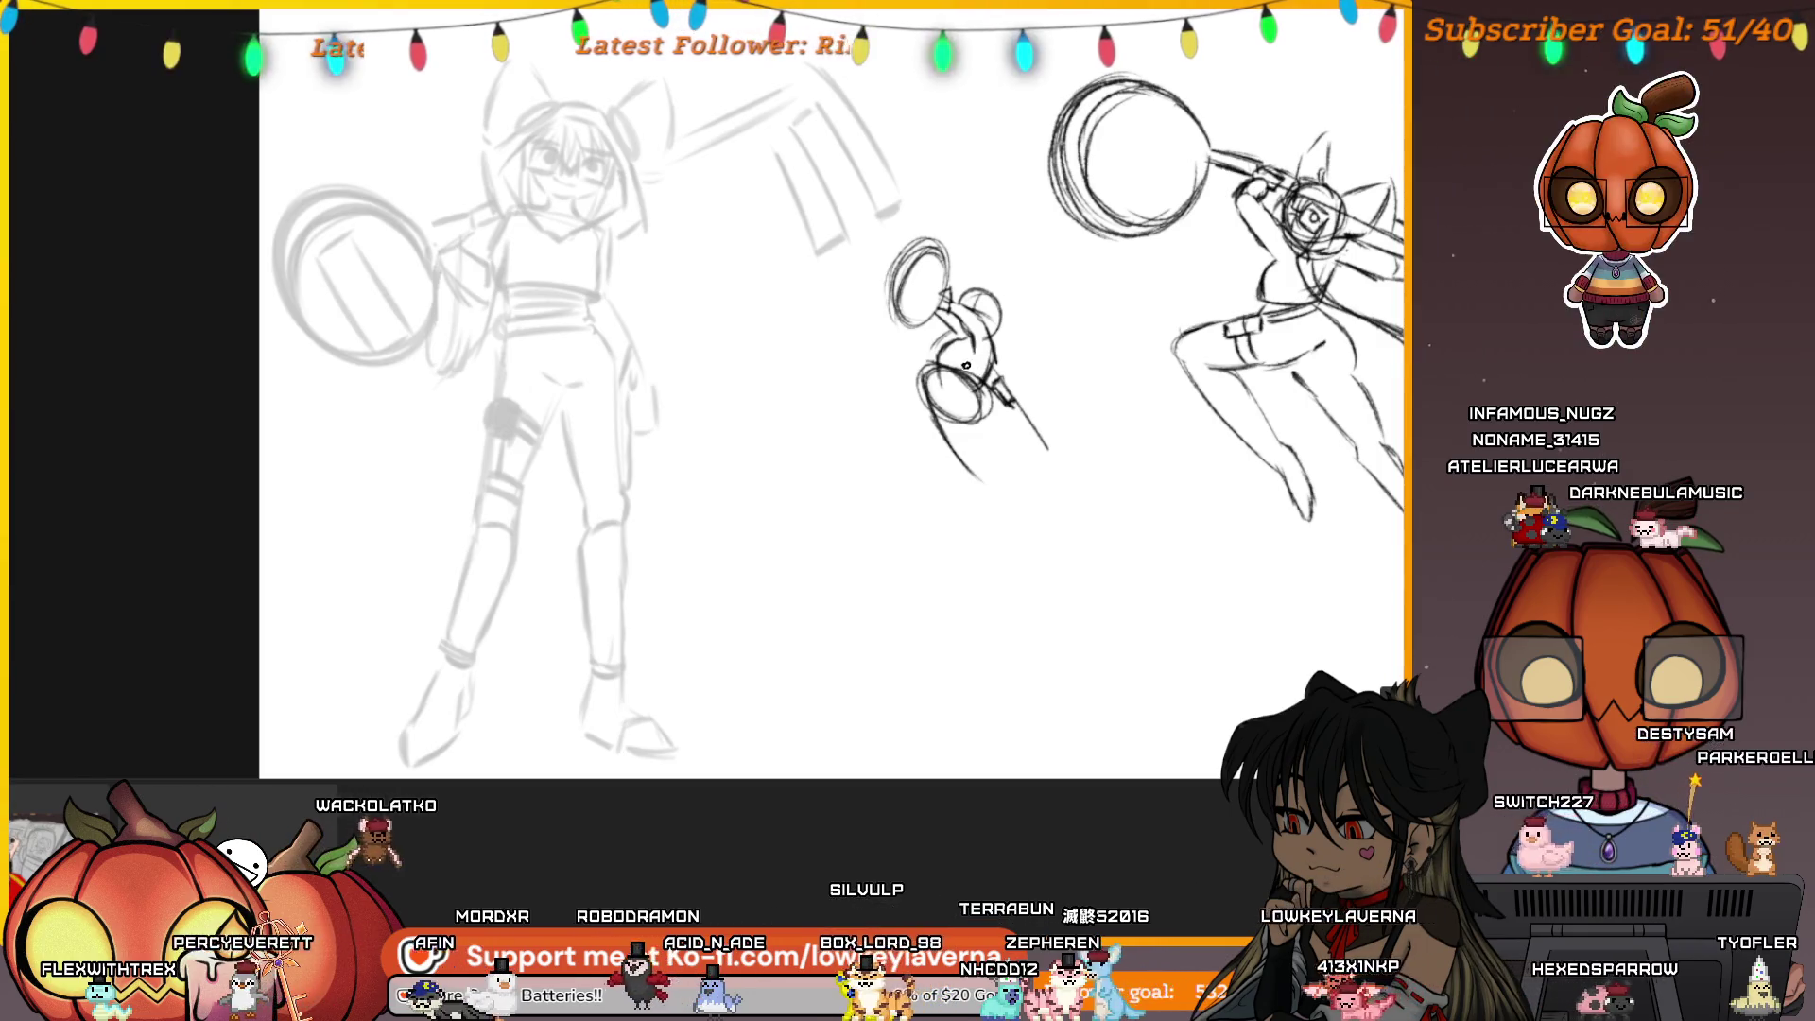
drag(978, 359, 972, 369)
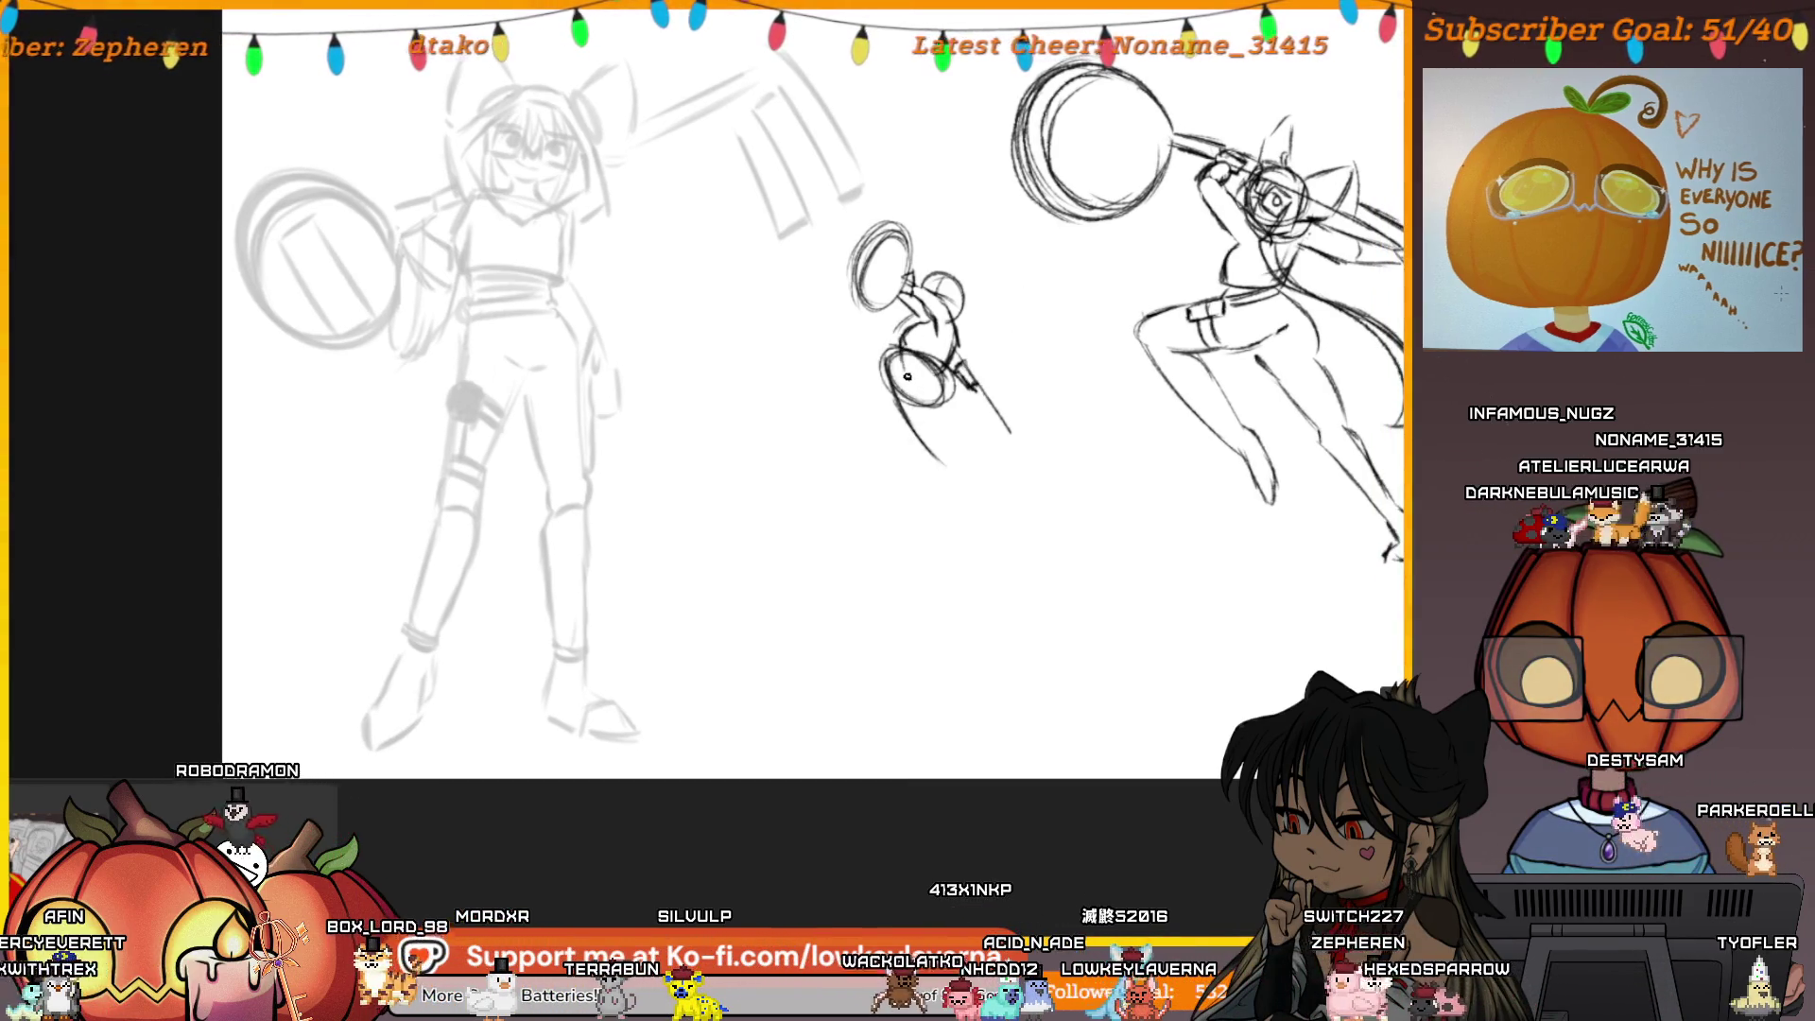
drag(970, 574, 905, 574)
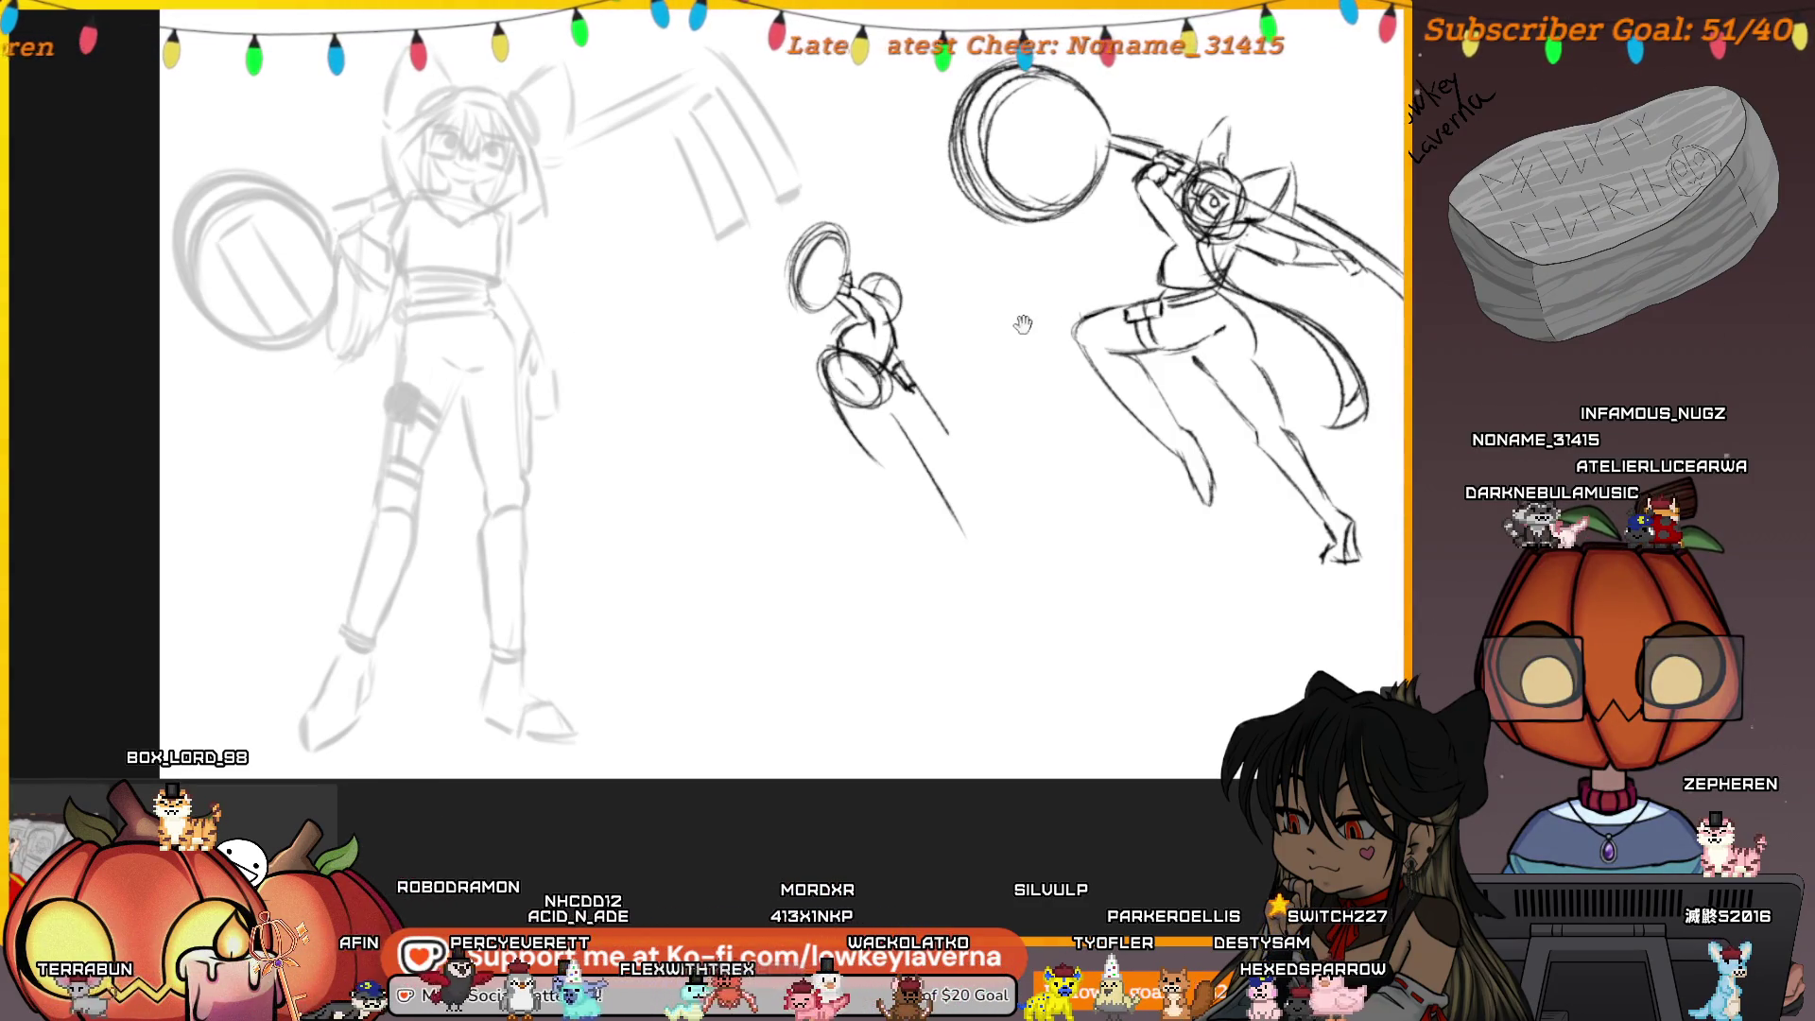
Pencil the key's toothed bit, flip the view back to normal, and redraw the body lines
drag(1028, 324, 985, 341)
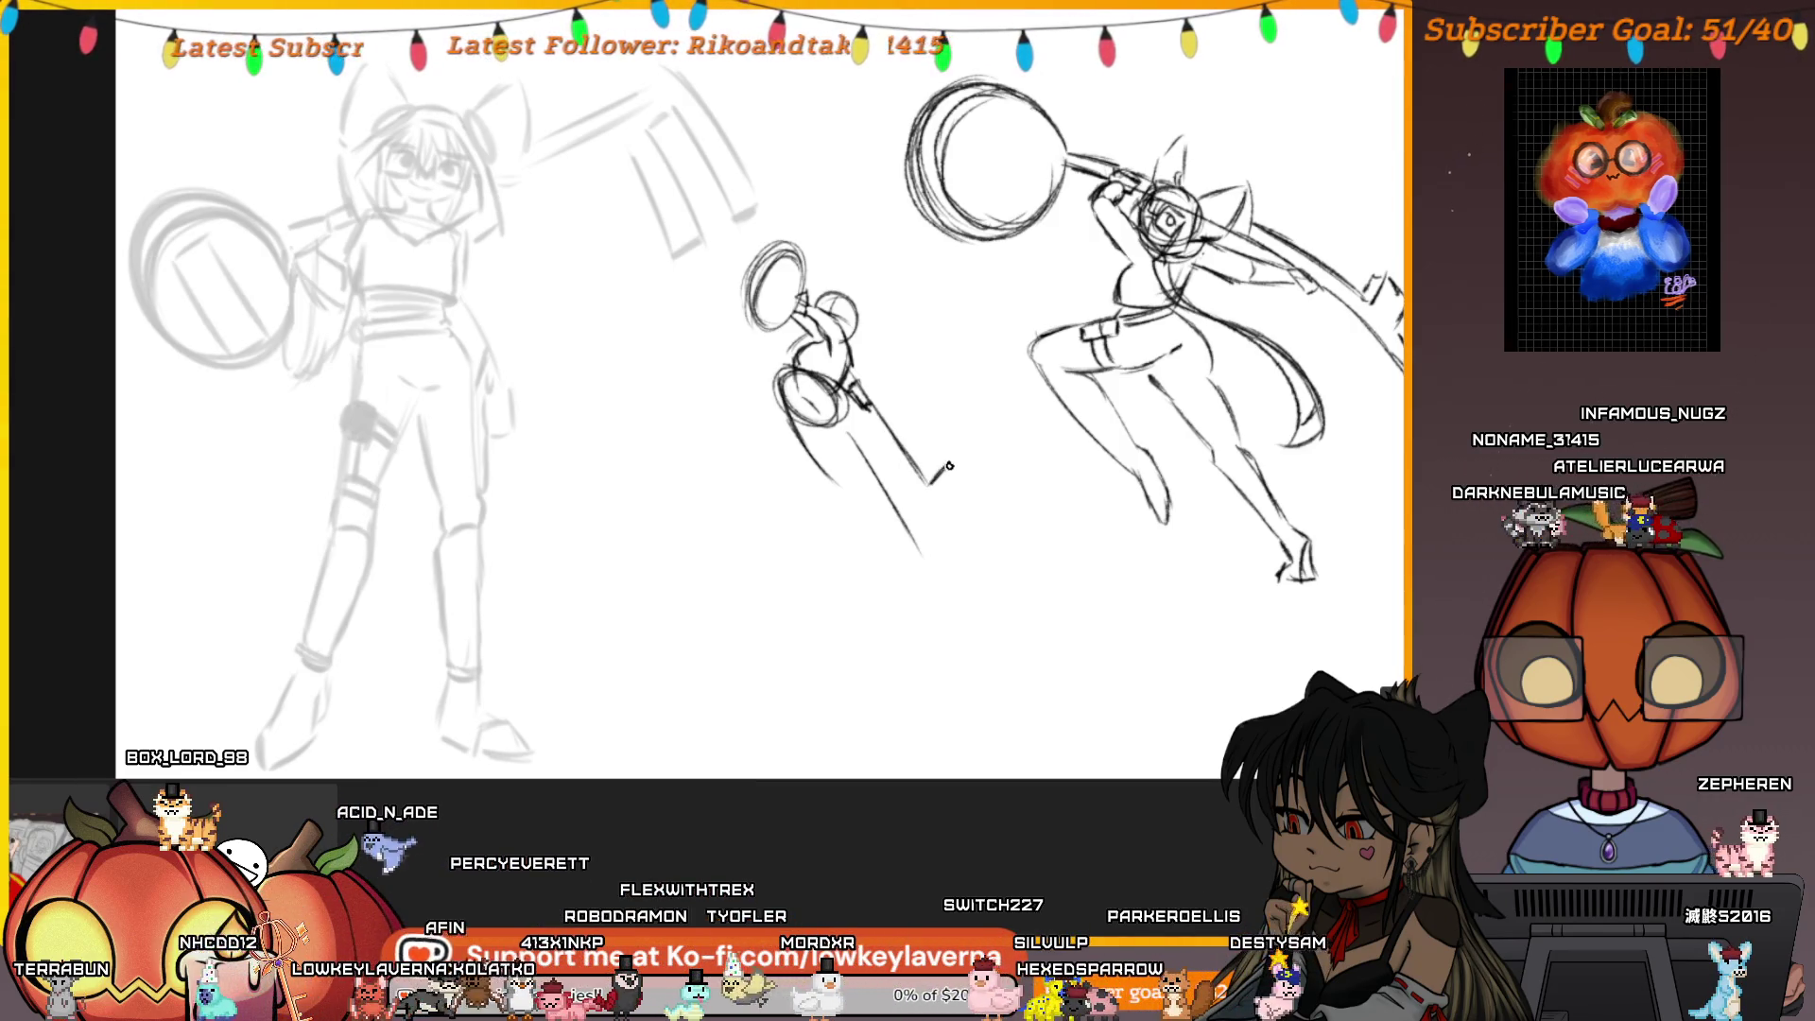
drag(931, 484, 954, 453)
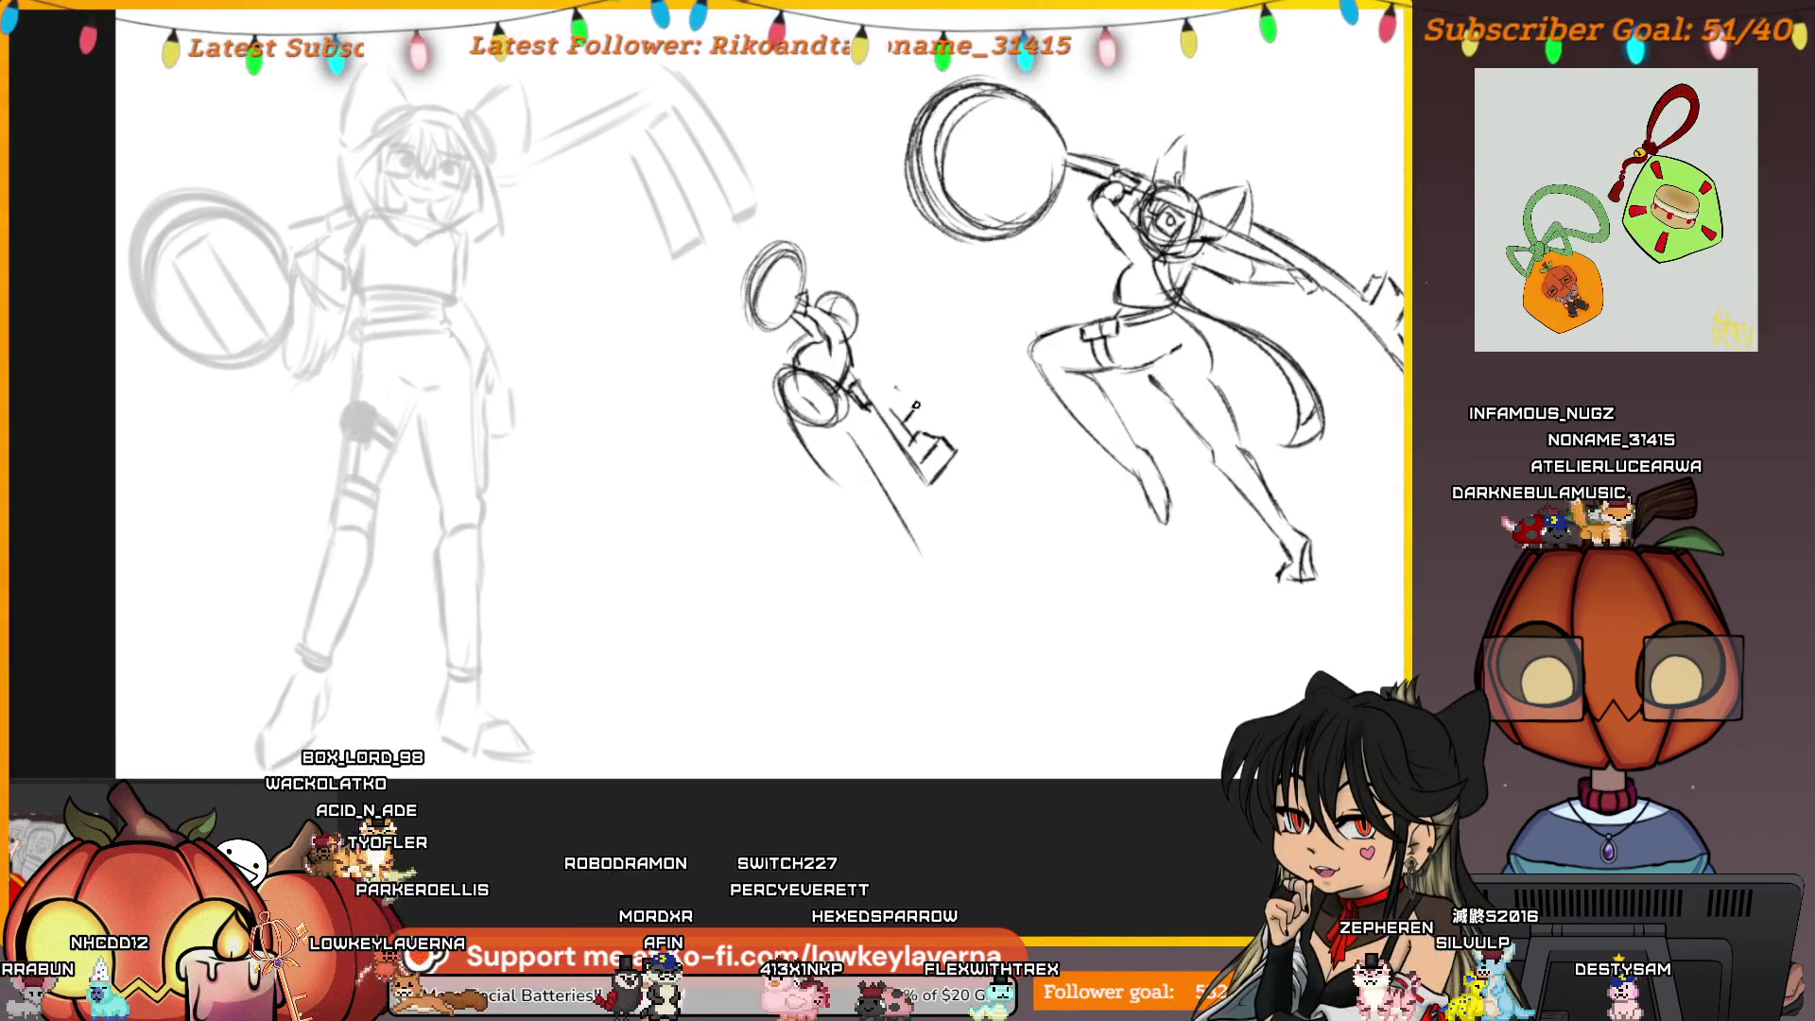
drag(913, 418, 896, 391)
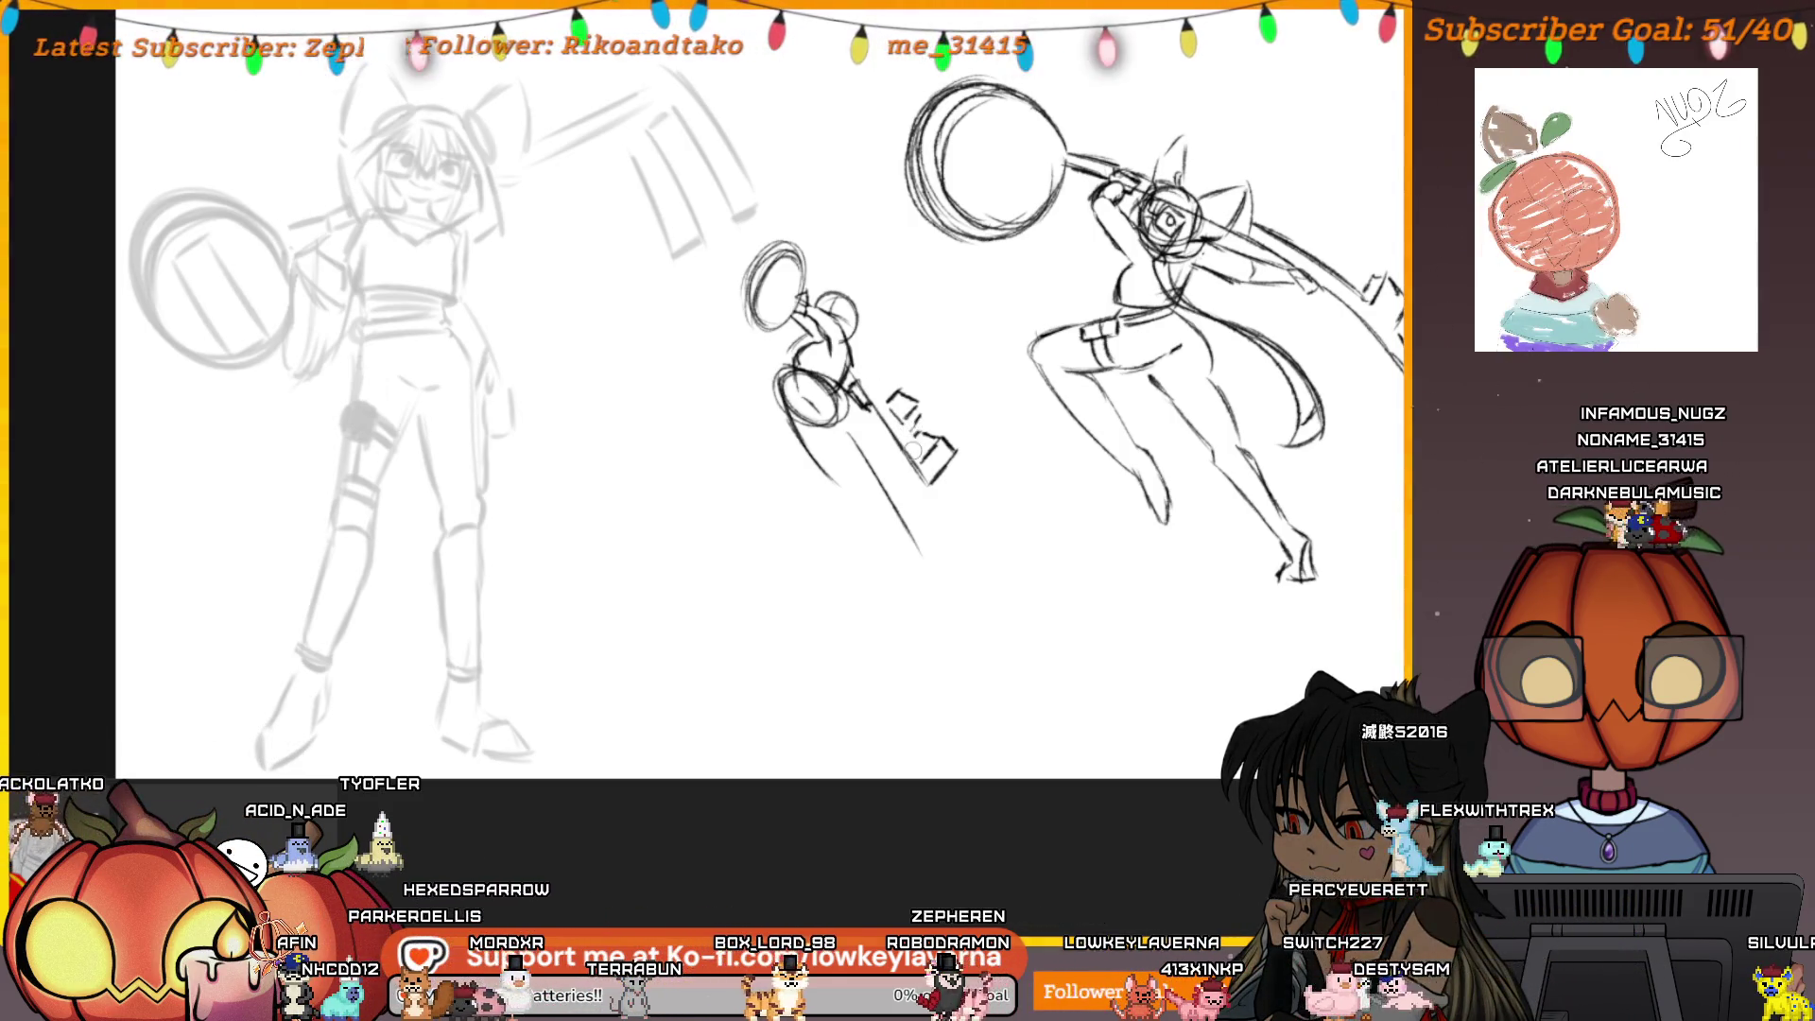
key(m)
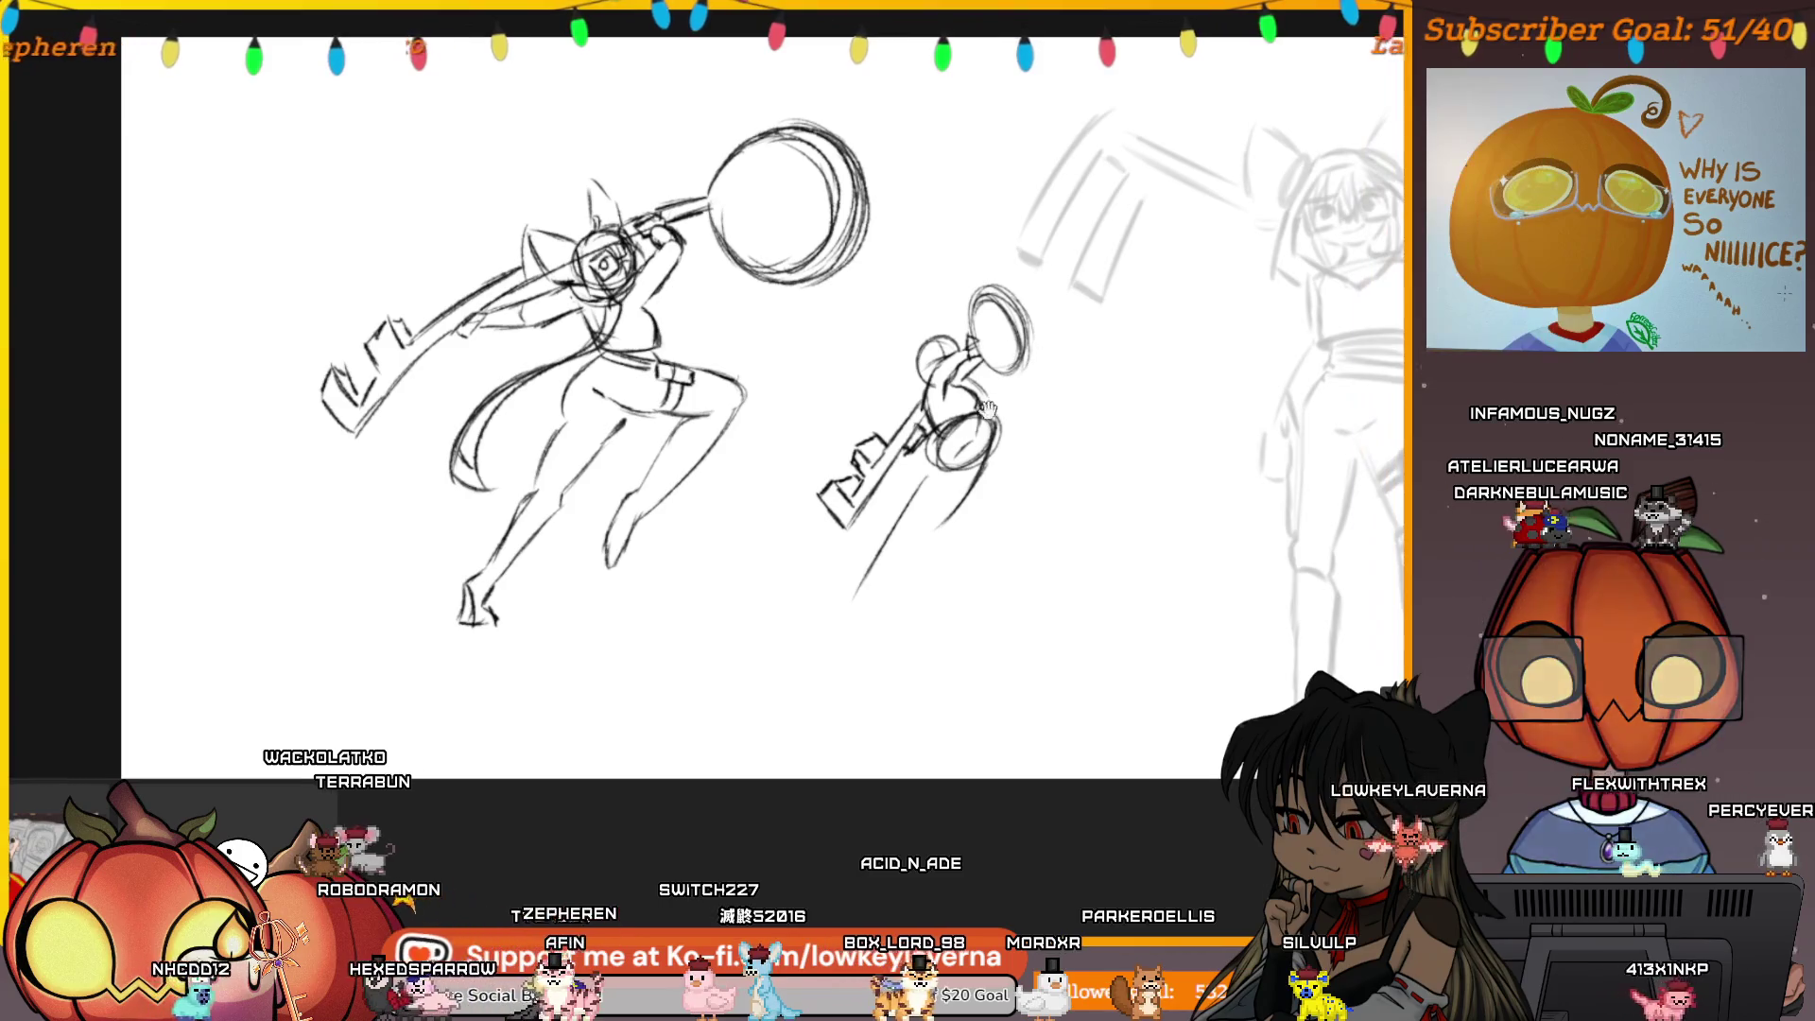
mouse_move(953, 430)
mouse_down()
mouse_move(954, 397)
mouse_move(975, 403)
mouse_up()
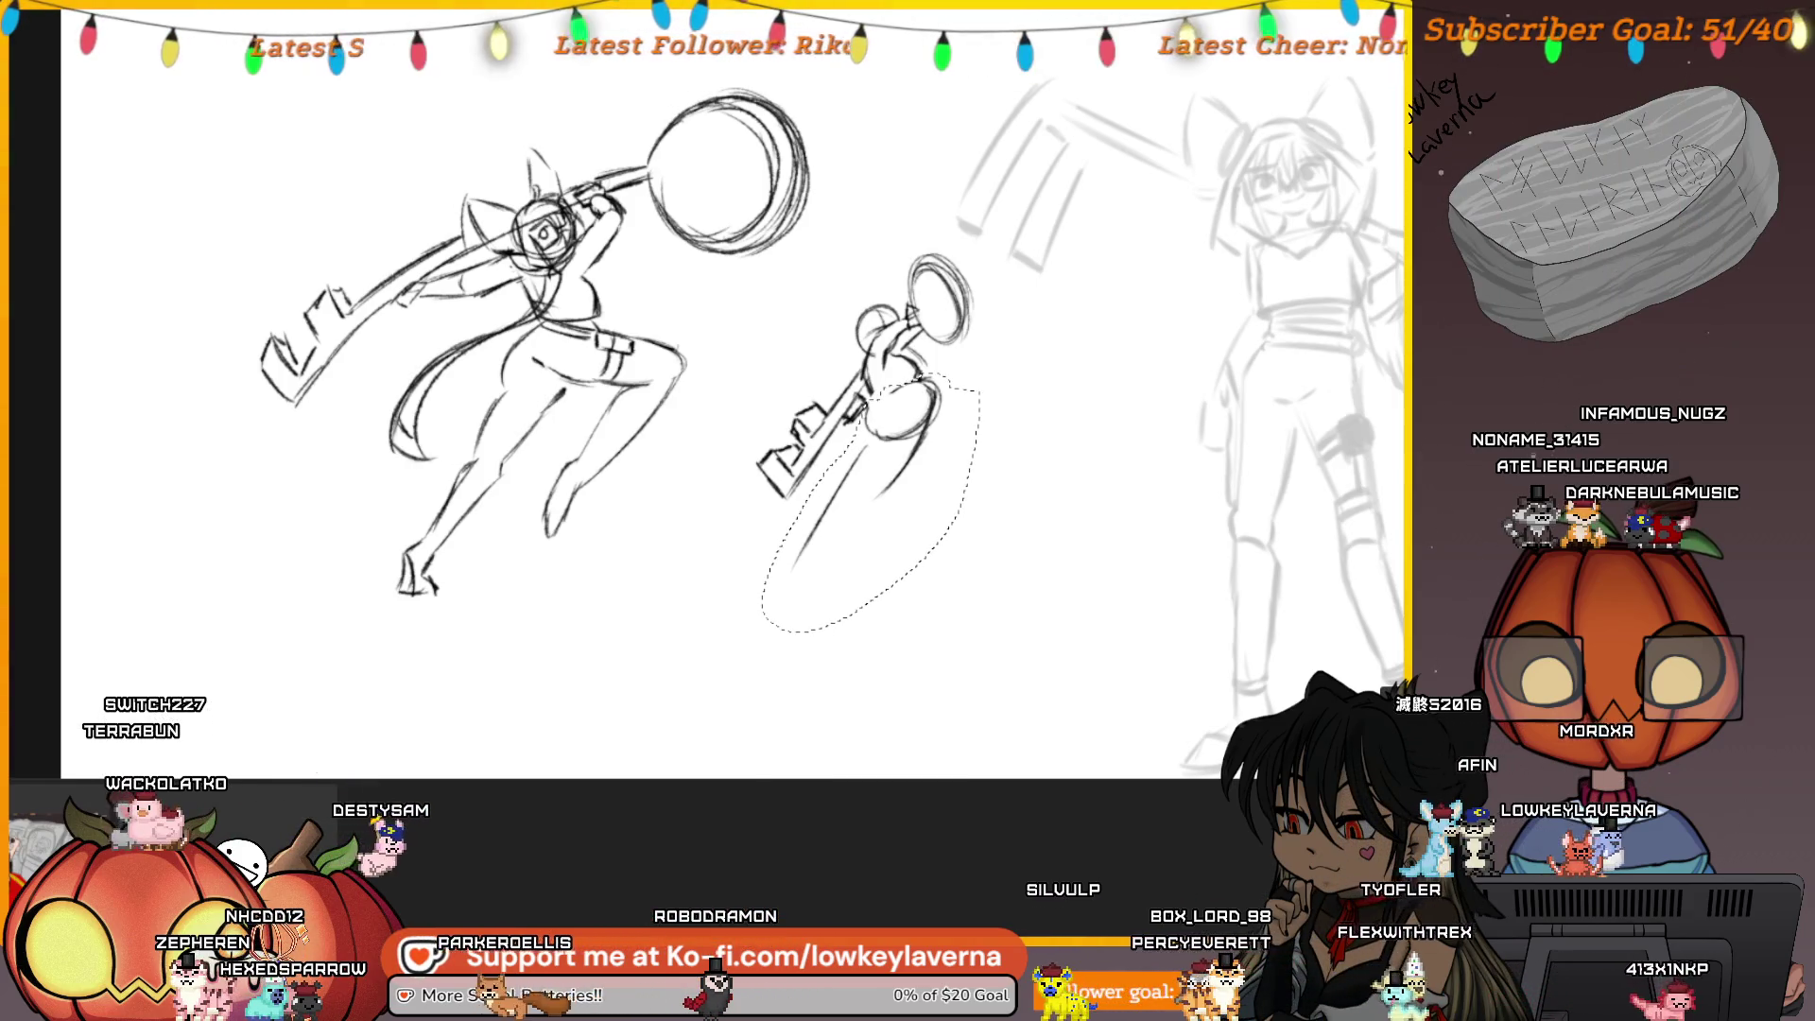
Rotate the lassoed lower-body lines slightly clockwise with Ctrl+T and commit the transform
key(ctrl+t)
mouse_move(1035, 425)
mouse_down()
mouse_move(1046, 491)
mouse_move(1016, 519)
mouse_move(936, 526)
mouse_up()
key(Return)
scroll(293, 411, right, 2)
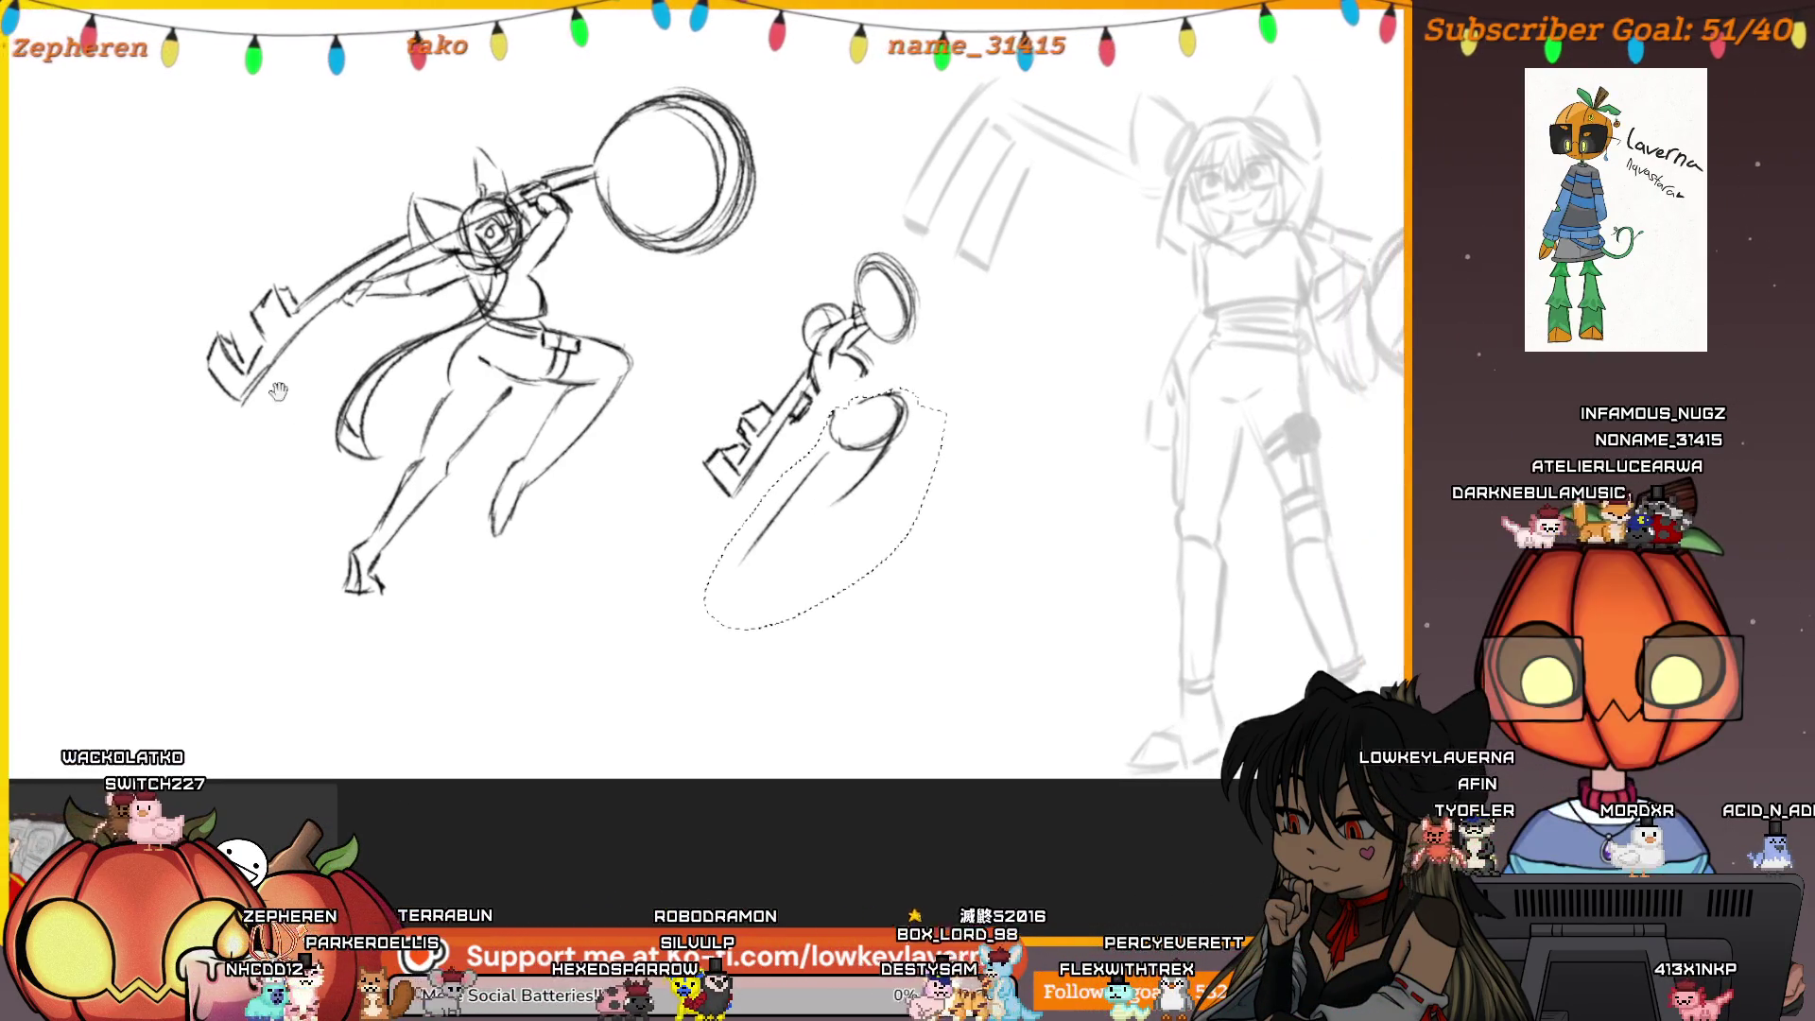
key(Return)
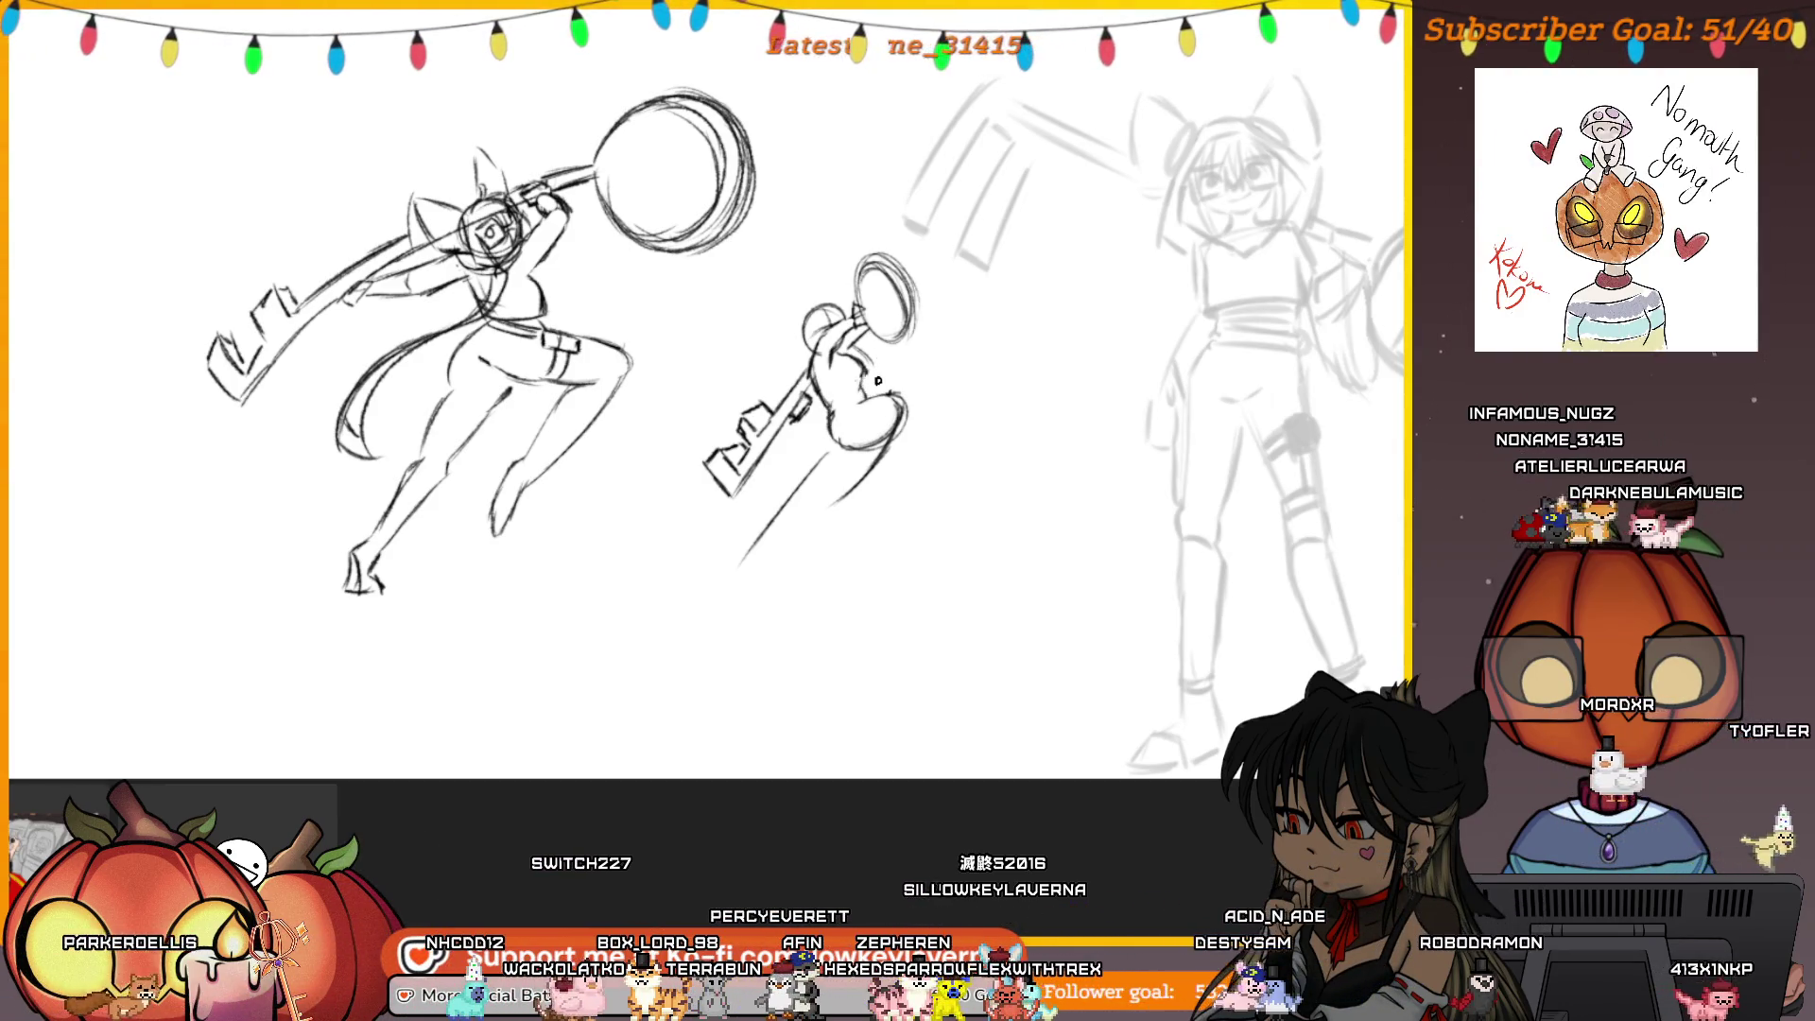
drag(952, 315, 937, 309)
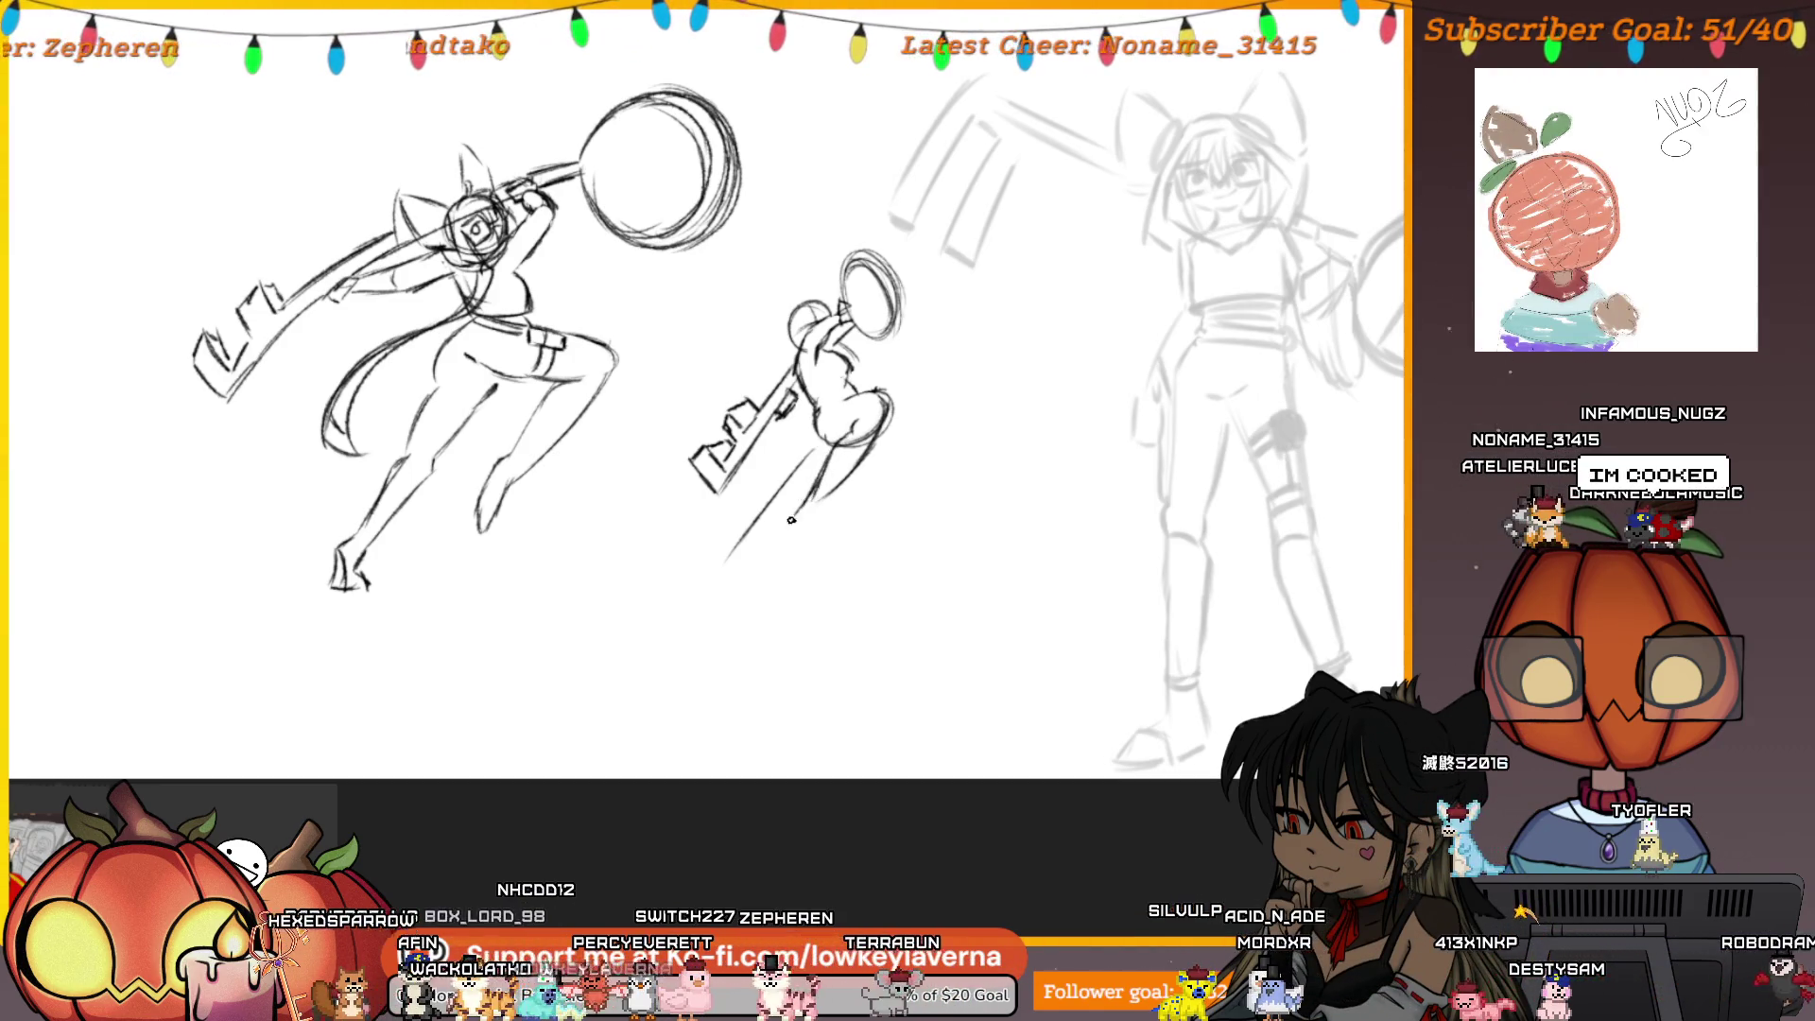
Sketch the small figure's legs down to rough feet, undo a bad leg stroke, and mirror the view
drag(796, 515, 799, 537)
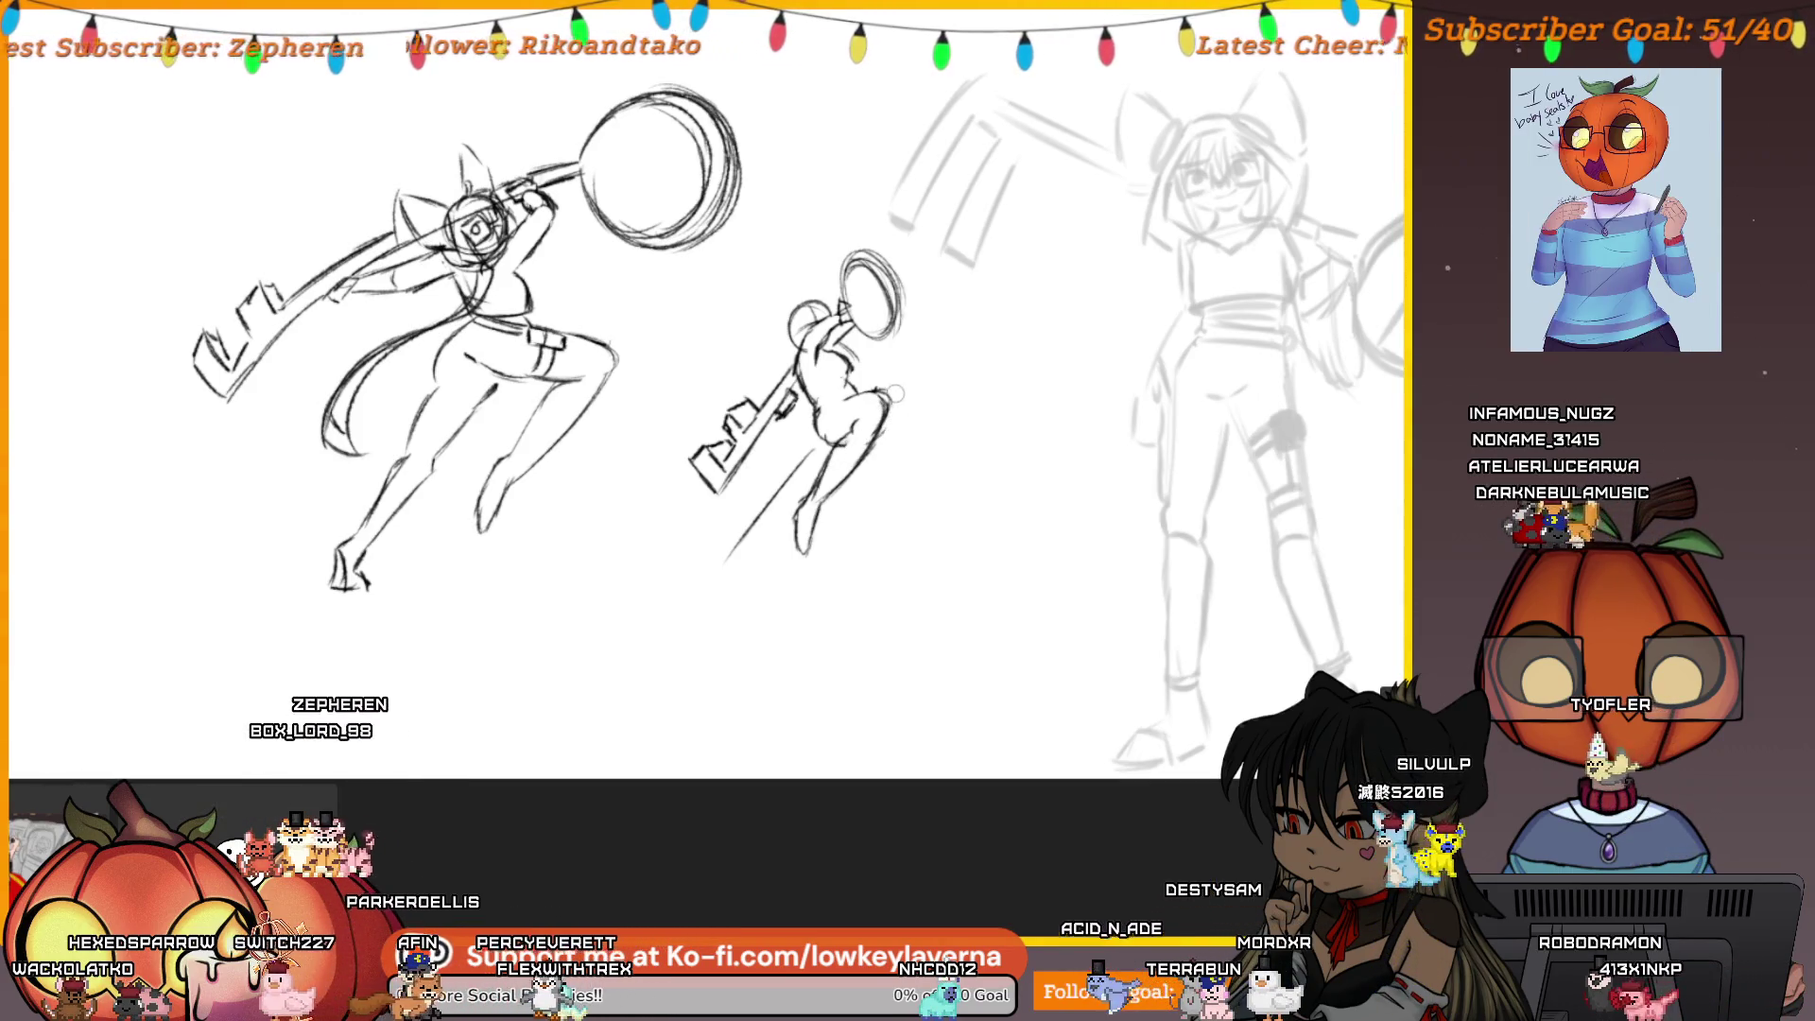
drag(833, 487, 762, 555)
key(ctrl+z)
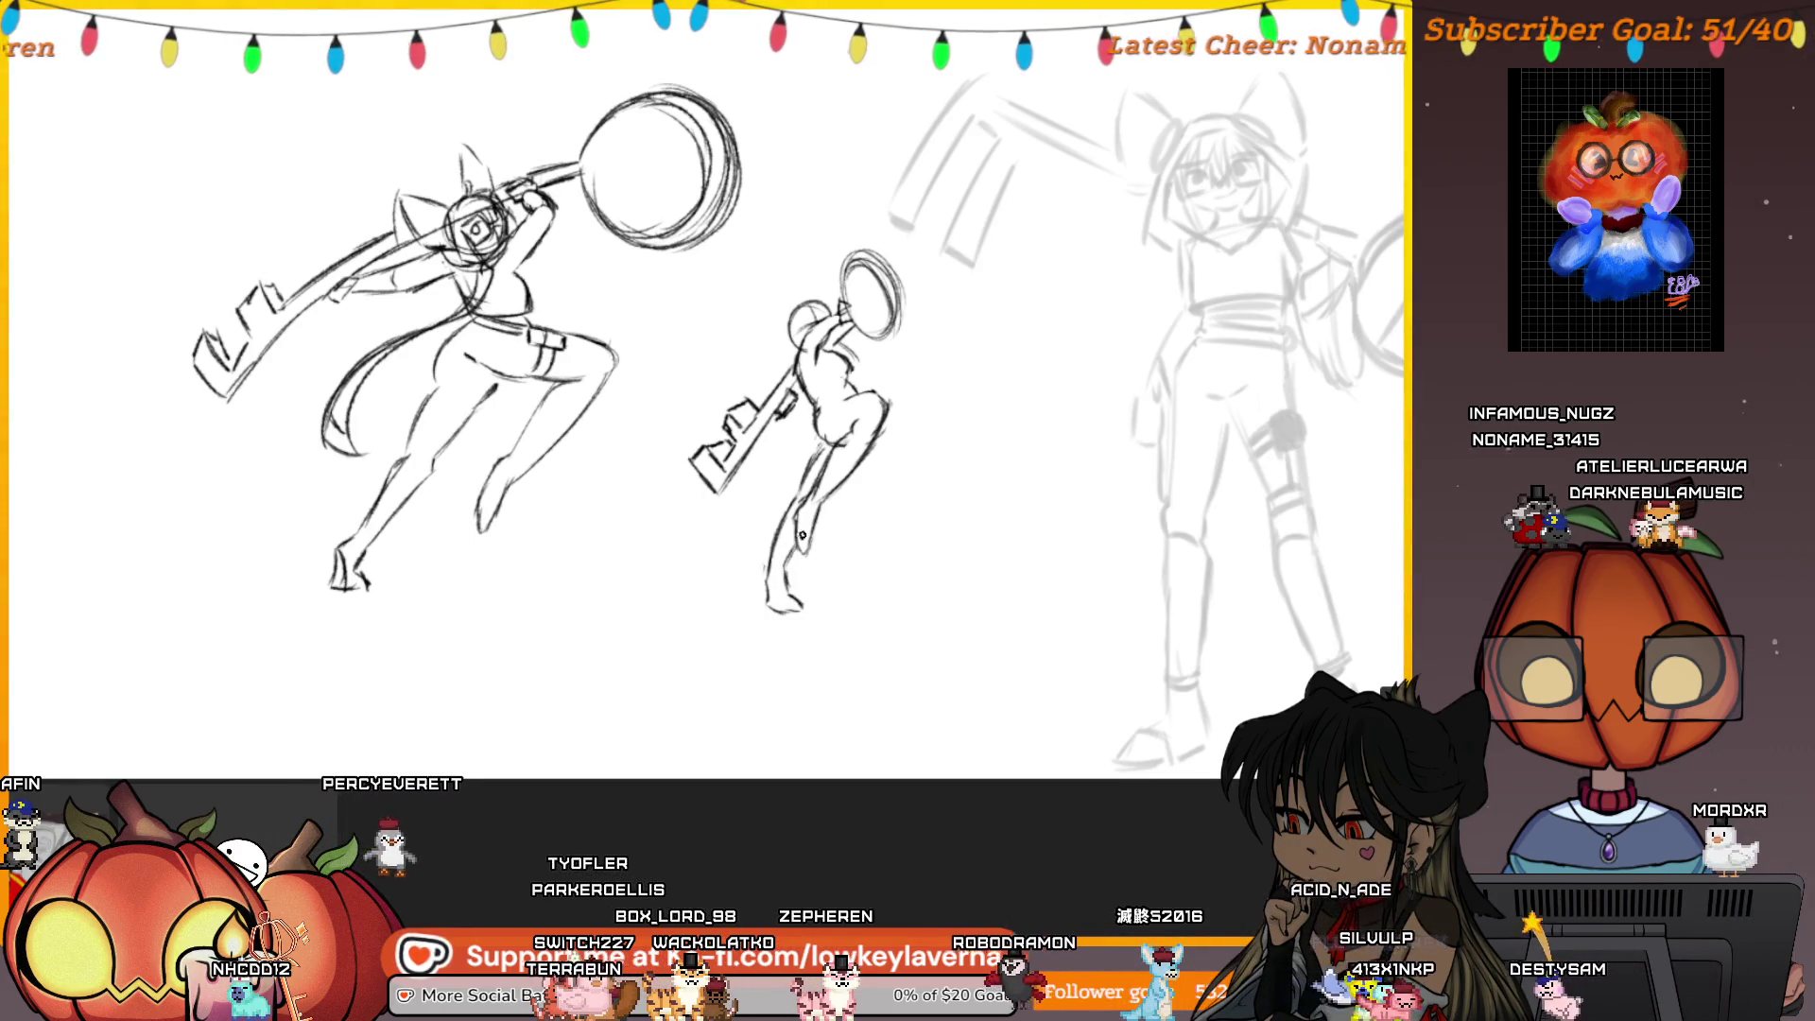
drag(992, 479, 907, 478)
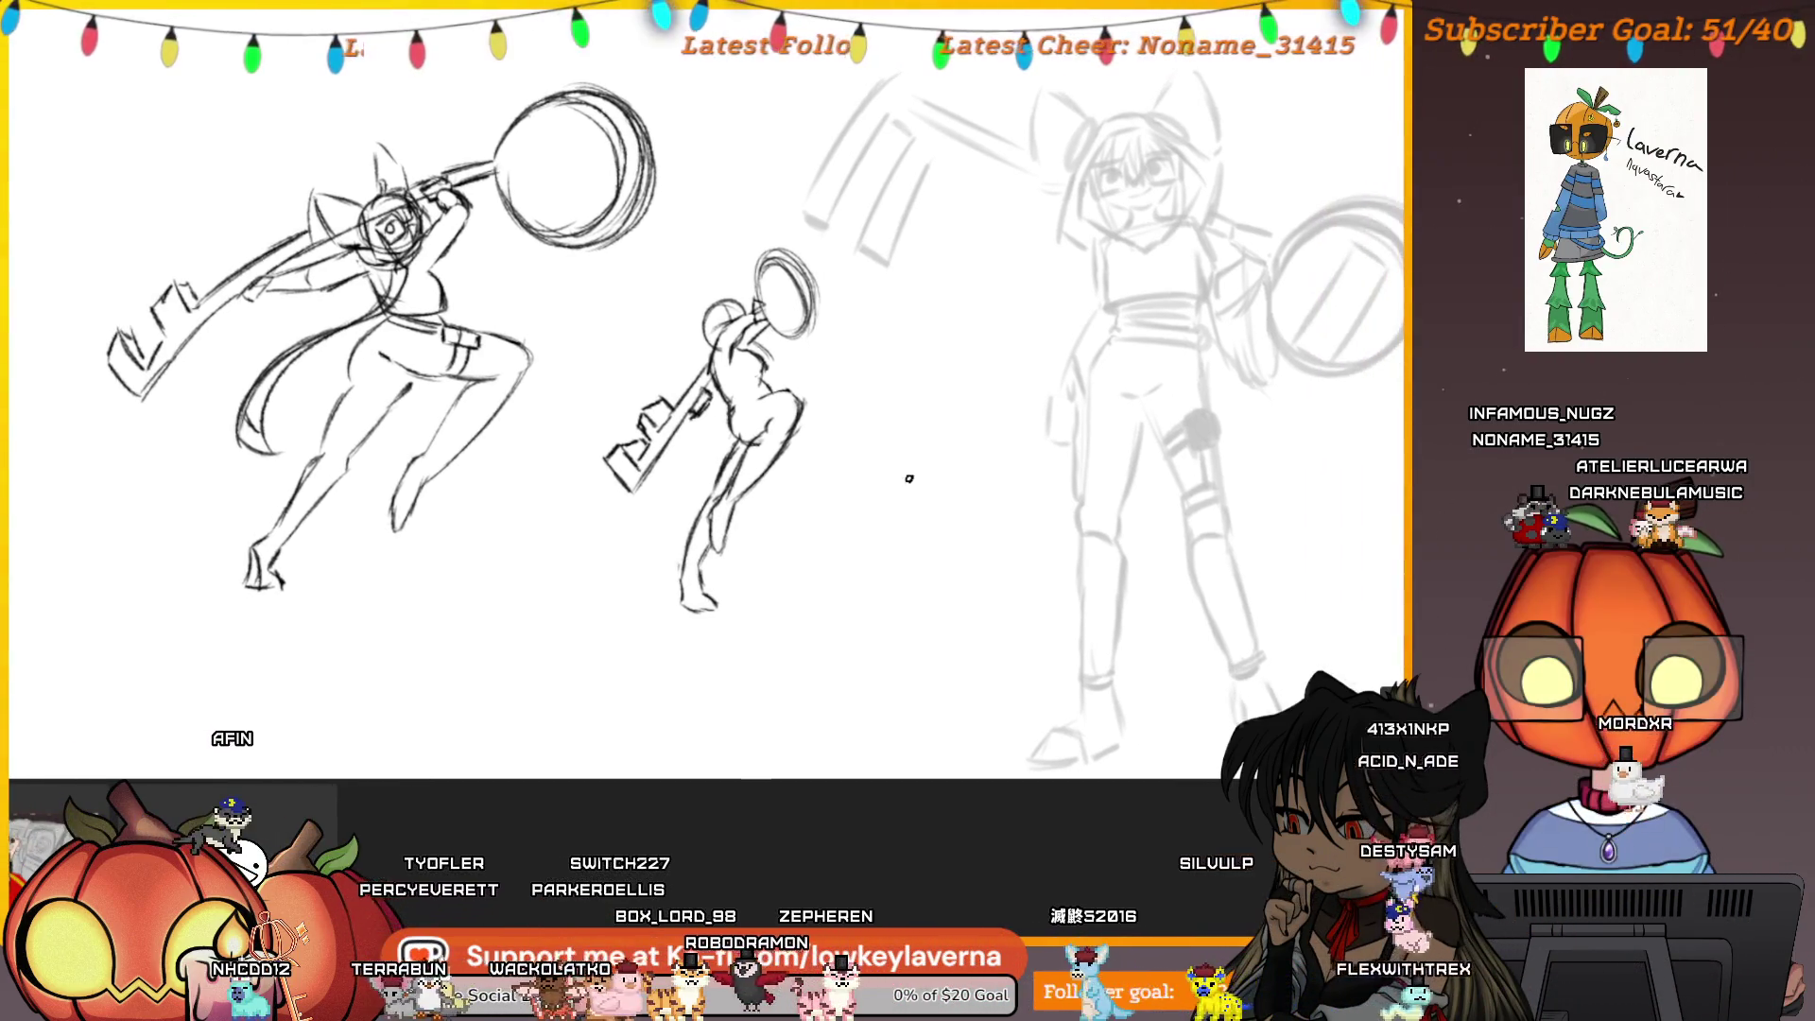
key(m)
drag(1040, 454, 974, 424)
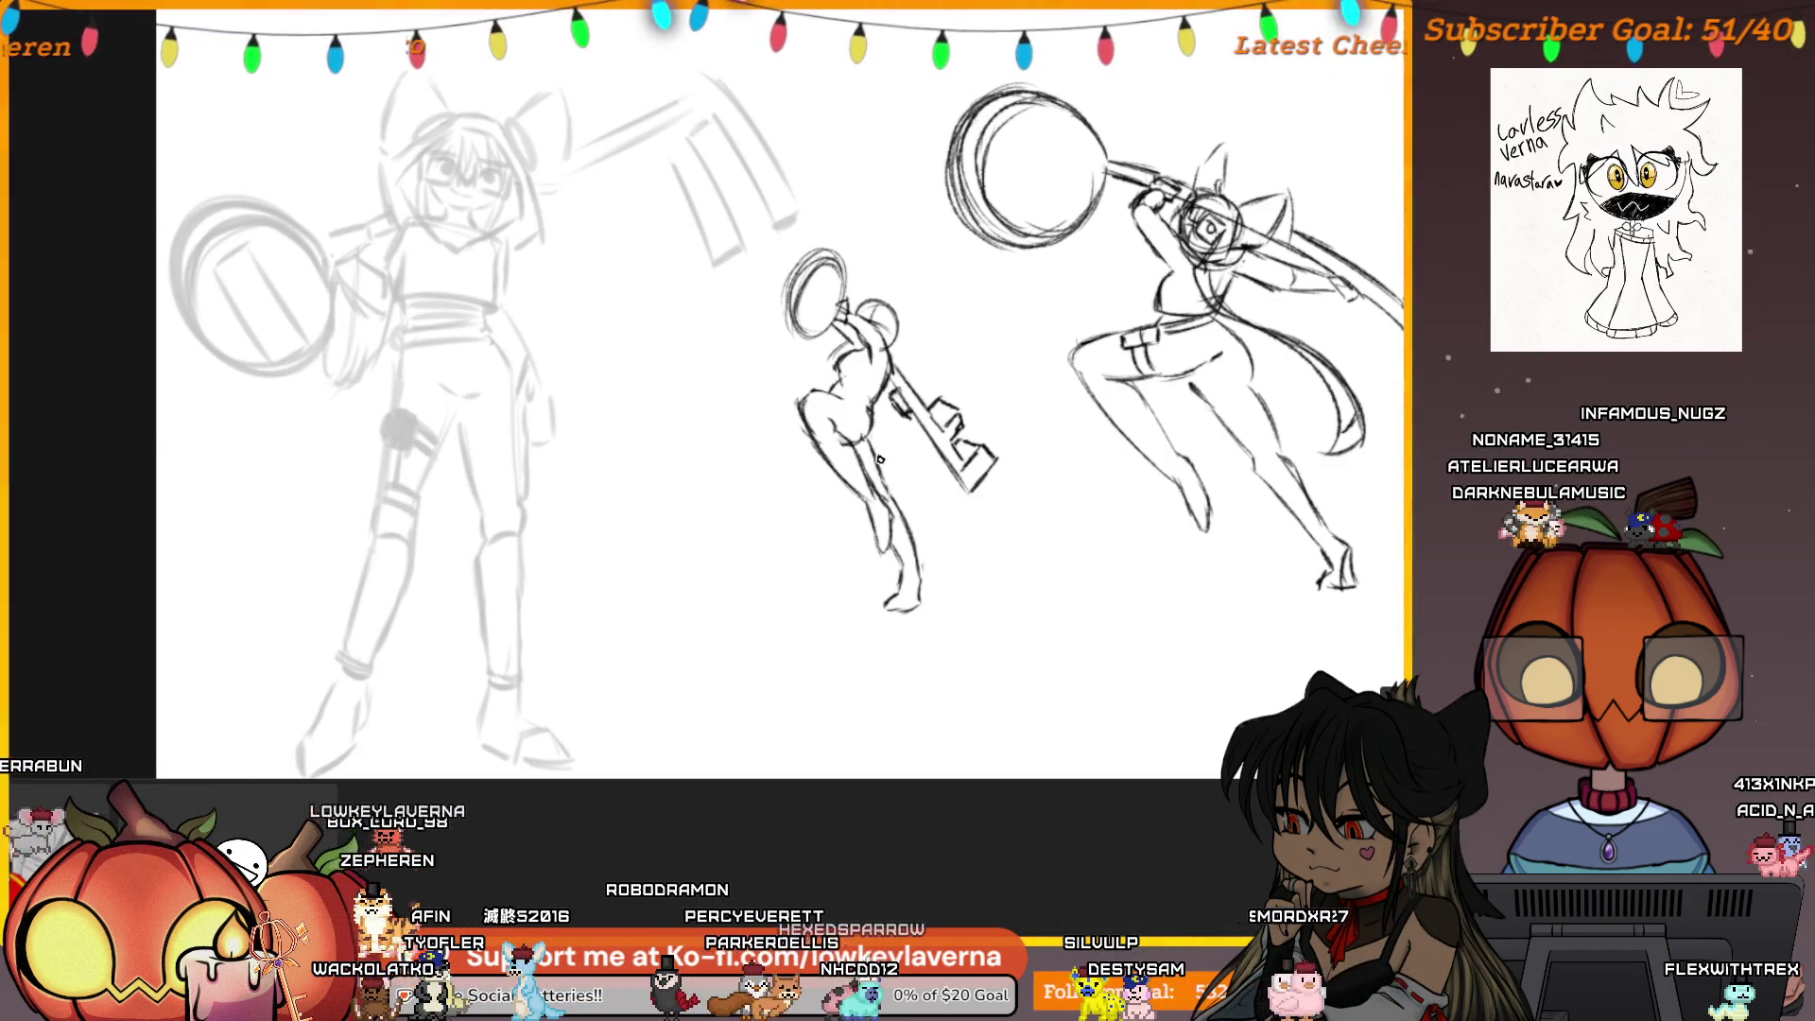
Lasso the small figure's lower leg, stretch it further downward, and deselect
drag(1076, 411, 1026, 450)
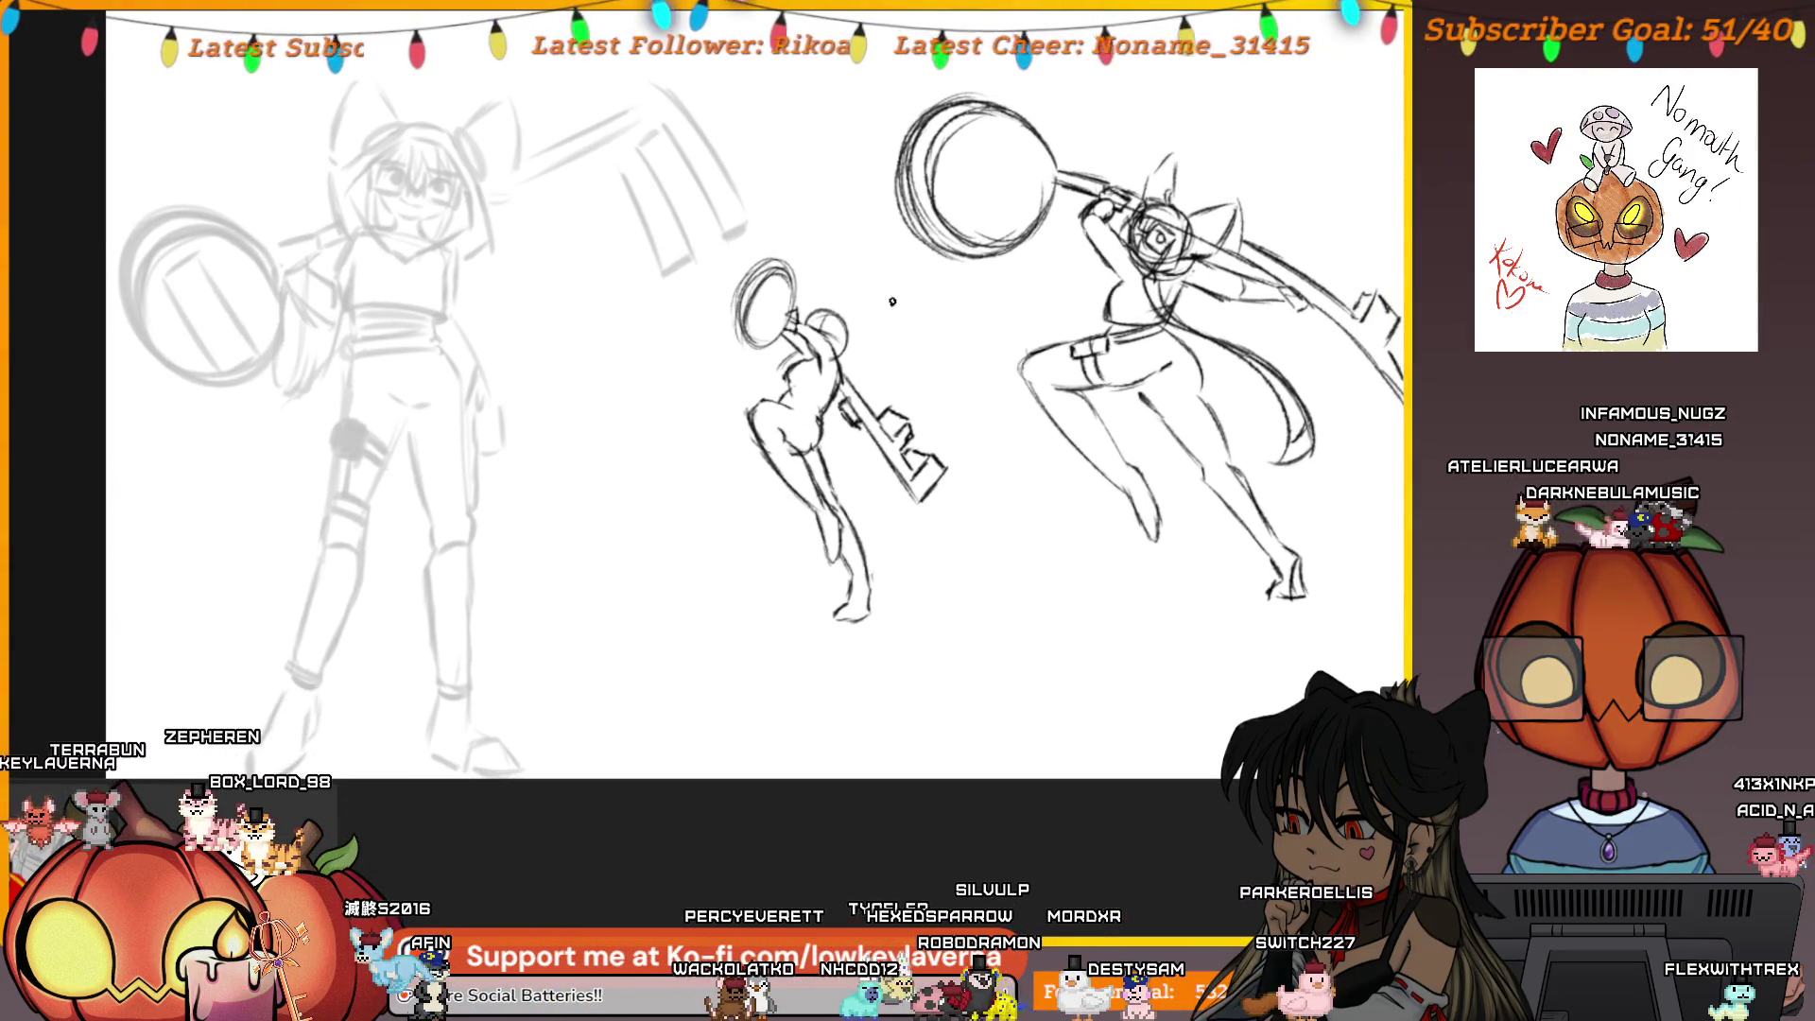
drag(912, 348, 888, 342)
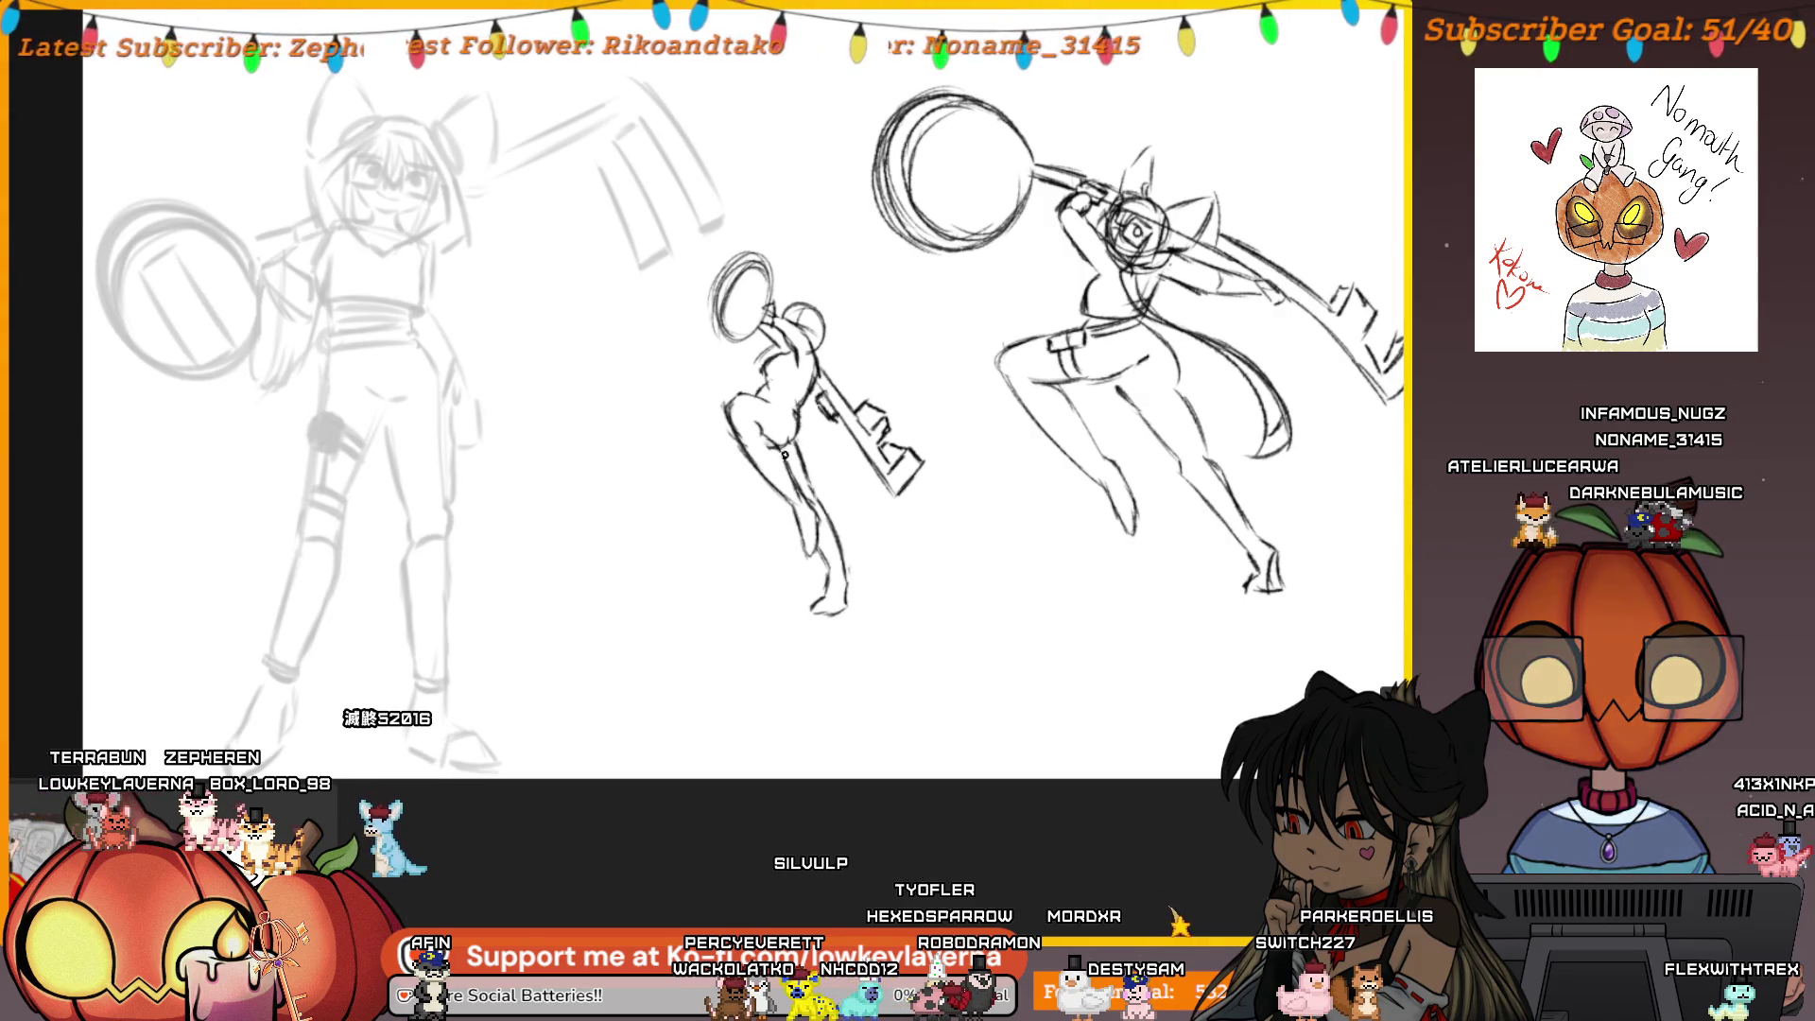
drag(846, 482, 817, 470)
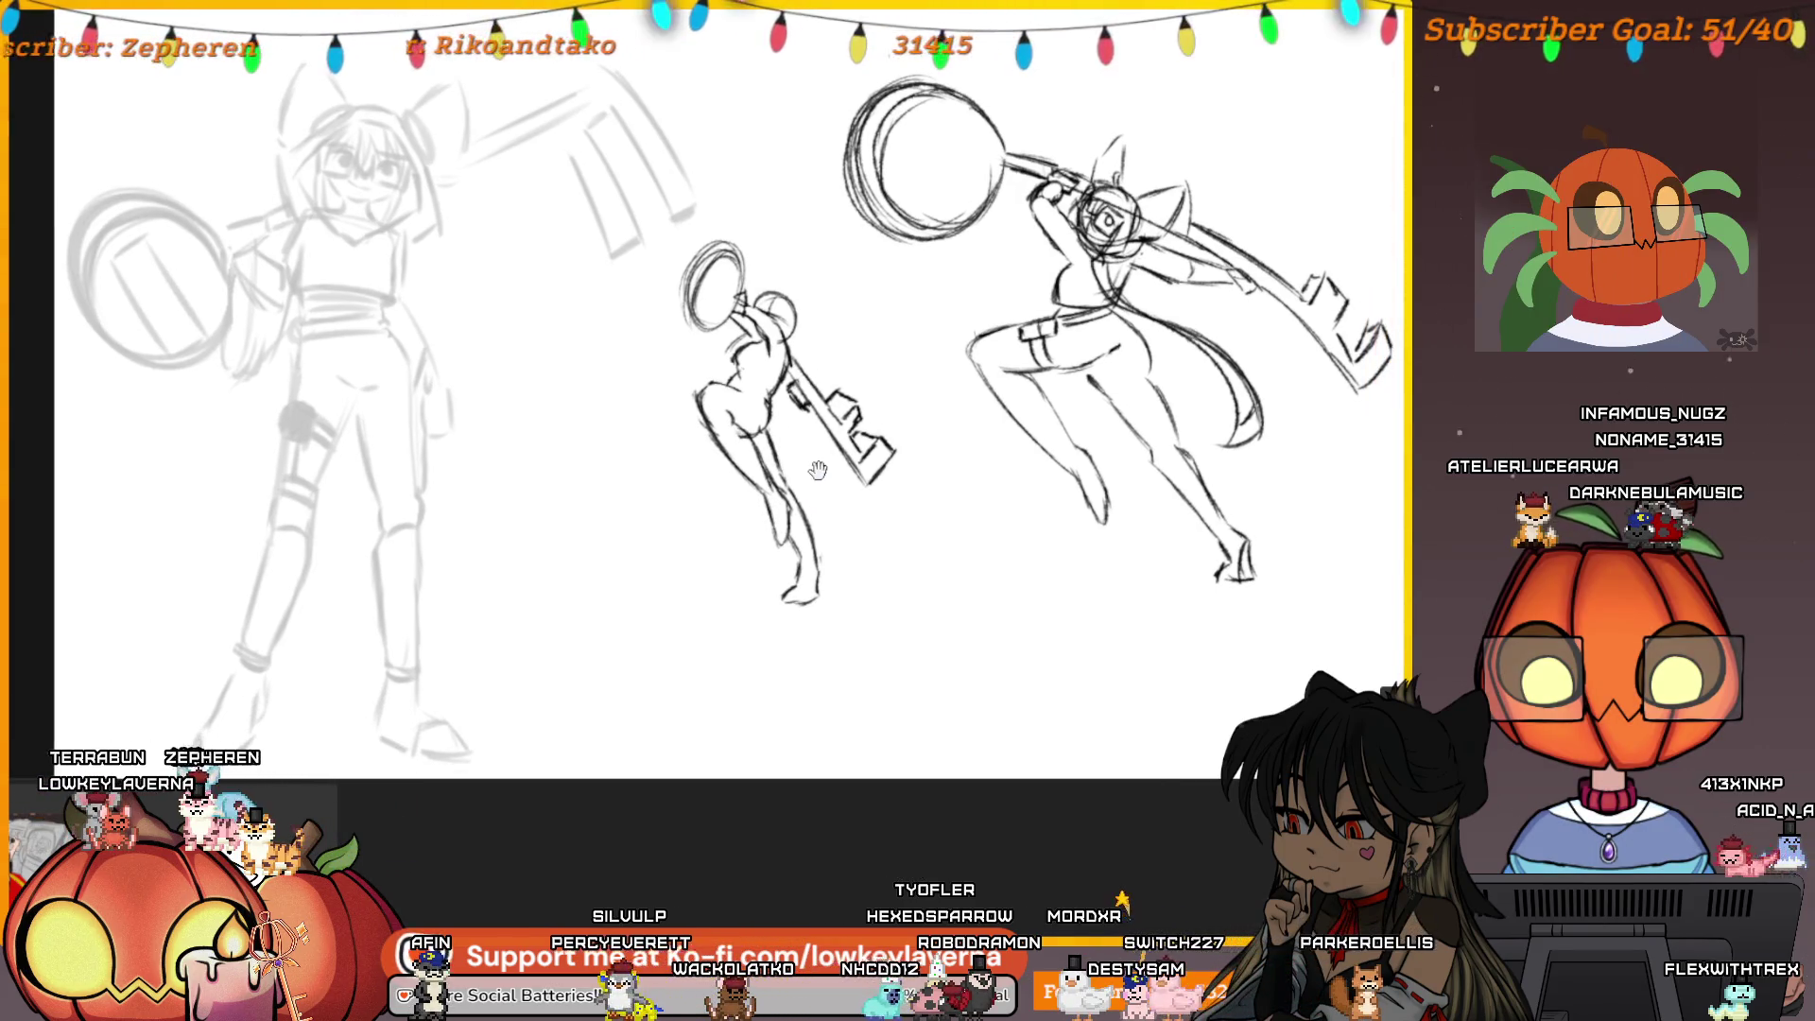
drag(936, 593, 851, 584)
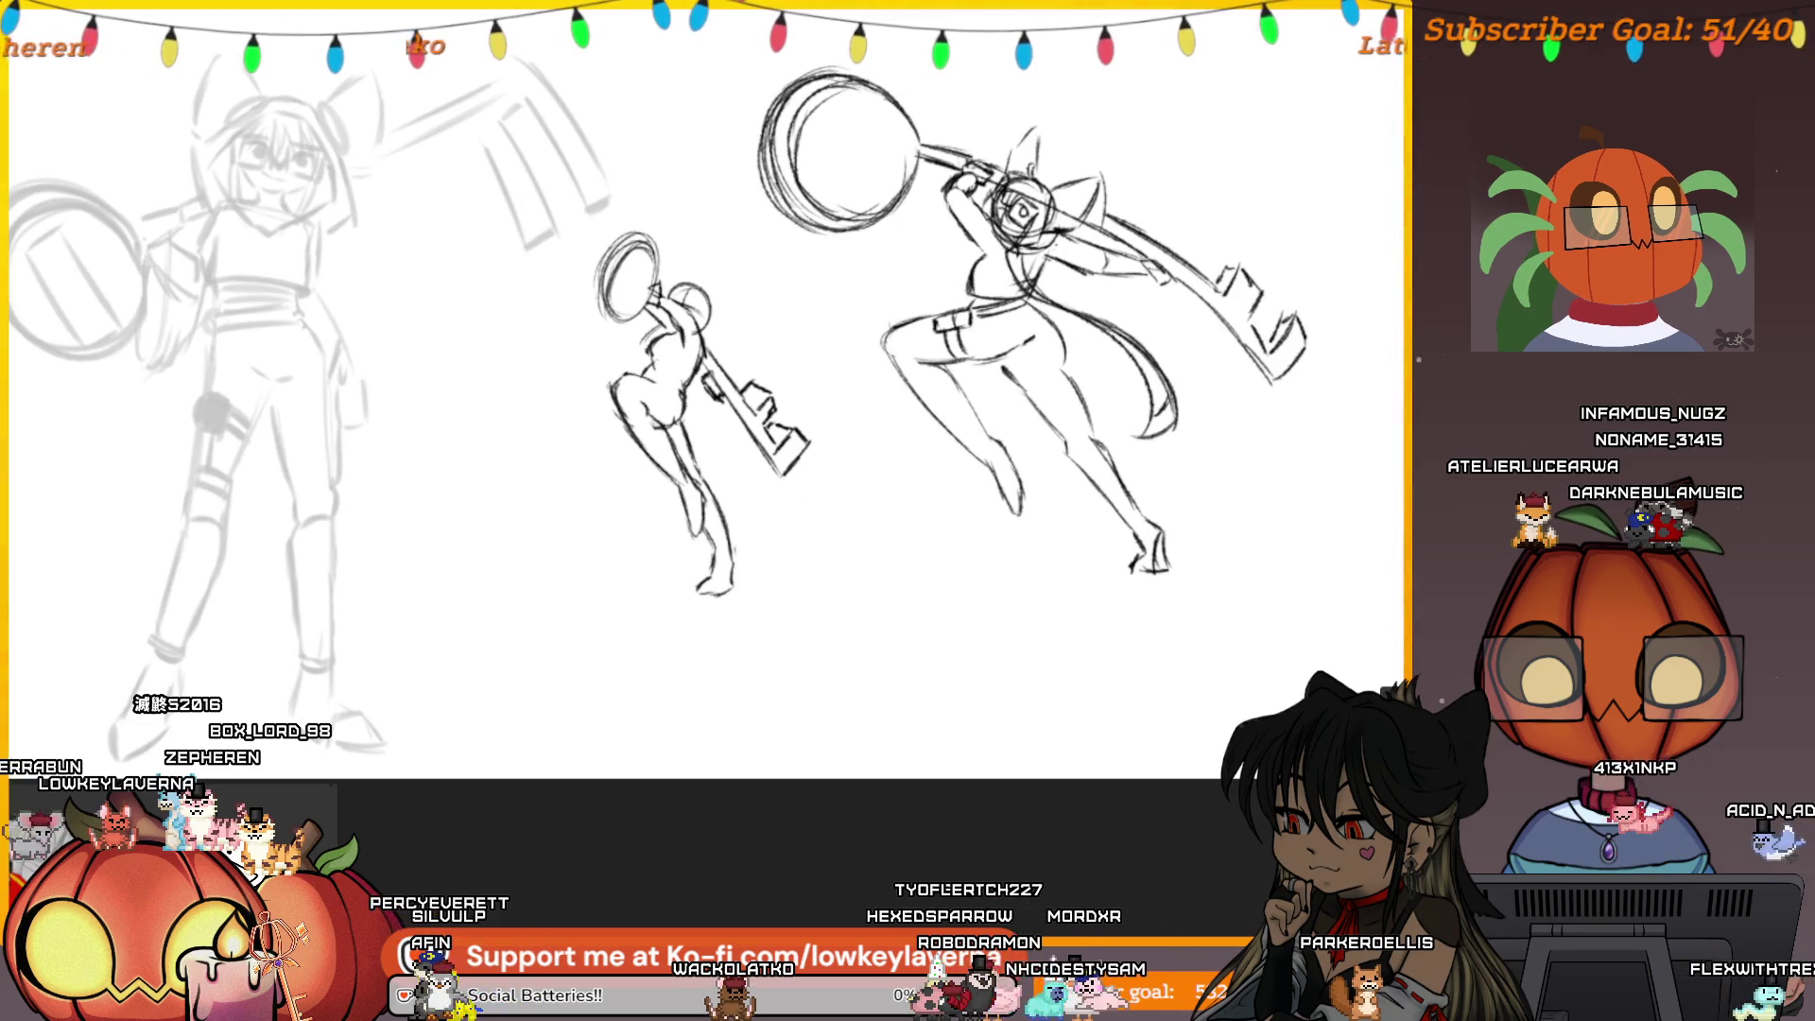
mouse_move(685, 416)
mouse_down()
mouse_move(753, 564)
mouse_move(697, 548)
mouse_up()
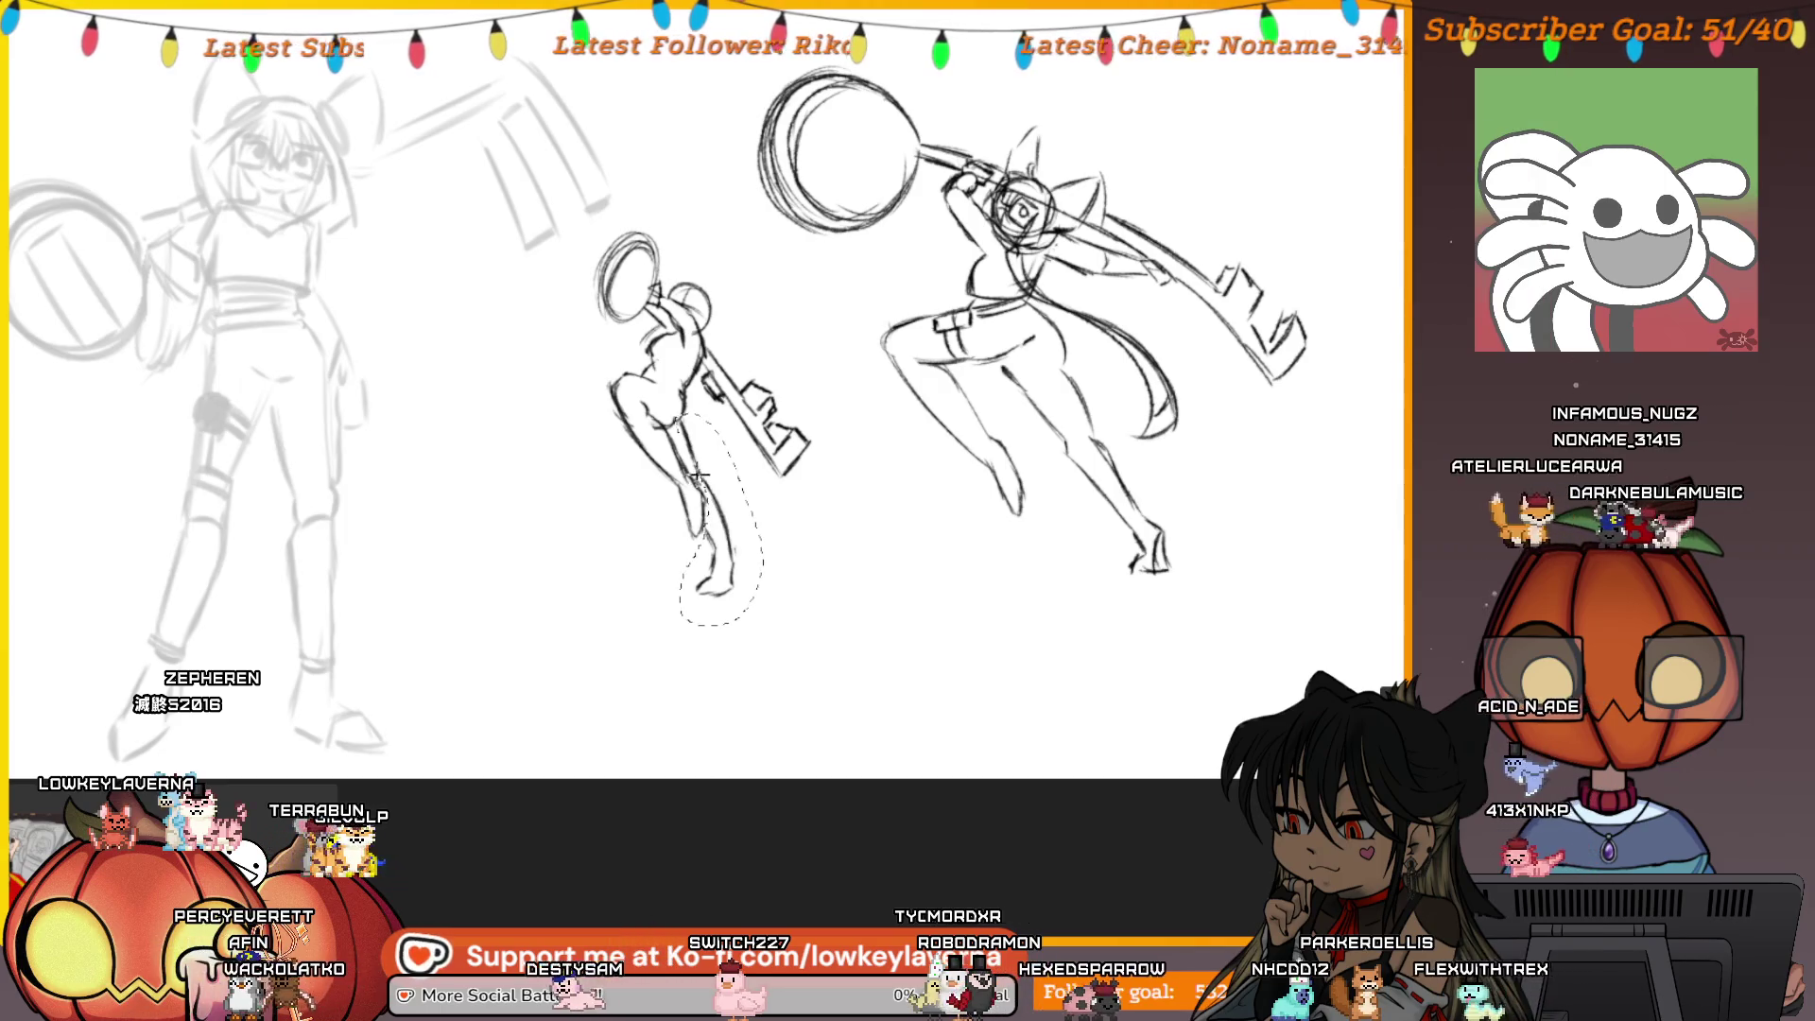
mouse_move(727, 613)
mouse_down()
mouse_move(726, 651)
mouse_move(741, 617)
mouse_up()
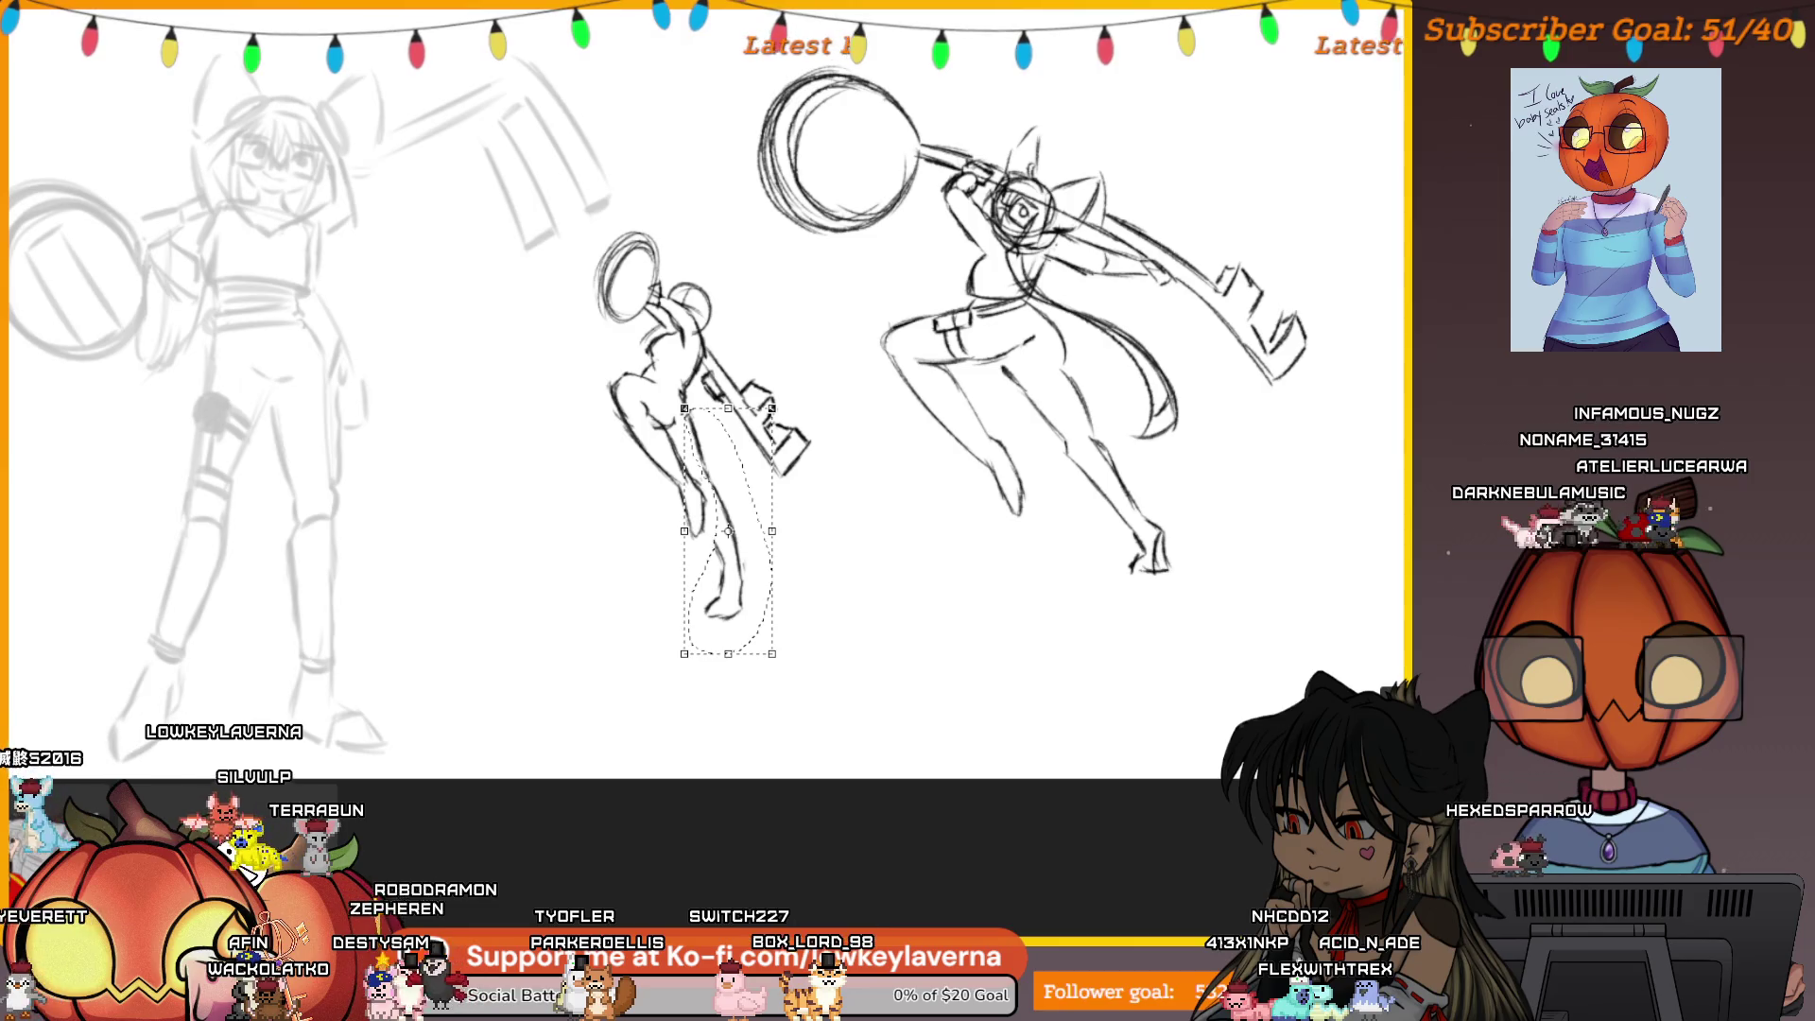
key(ctrl+d)
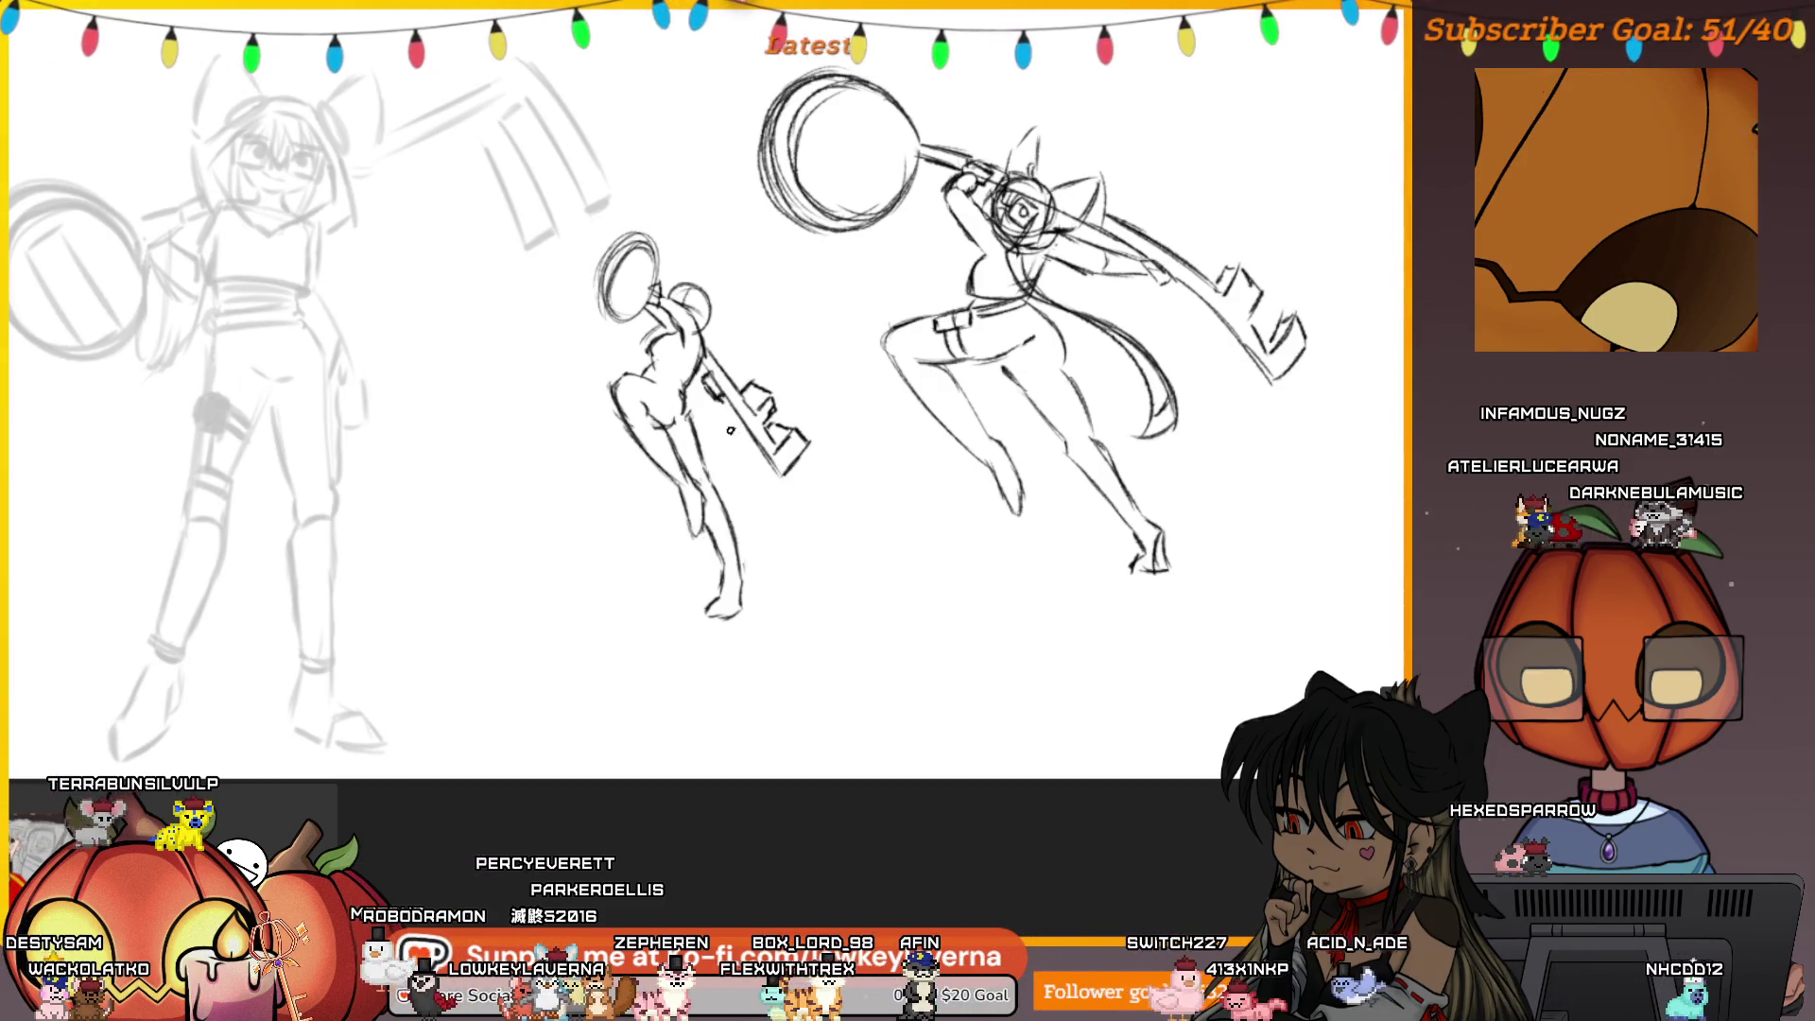
scroll(705, 424, up, 1)
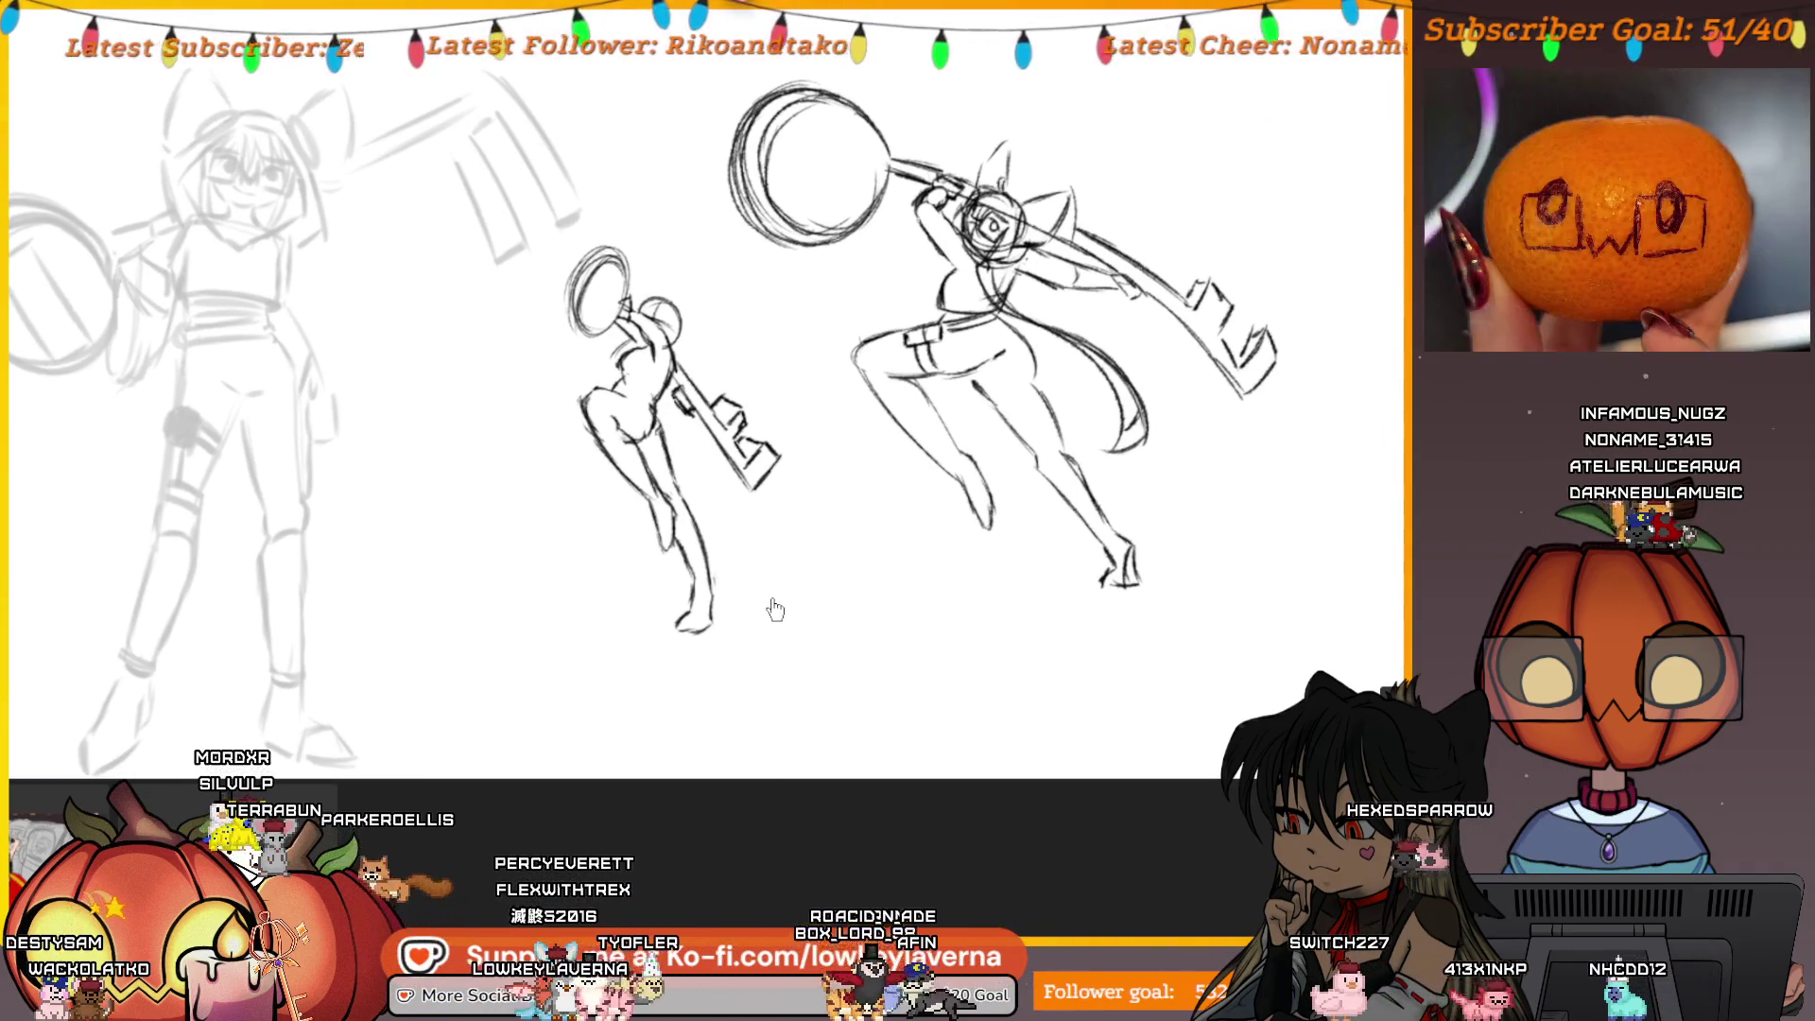
Pan across the two thumbnails to bring the small figure into view
drag(762, 596, 748, 573)
drag(664, 391, 669, 376)
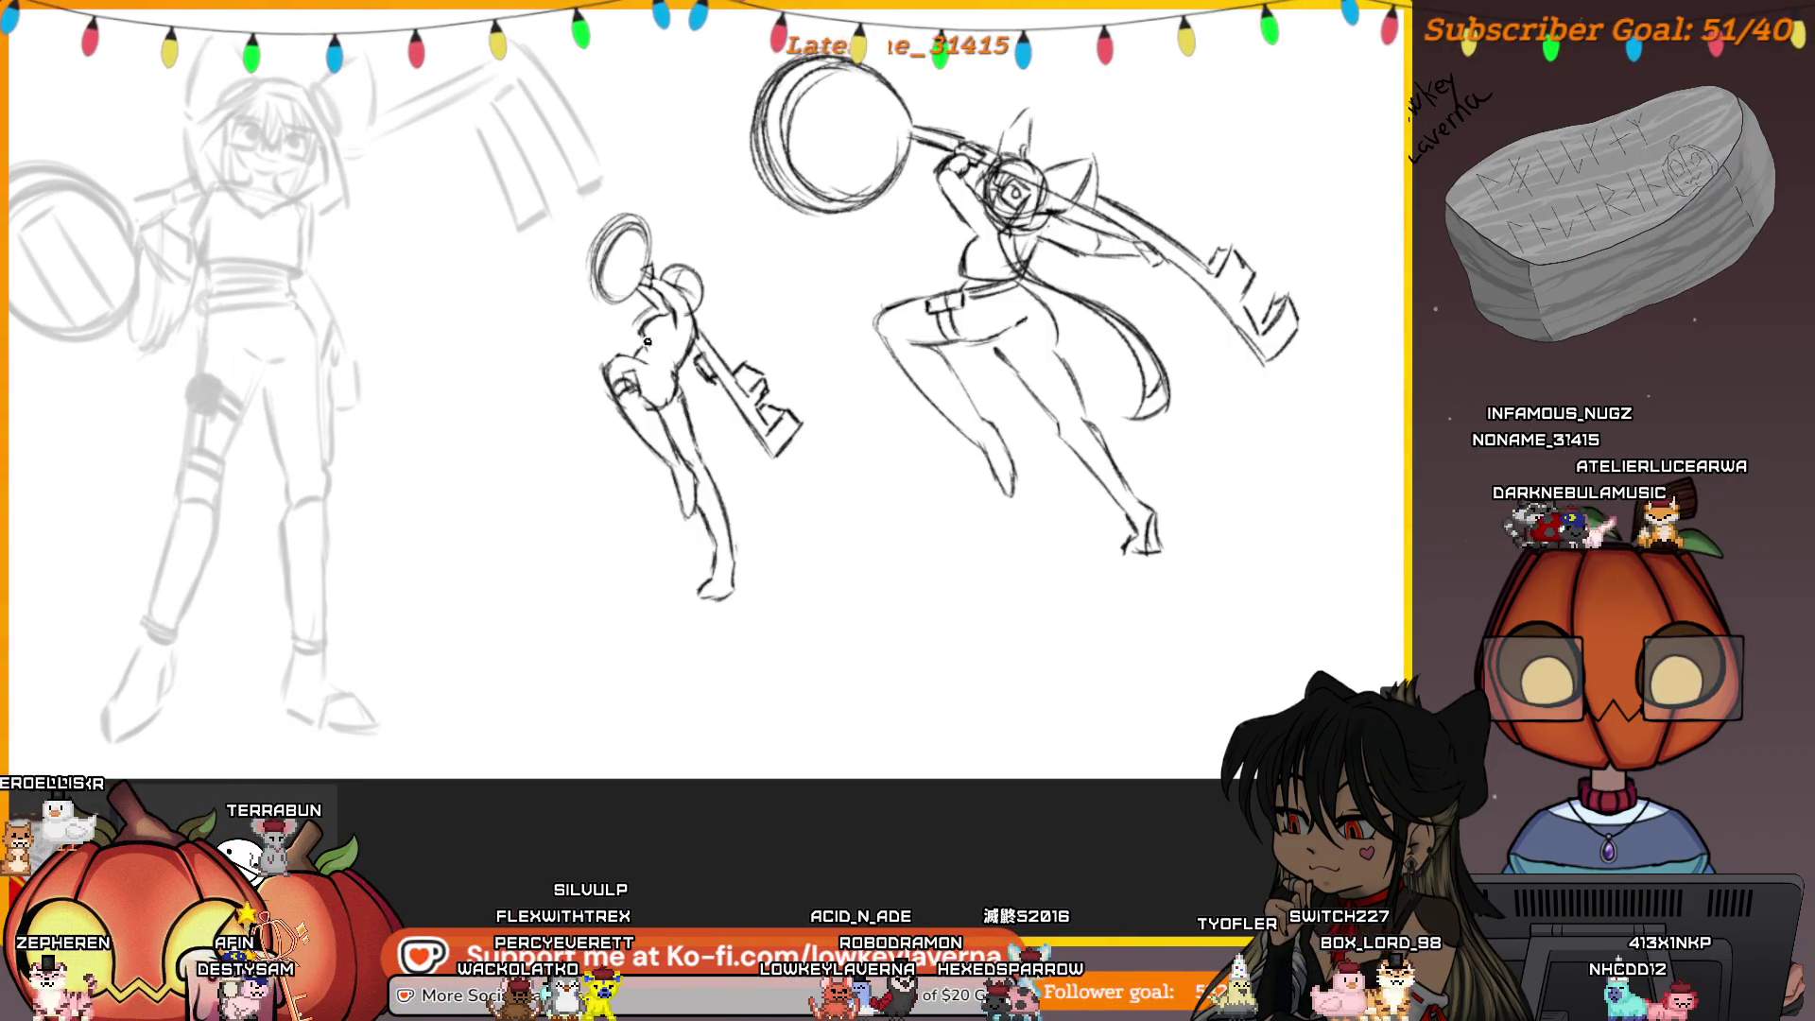
drag(781, 338, 679, 279)
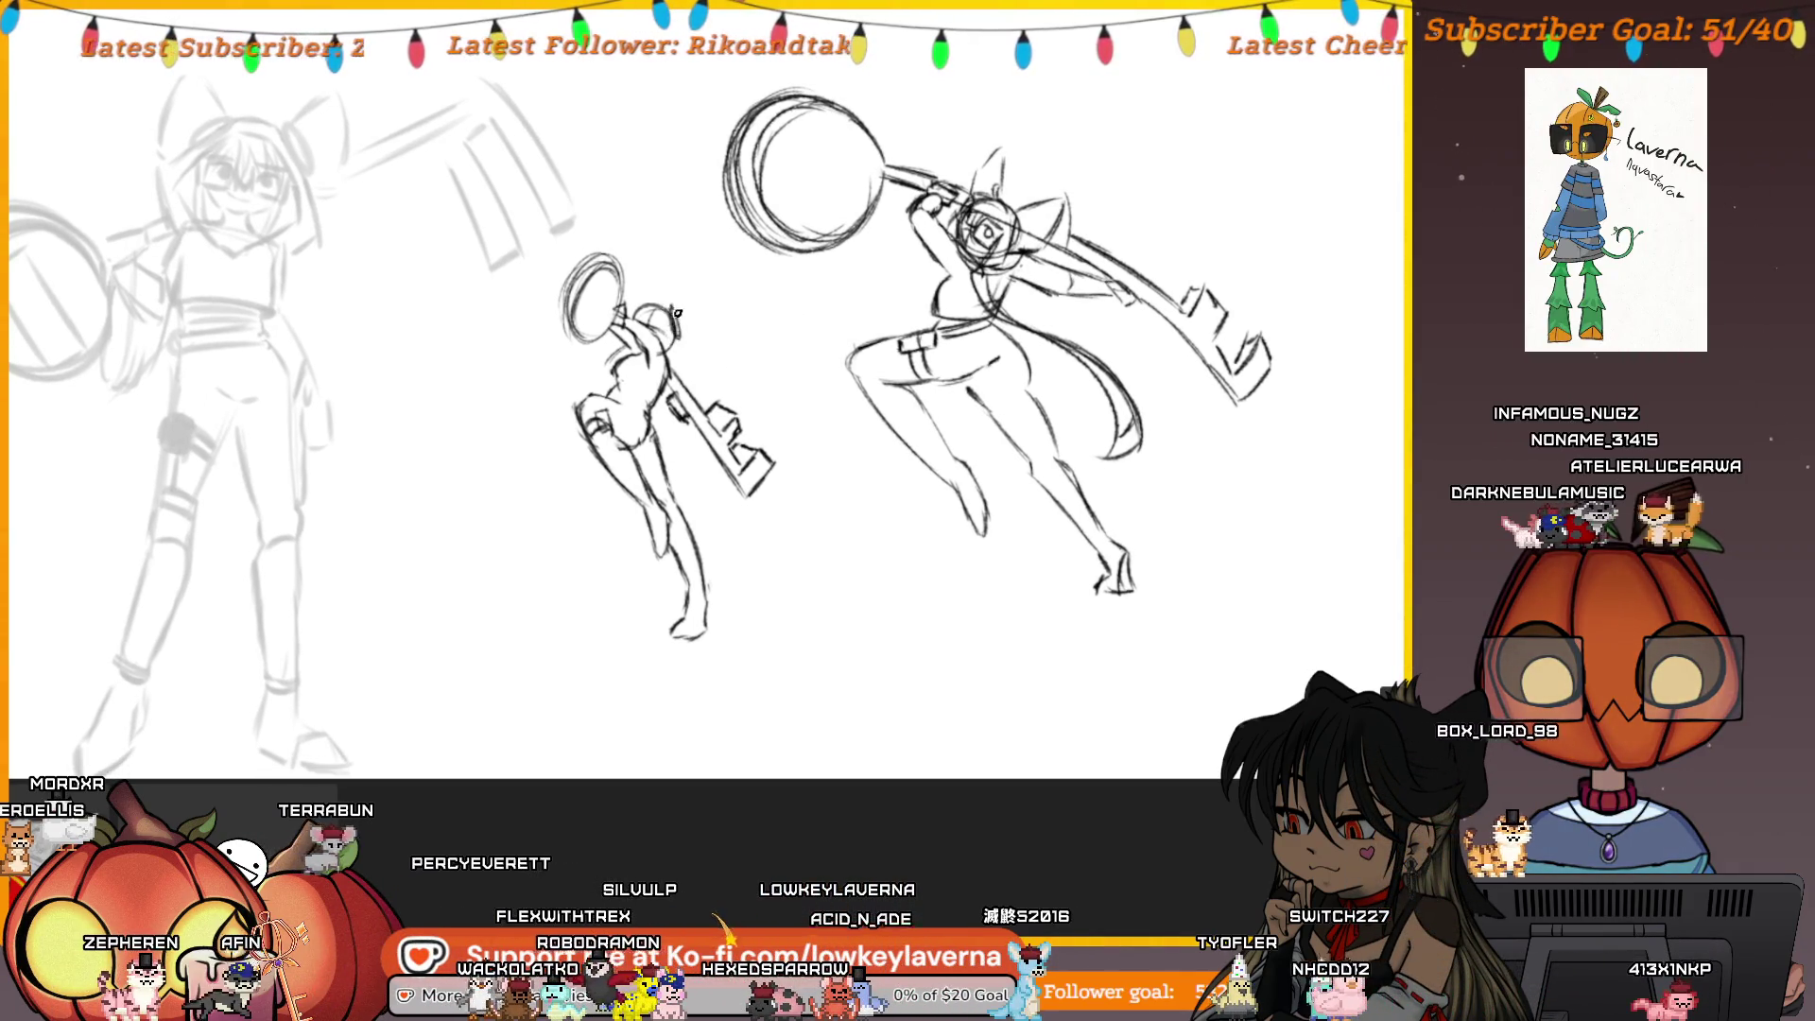
drag(671, 305, 646, 275)
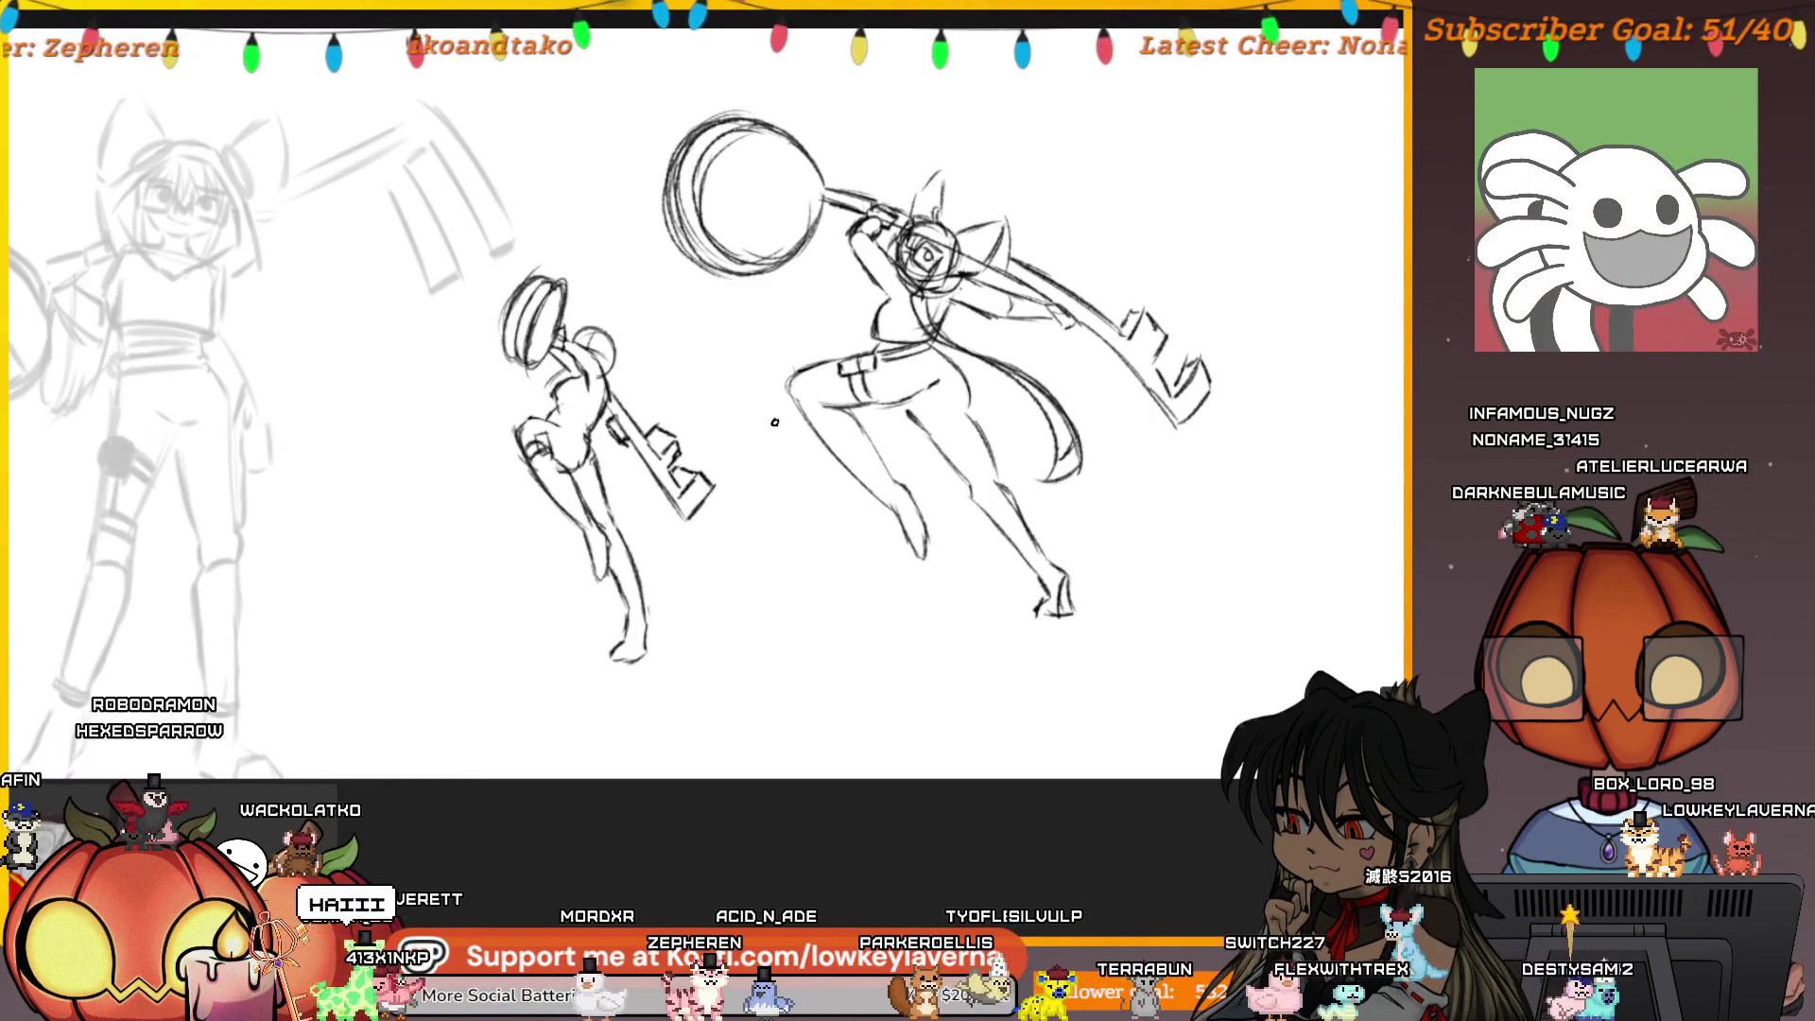
drag(793, 395, 641, 393)
drag(670, 279, 614, 324)
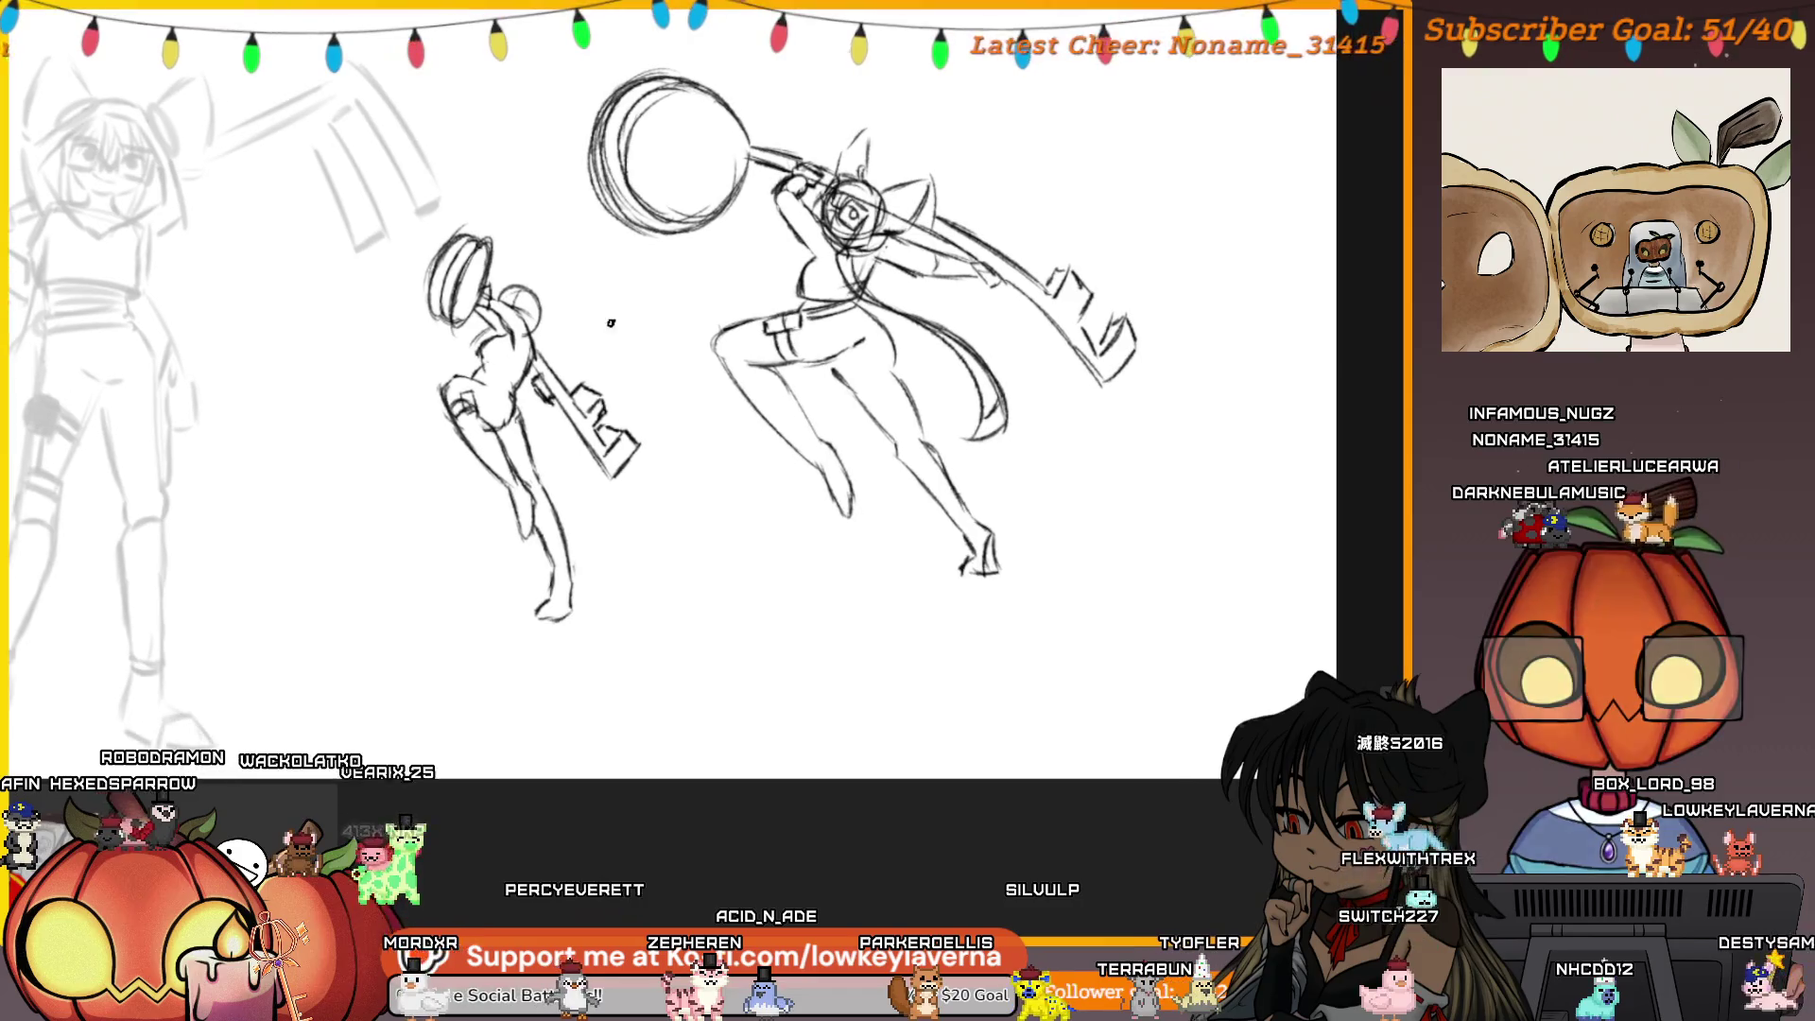
scroll(756, 461, up, 3)
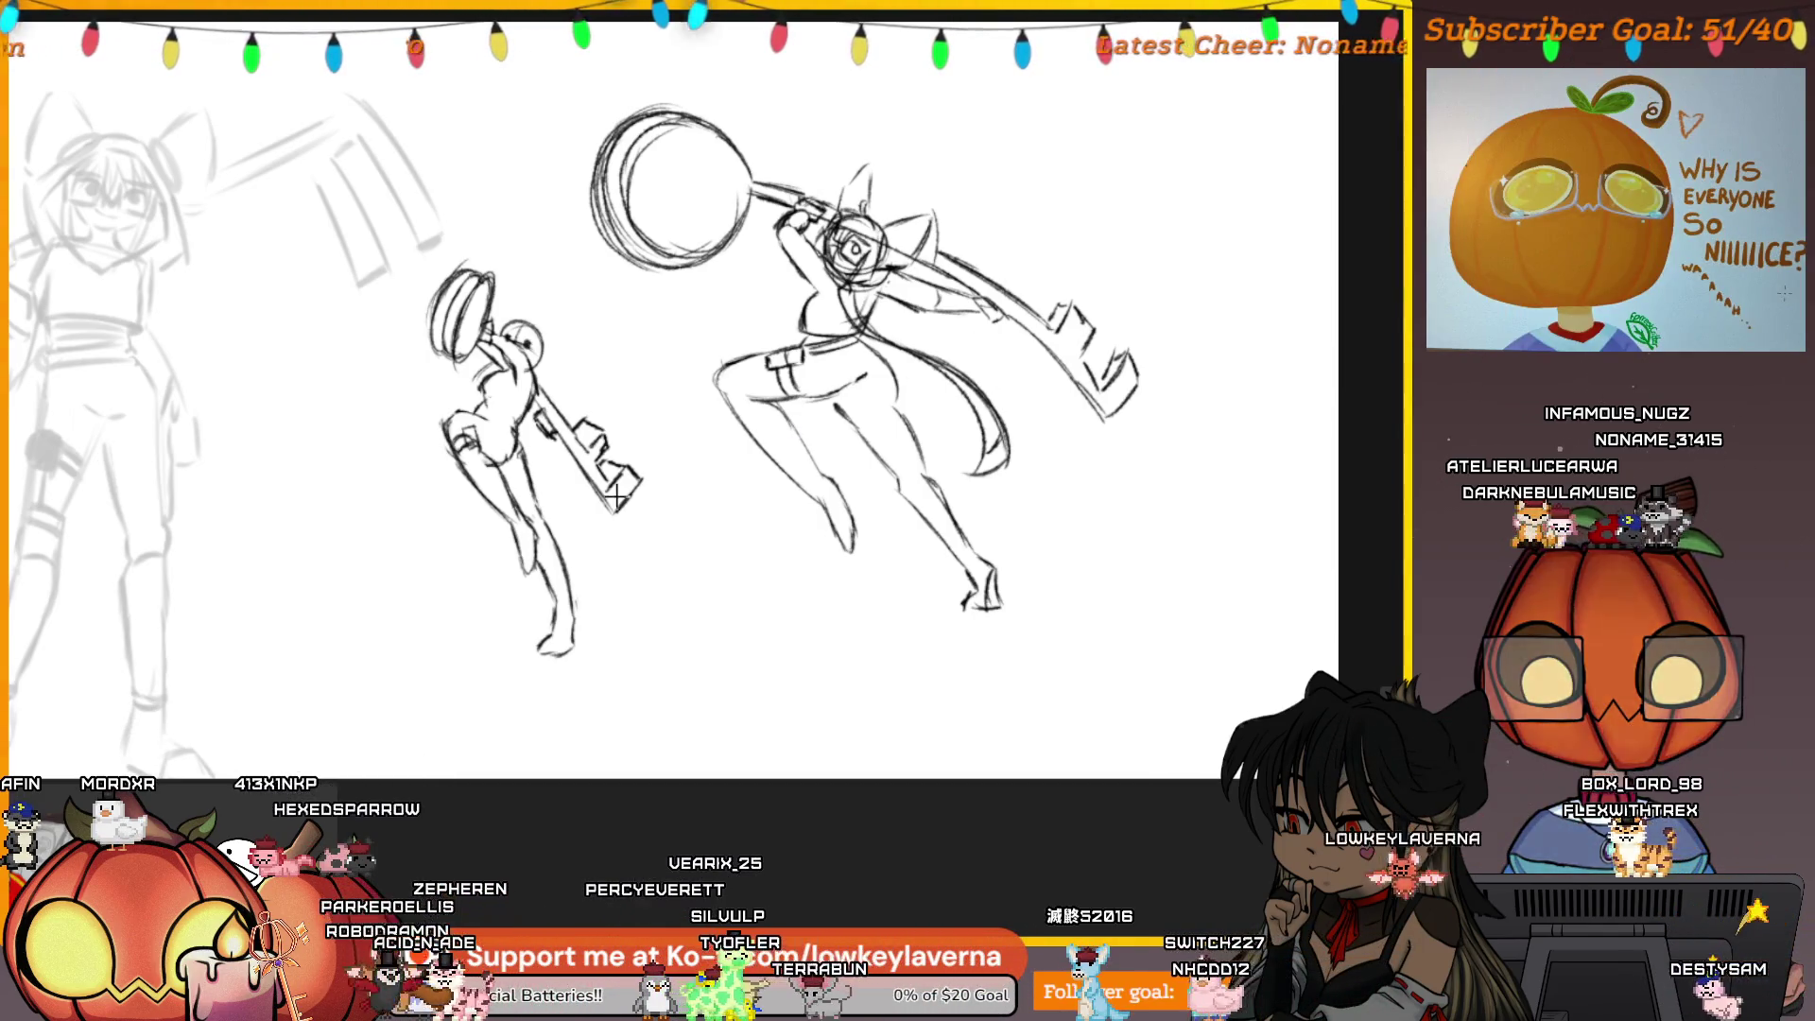
Mirror the canvas horizontally and zoom in close, centred on the small figure
key(m)
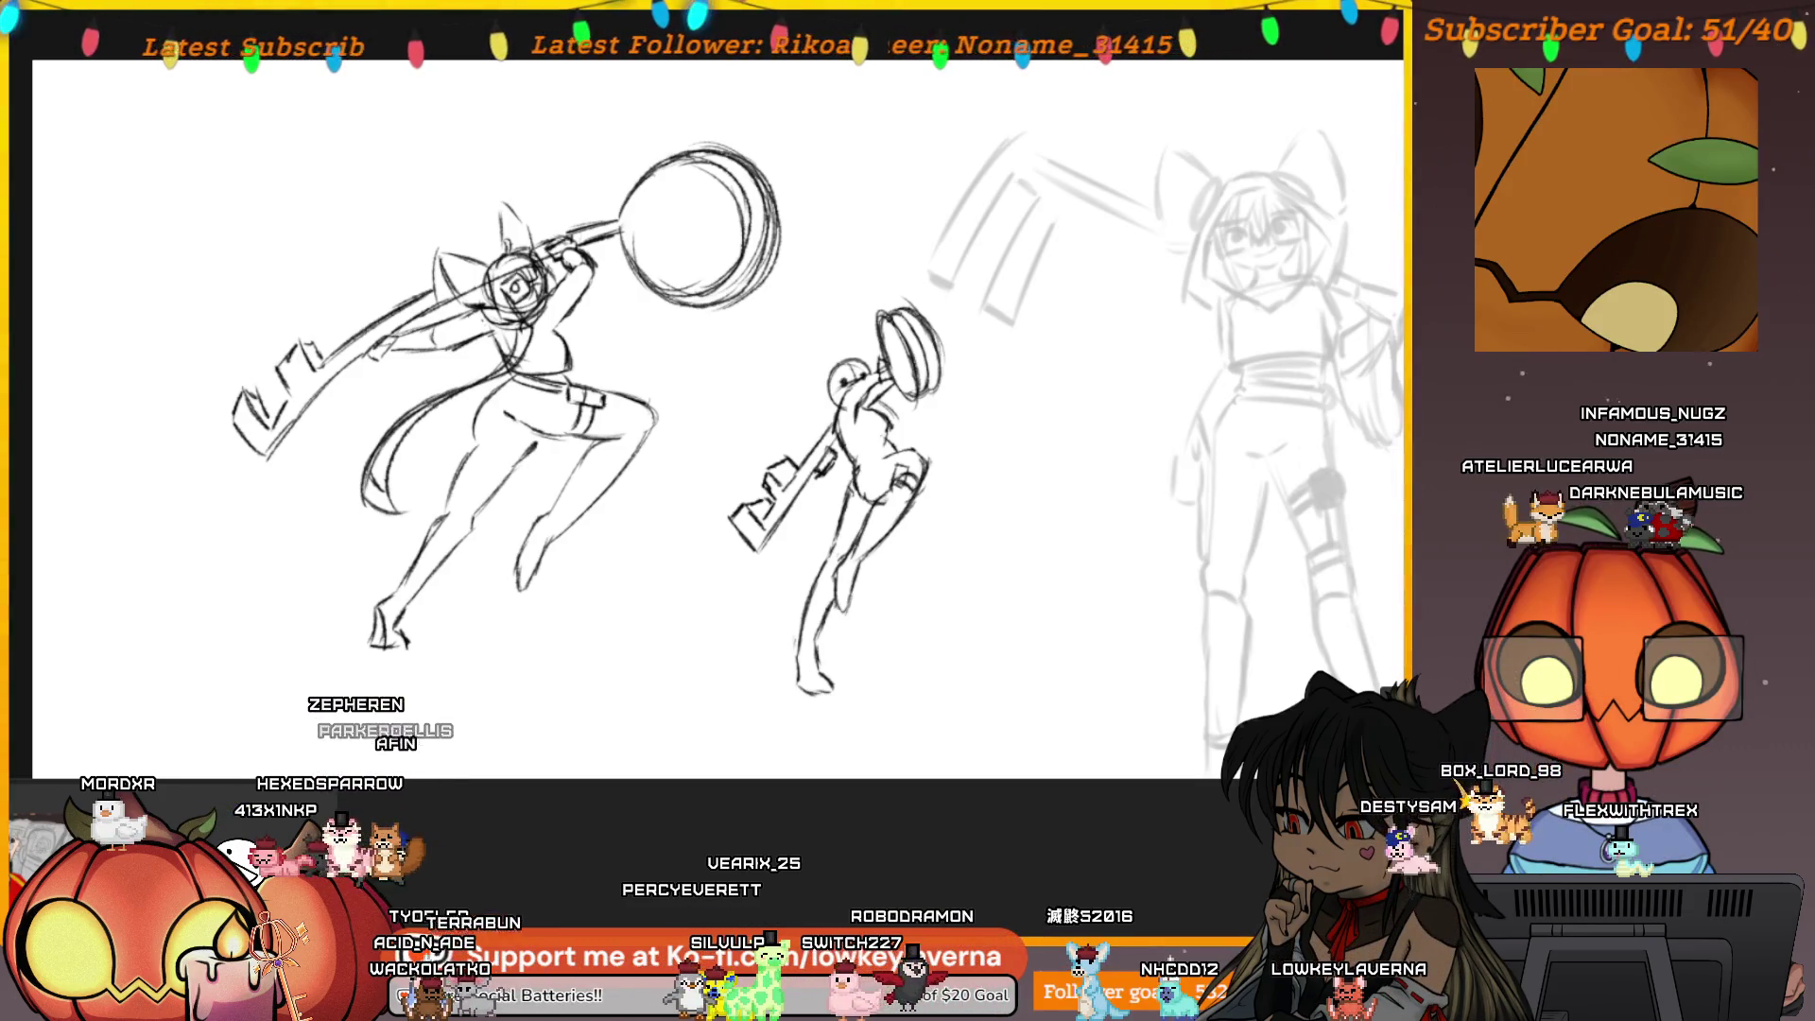
drag(991, 396, 953, 405)
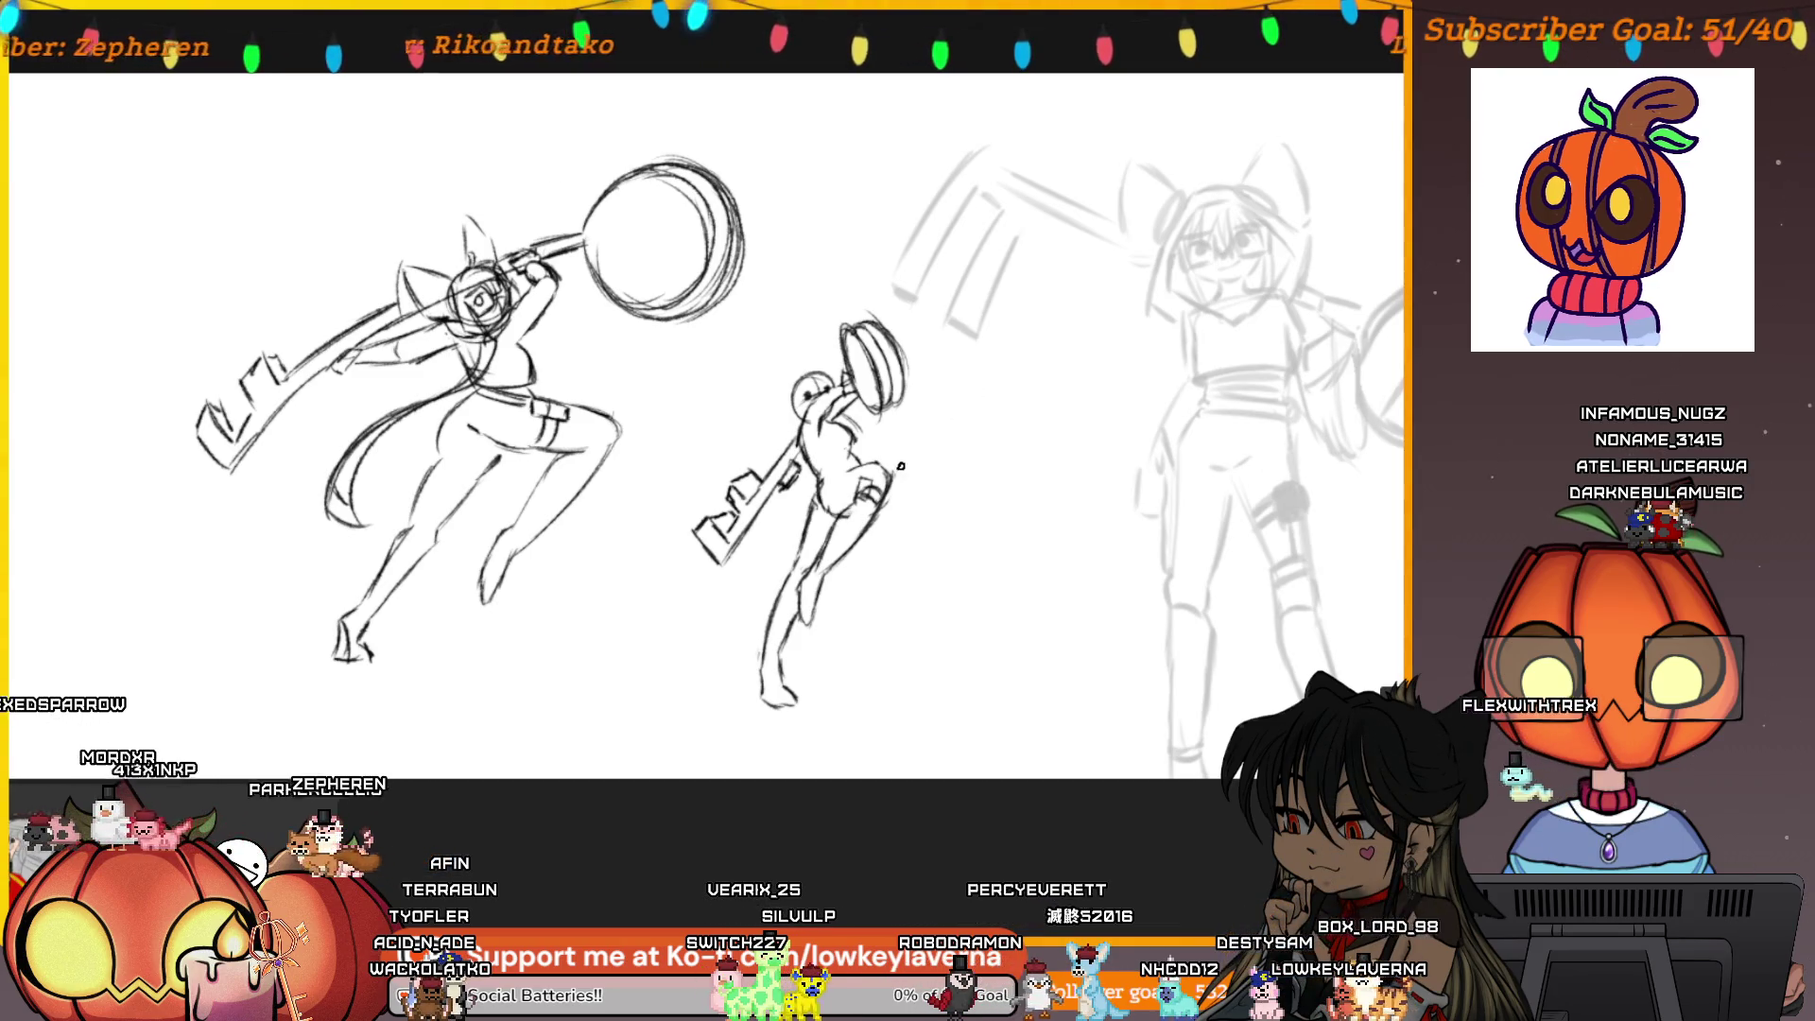
scroll(962, 438, up, 5)
drag(946, 425, 878, 446)
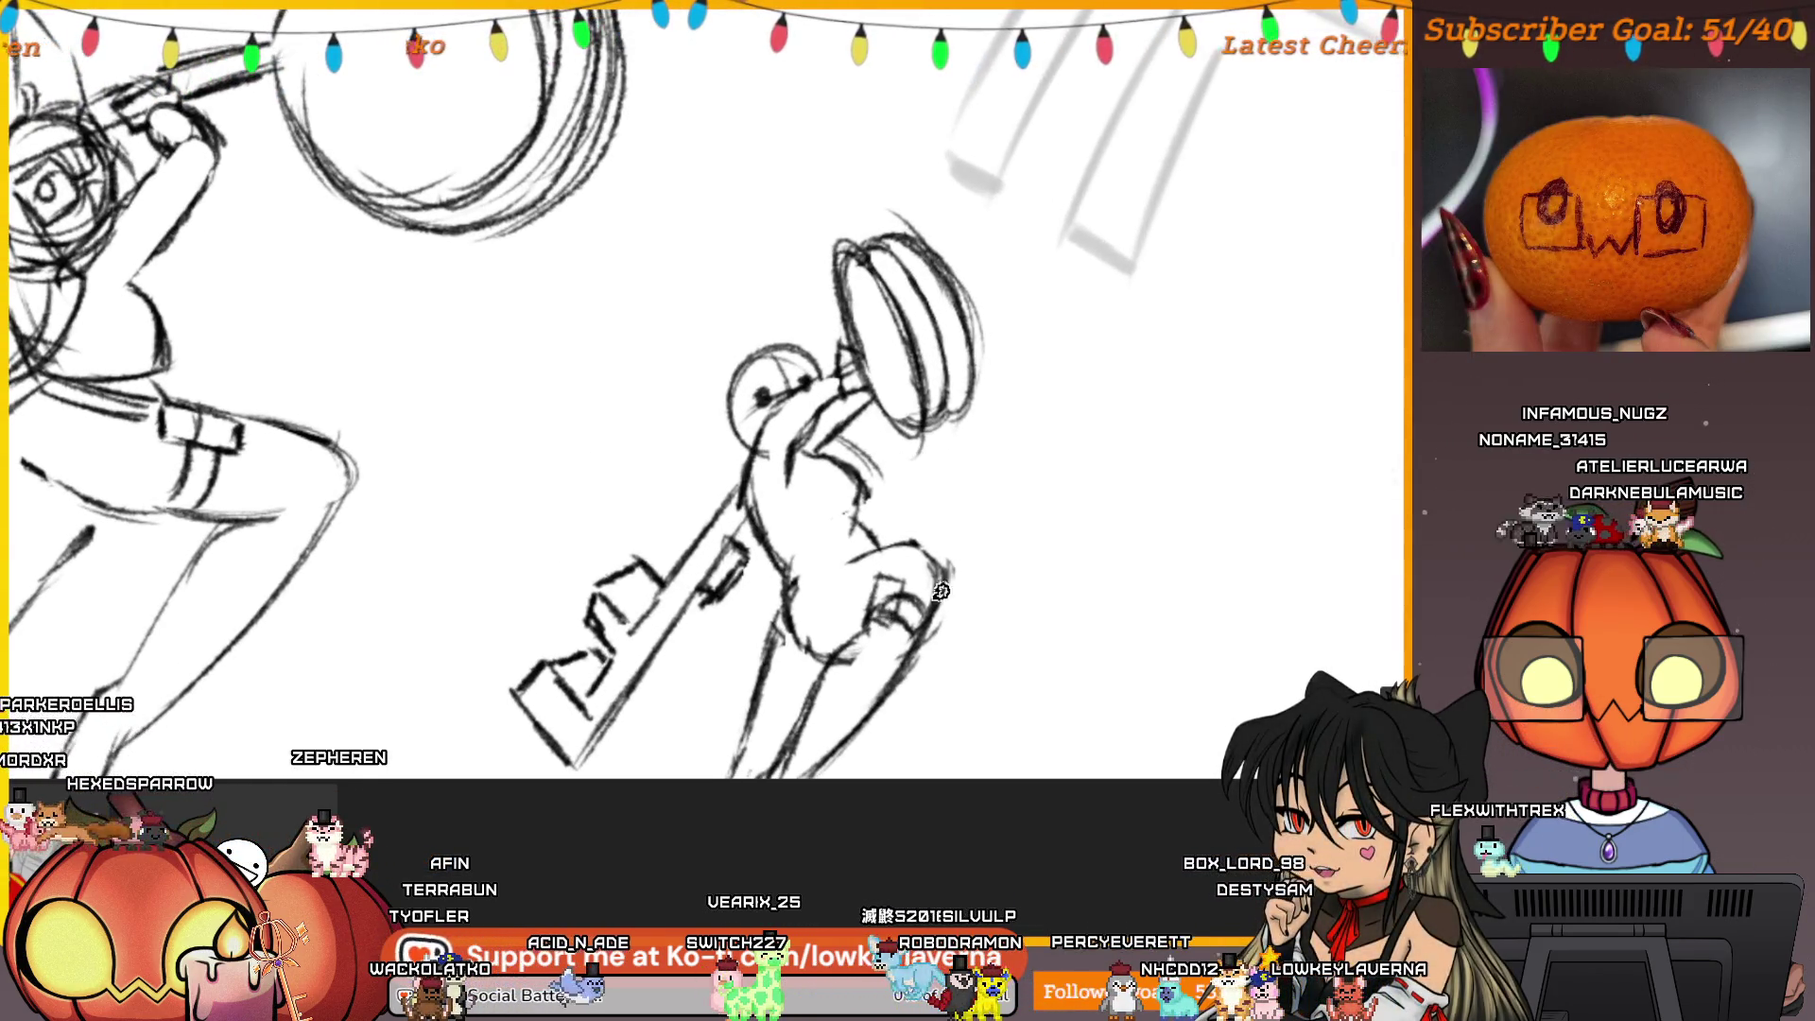
Rework the small figure's head outline in a rotated close-up, then zoom back out
drag(811, 386, 847, 397)
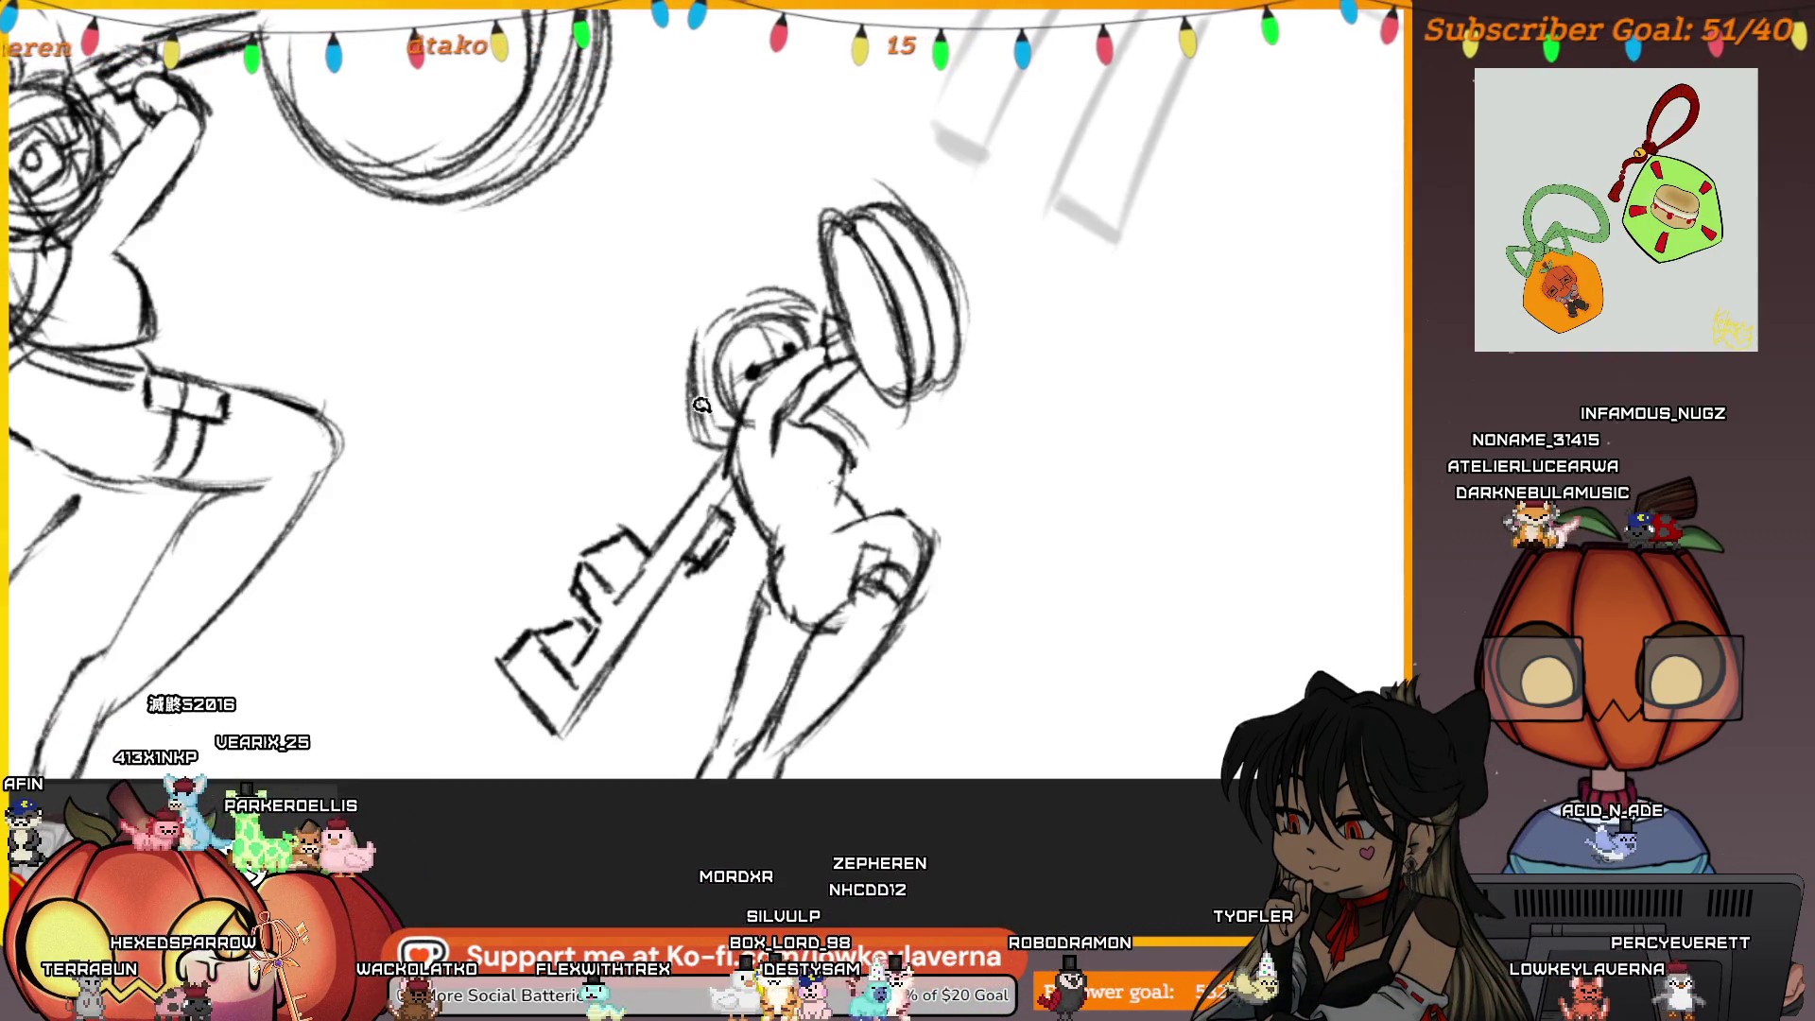
drag(774, 262, 713, 317)
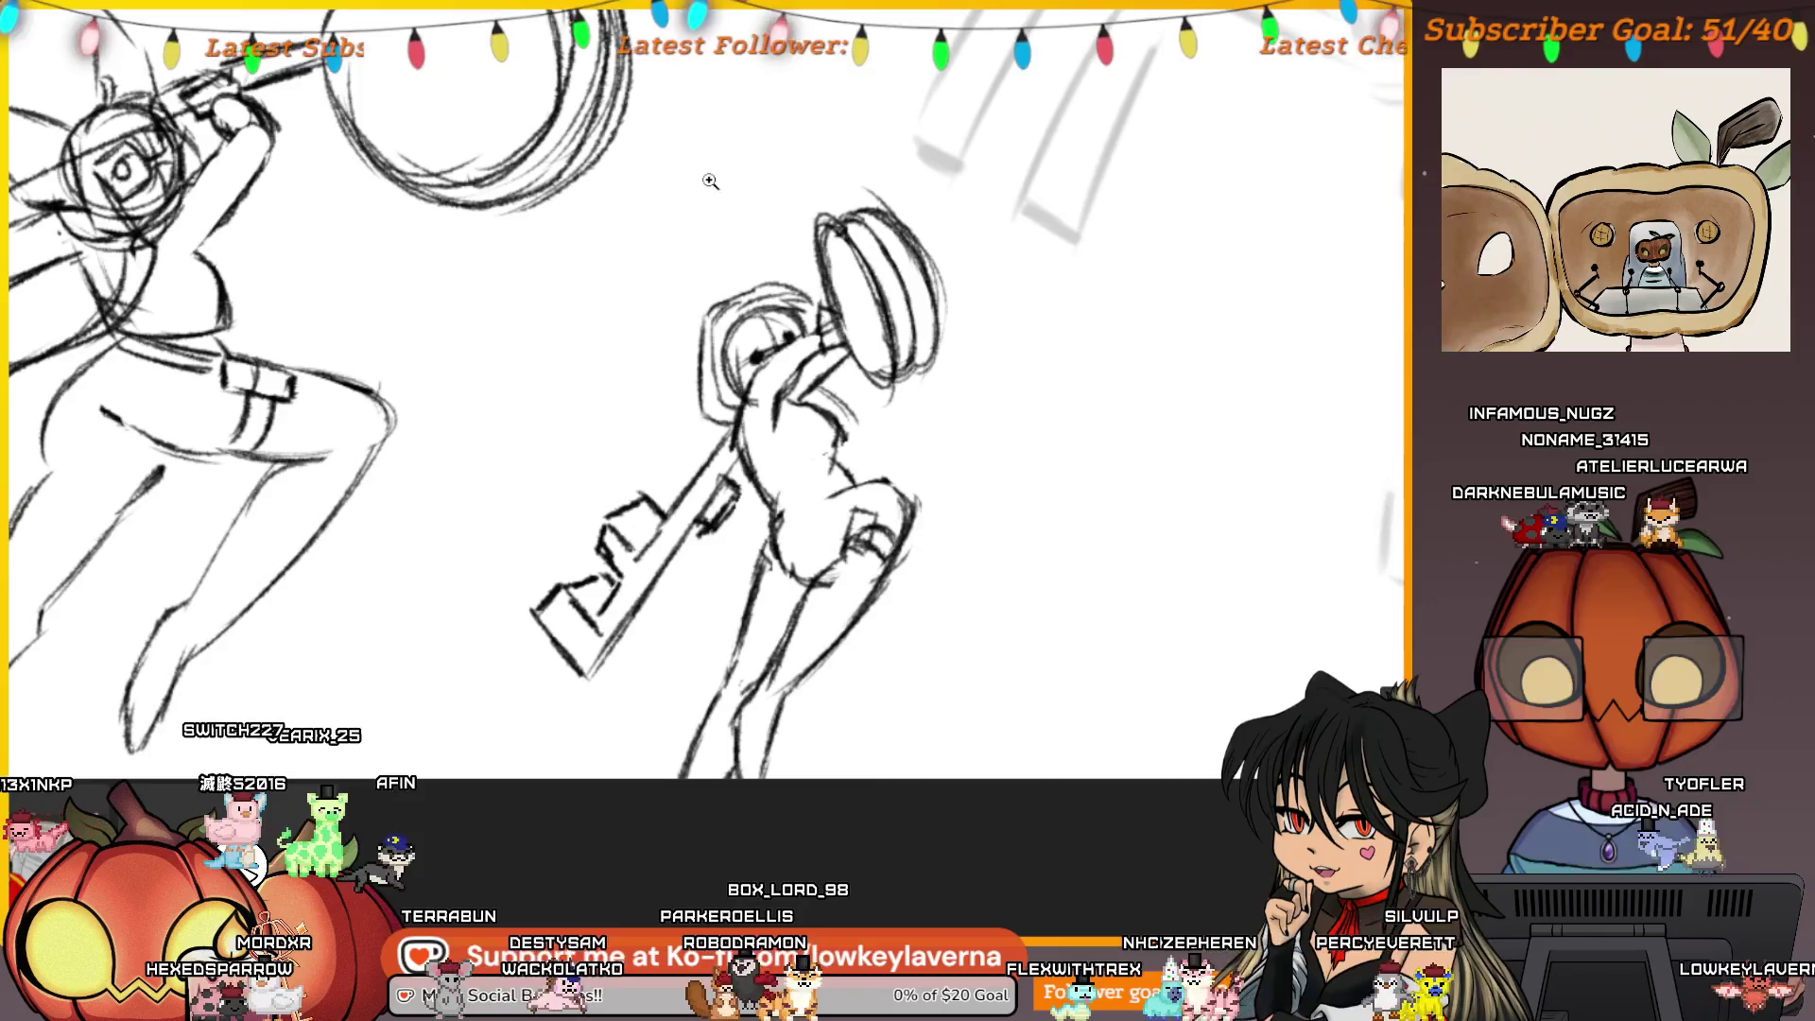
scroll(711, 221, down, 1)
scroll(690, 299, down, 1)
scroll(690, 300, down, 1)
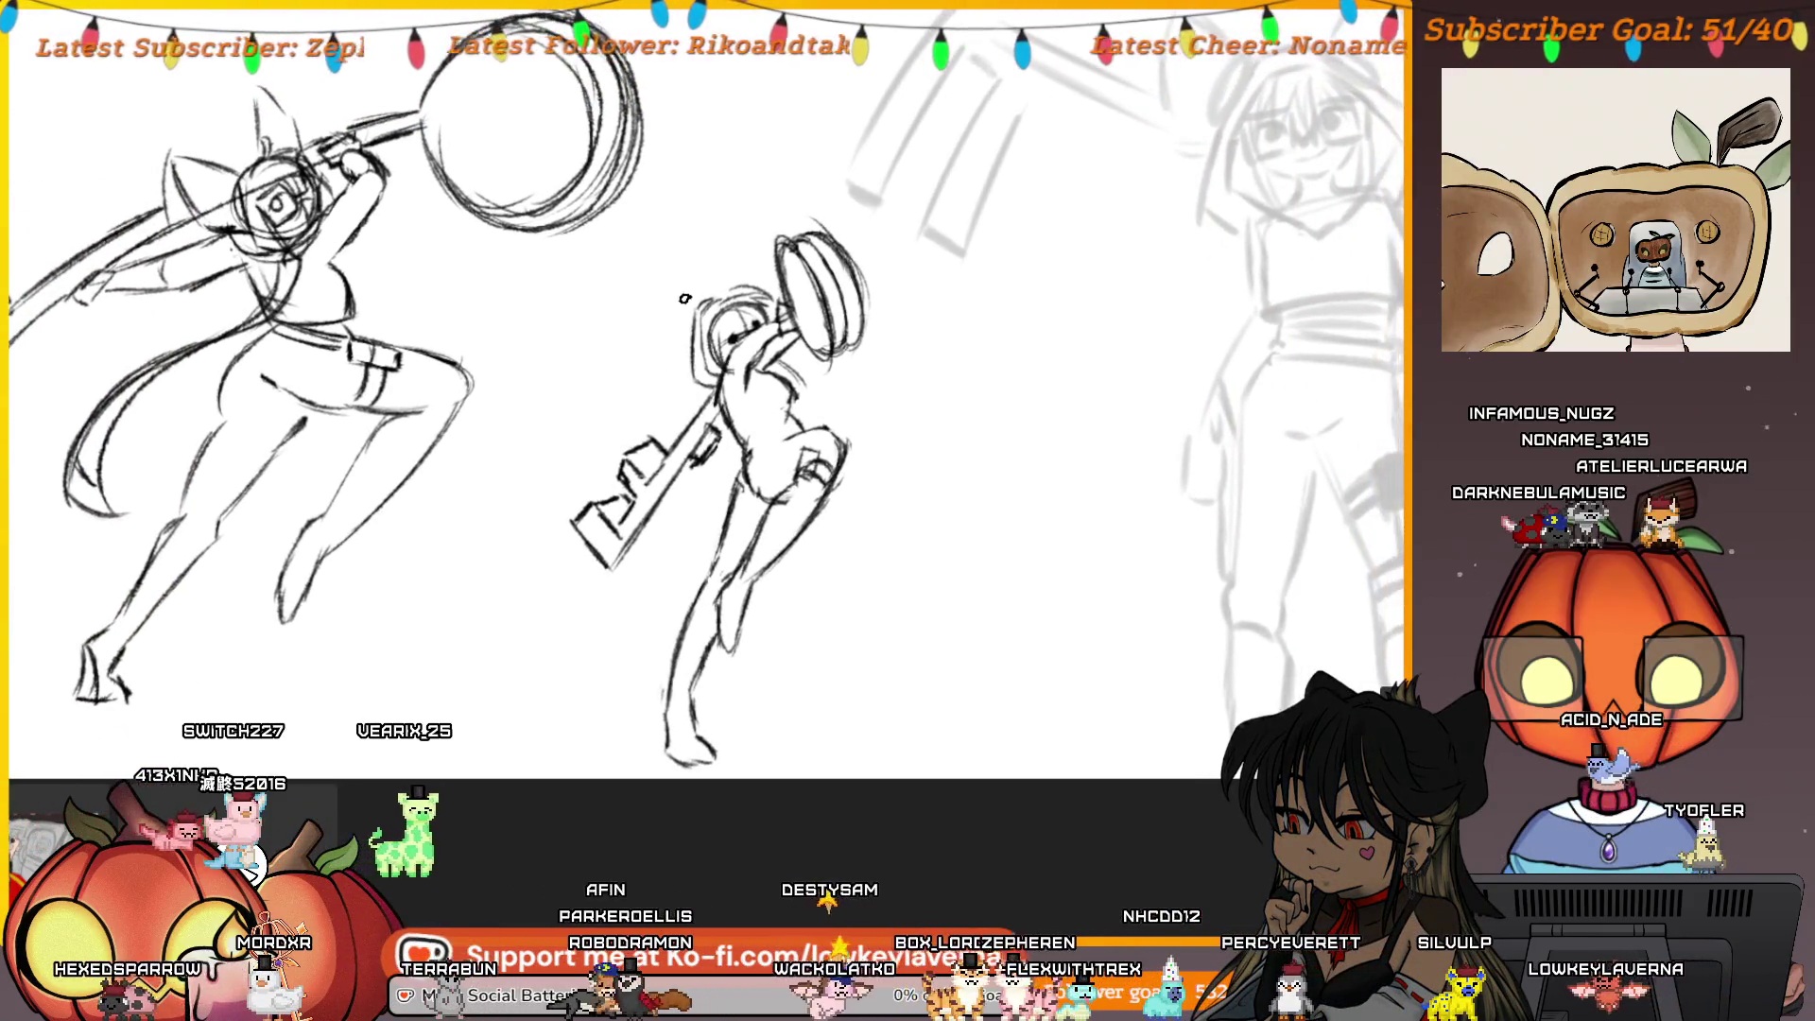
Pencil the left side and bottom of the small figure's head and its ear
drag(690, 300, 653, 288)
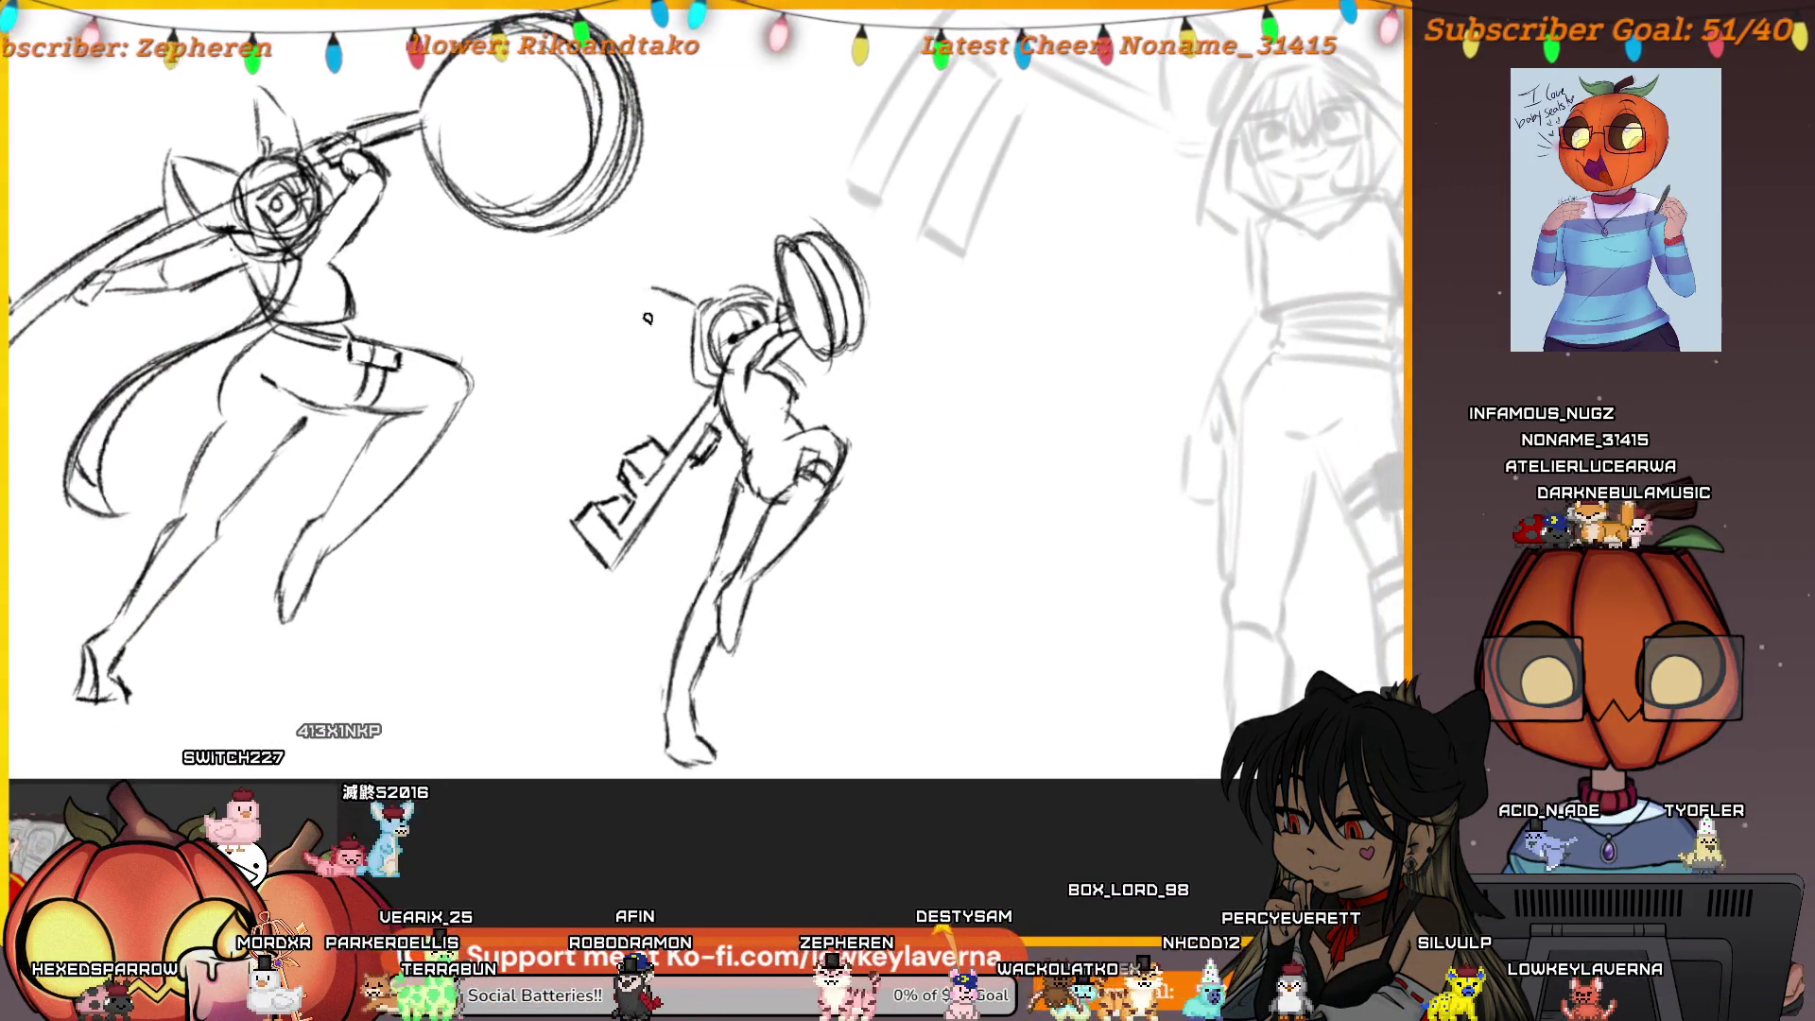
drag(693, 355, 650, 290)
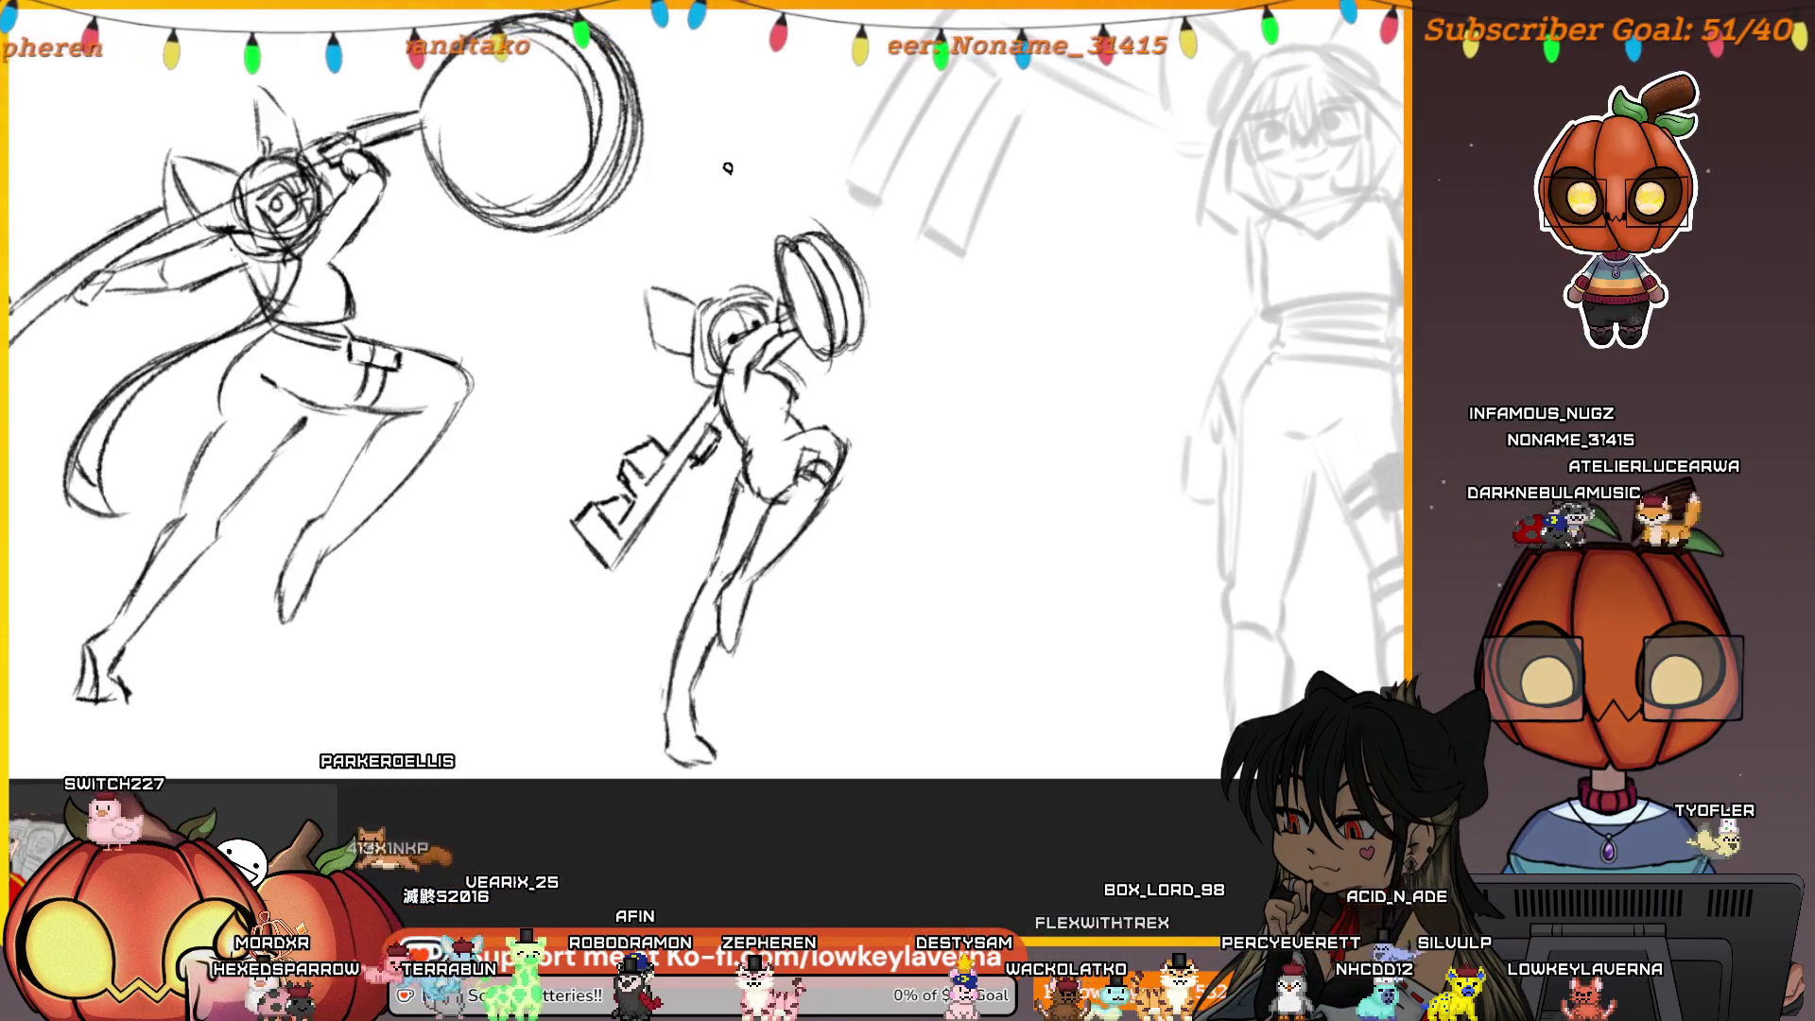
drag(737, 243, 770, 270)
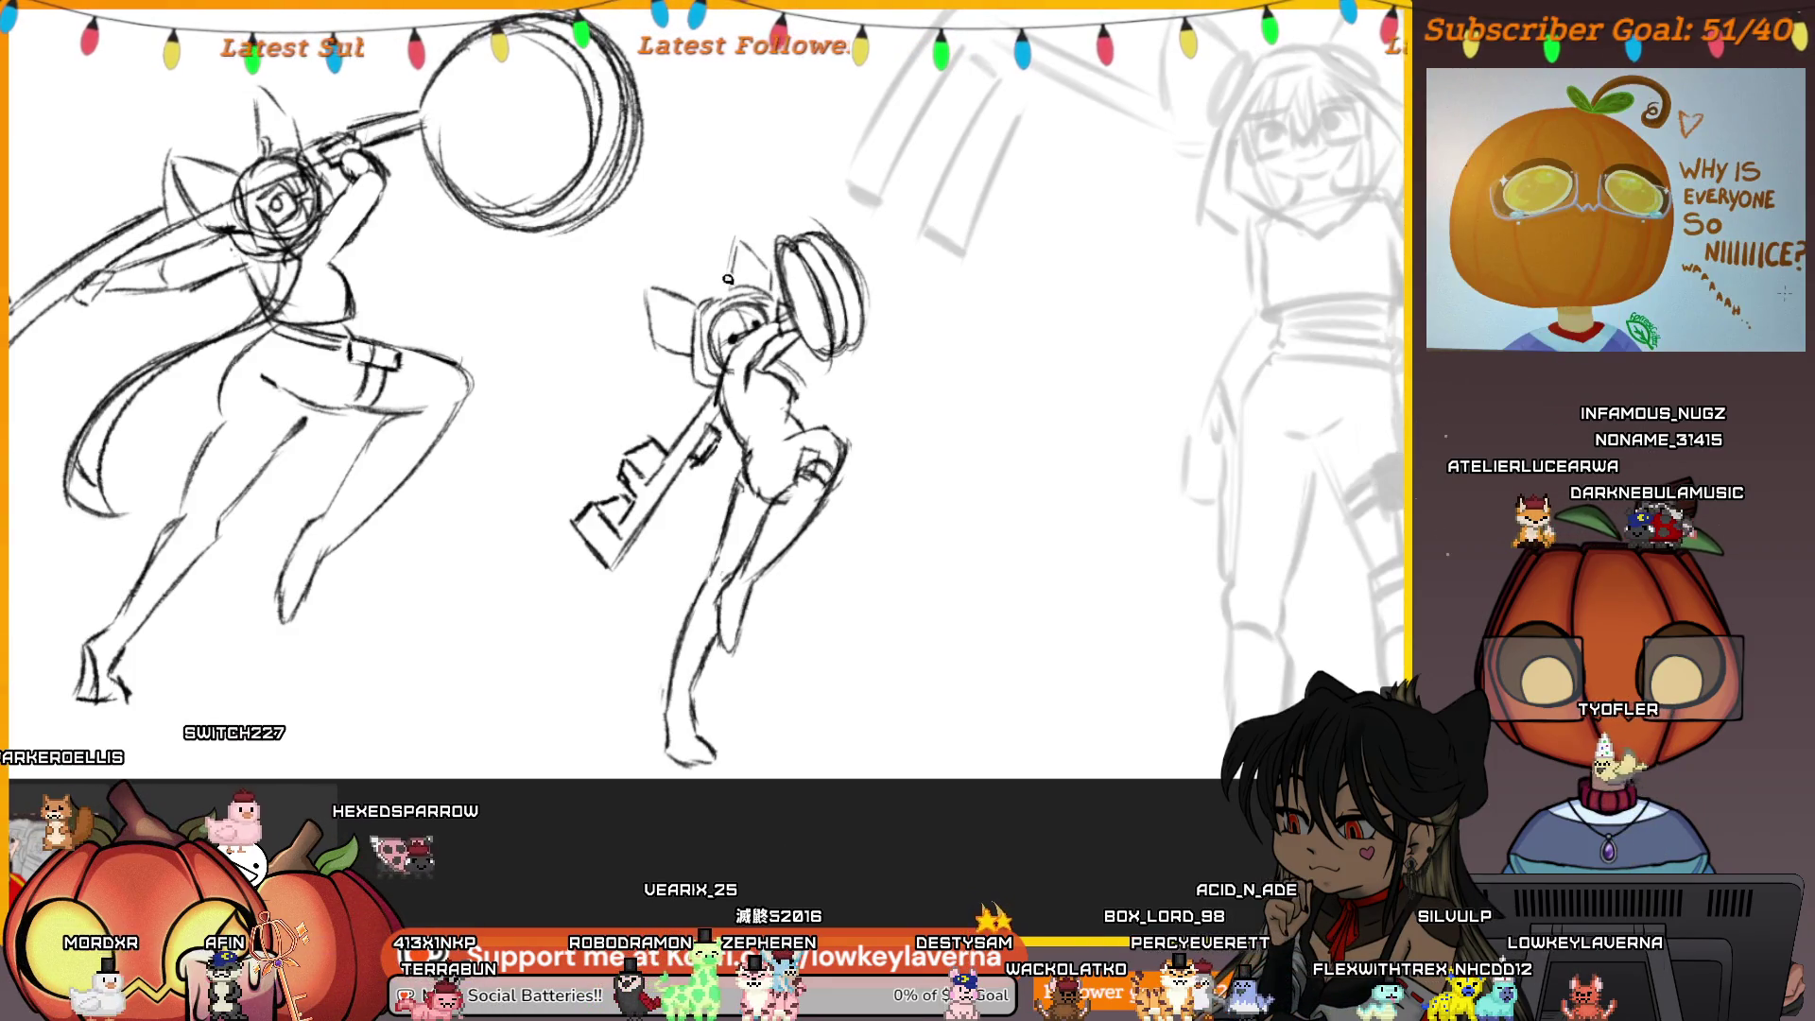
Draw a long trailing hair curve, redrawing it once, then flip the view back to normal
mouse_move(766, 425)
mouse_down()
mouse_move(794, 345)
mouse_move(842, 334)
mouse_up()
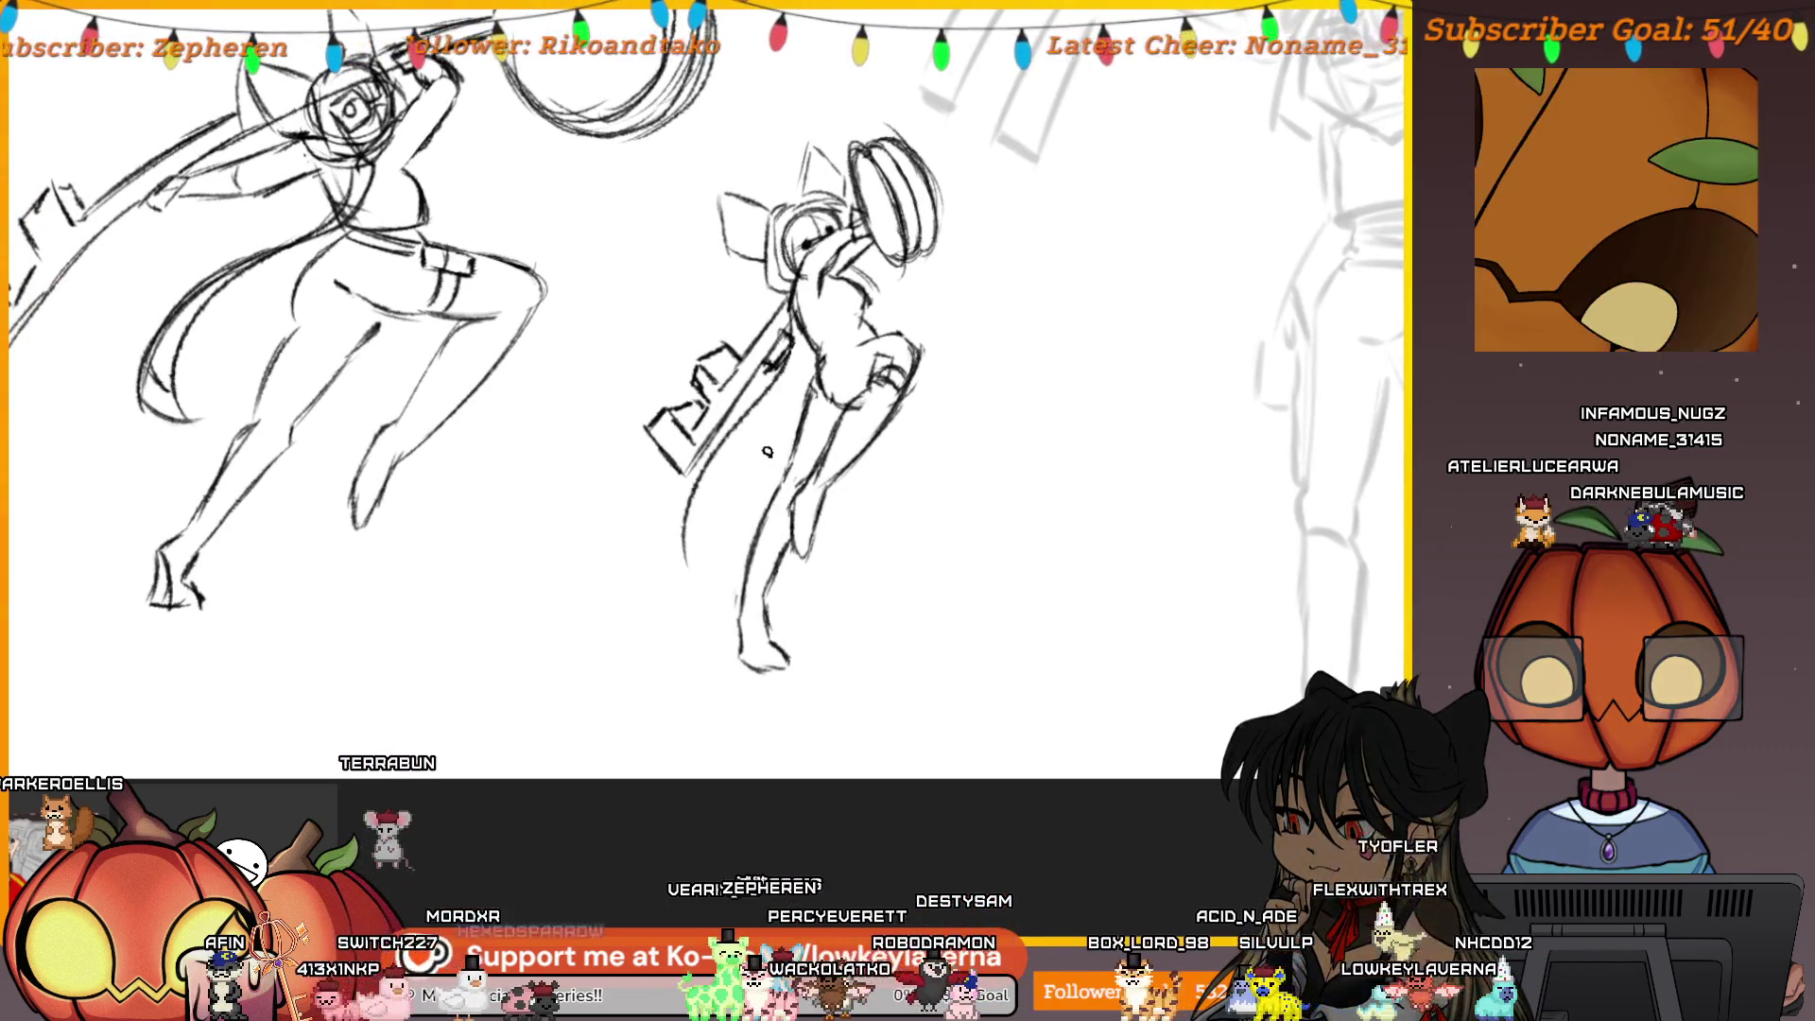
mouse_move(574, 364)
mouse_down()
mouse_move(794, 283)
mouse_move(815, 328)
mouse_up()
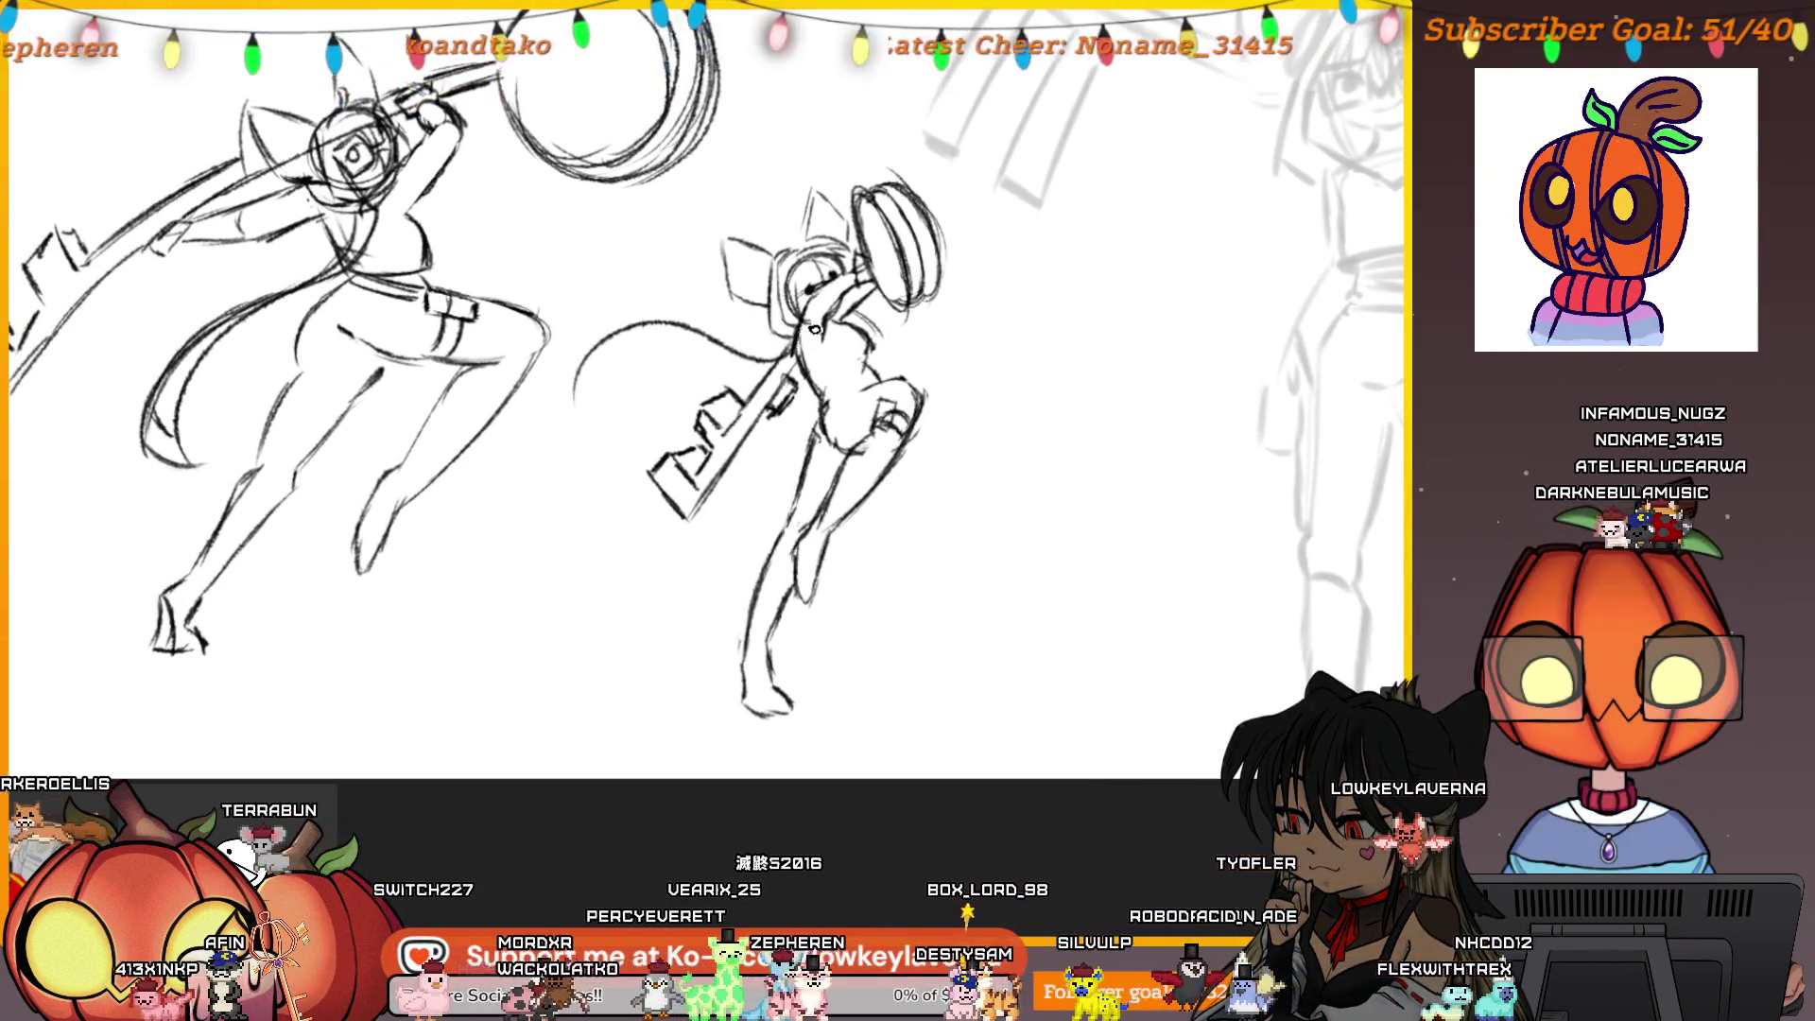
key(ctrl+z)
drag(624, 326, 593, 420)
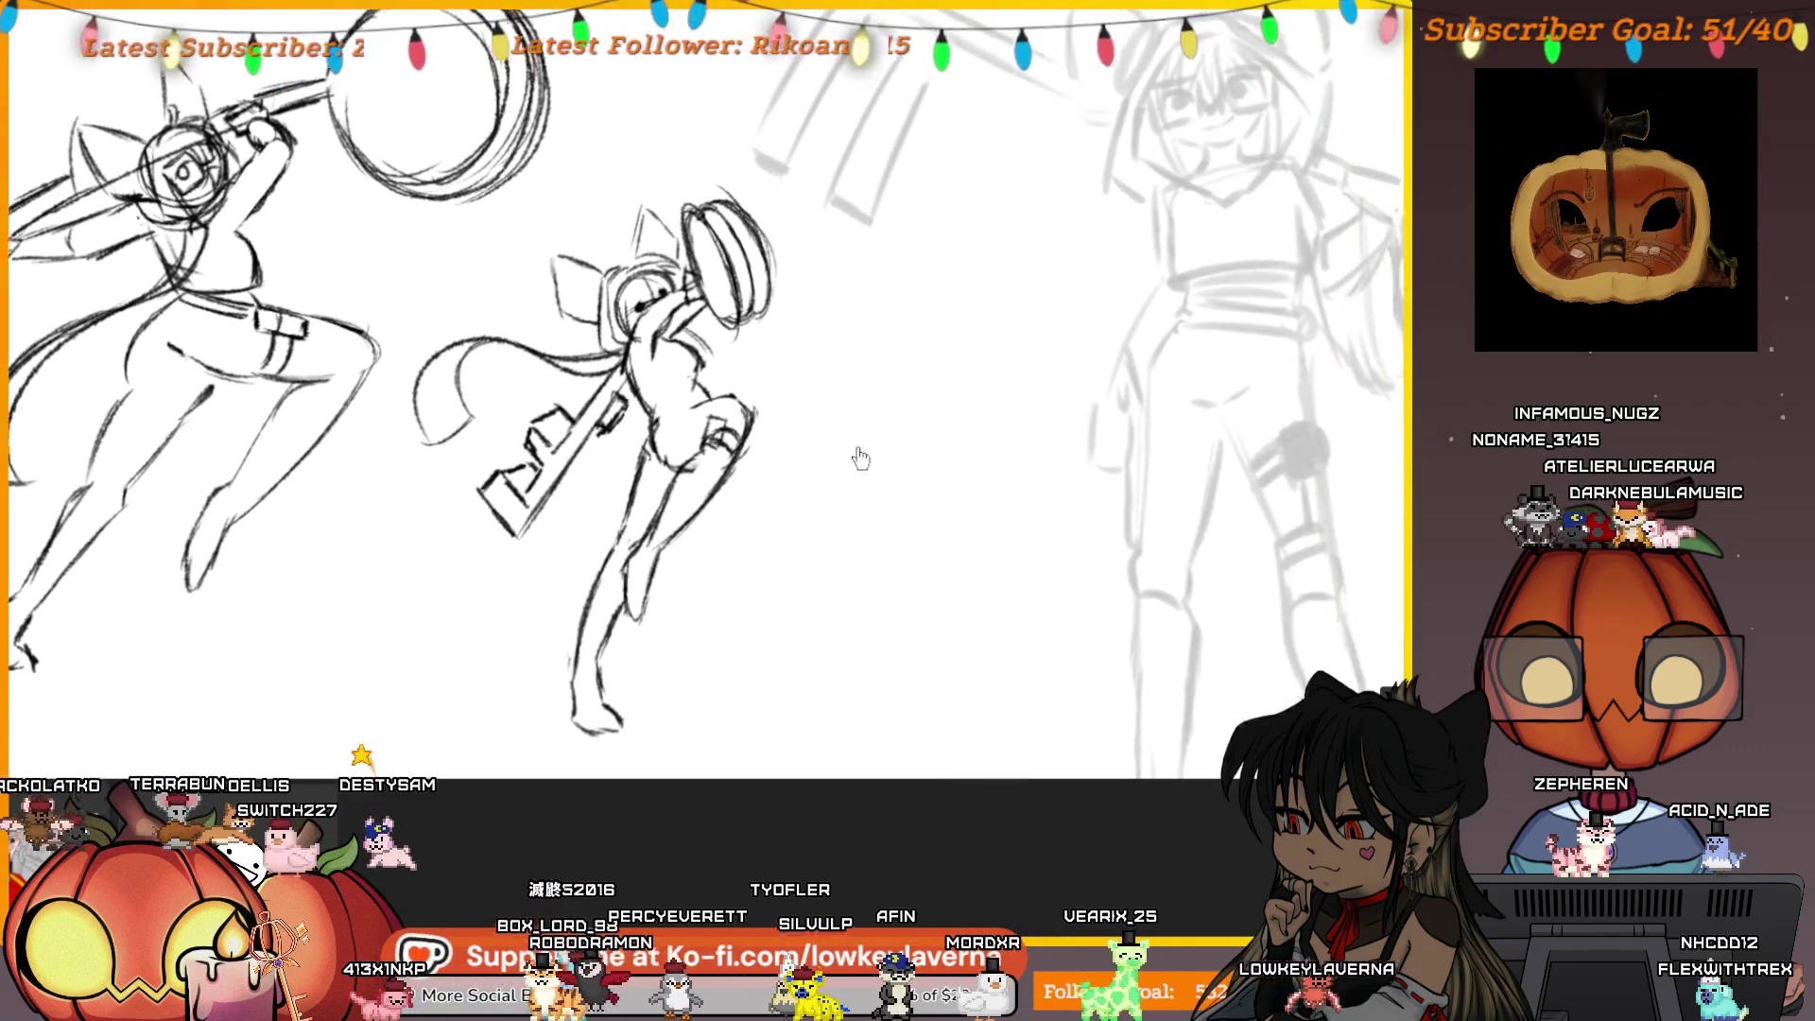
key(m)
drag(1305, 487, 979, 492)
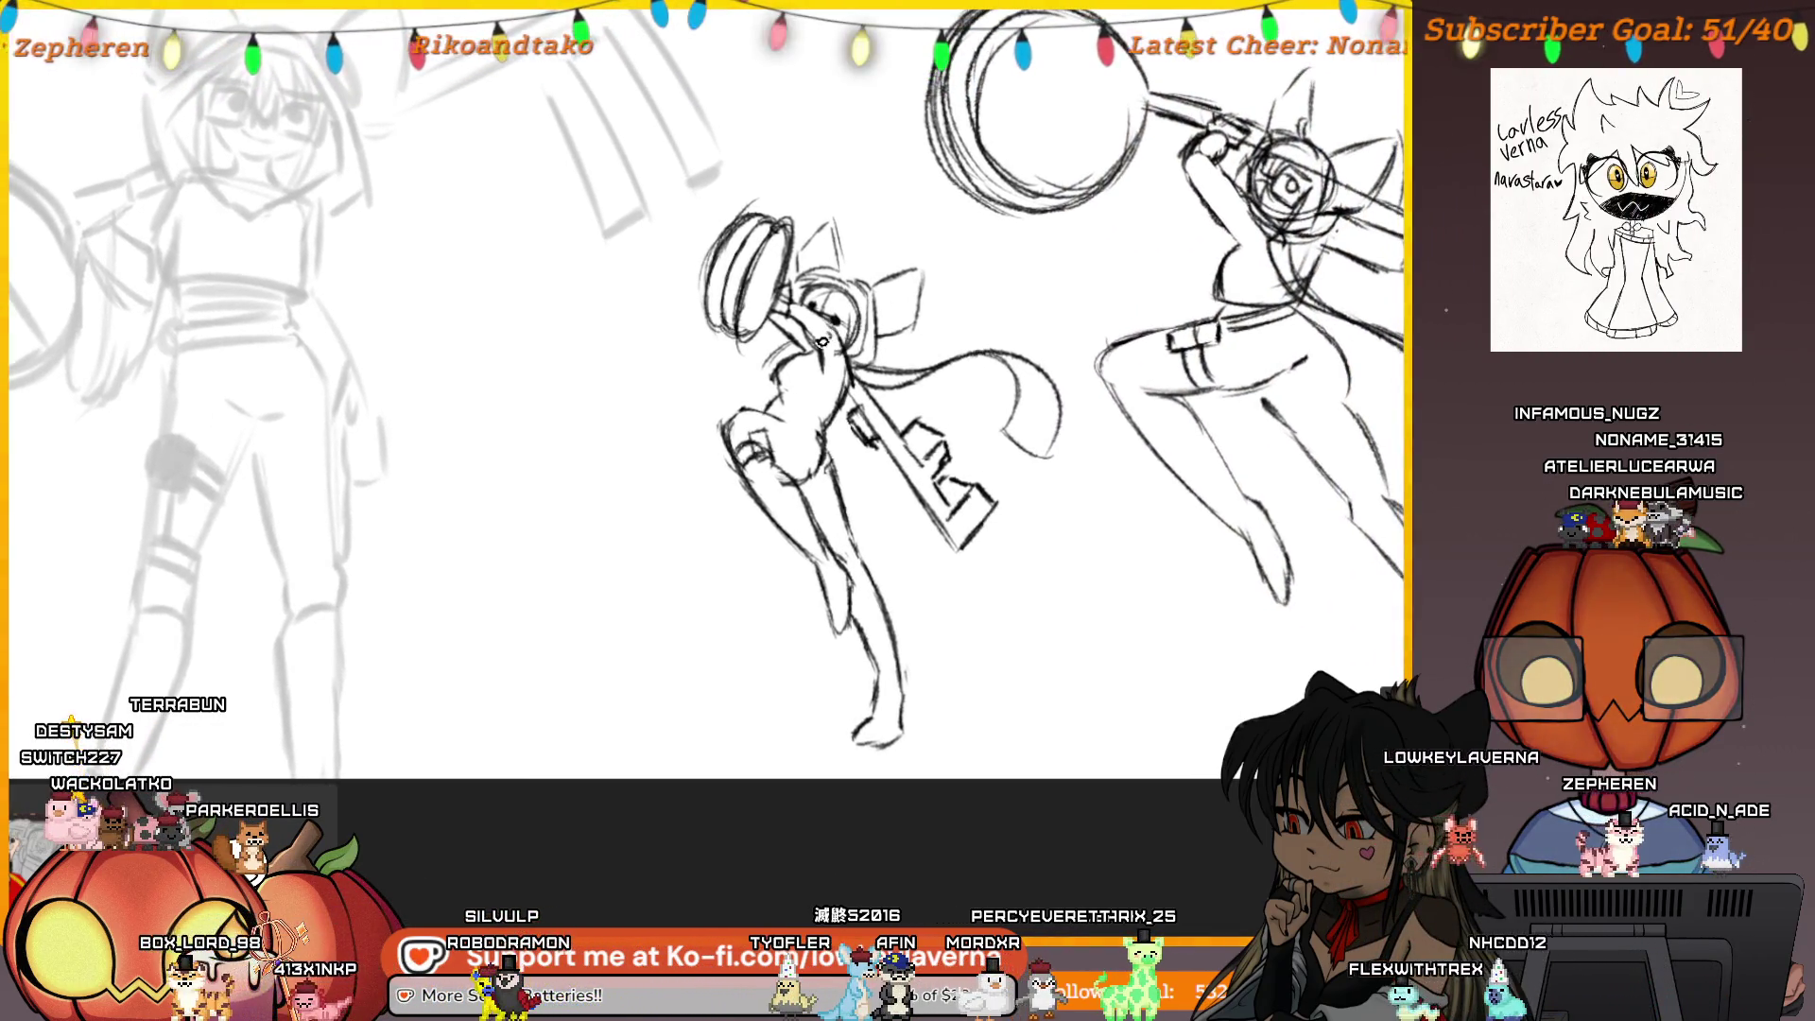
Frame both key-hammer thumbnails and loosely lasso them together
drag(848, 294, 914, 470)
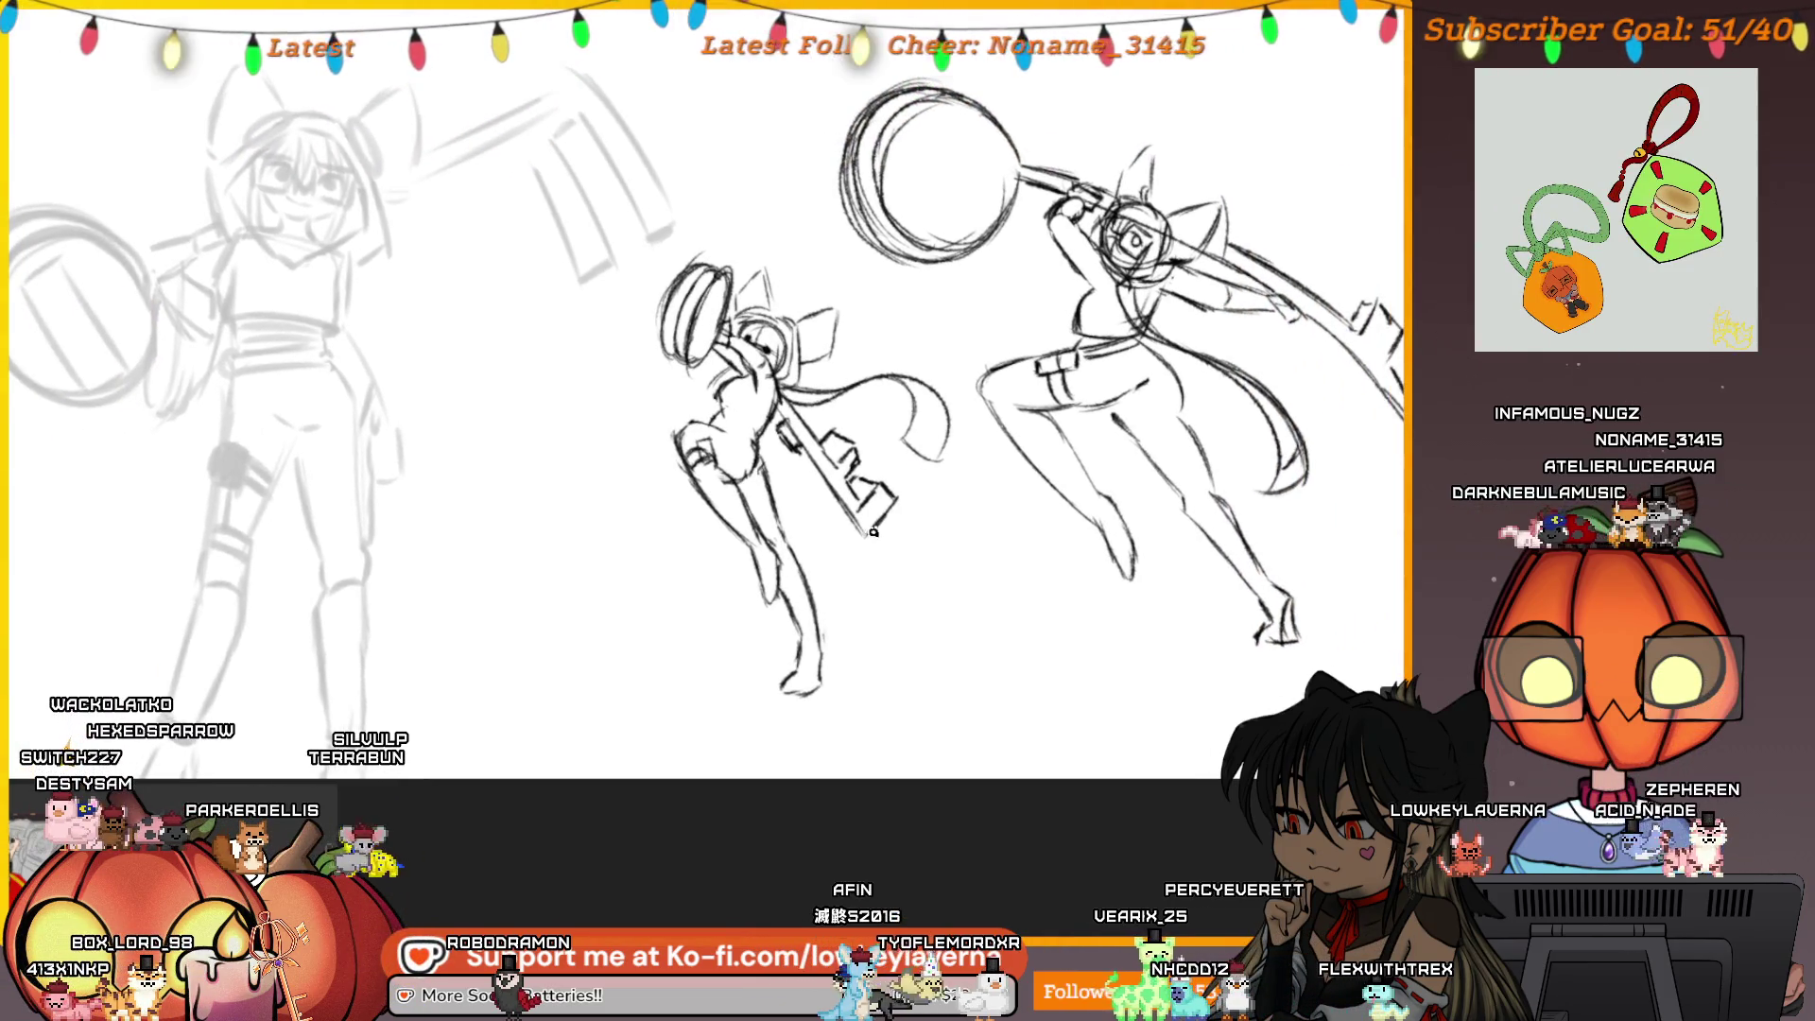
drag(872, 532, 844, 523)
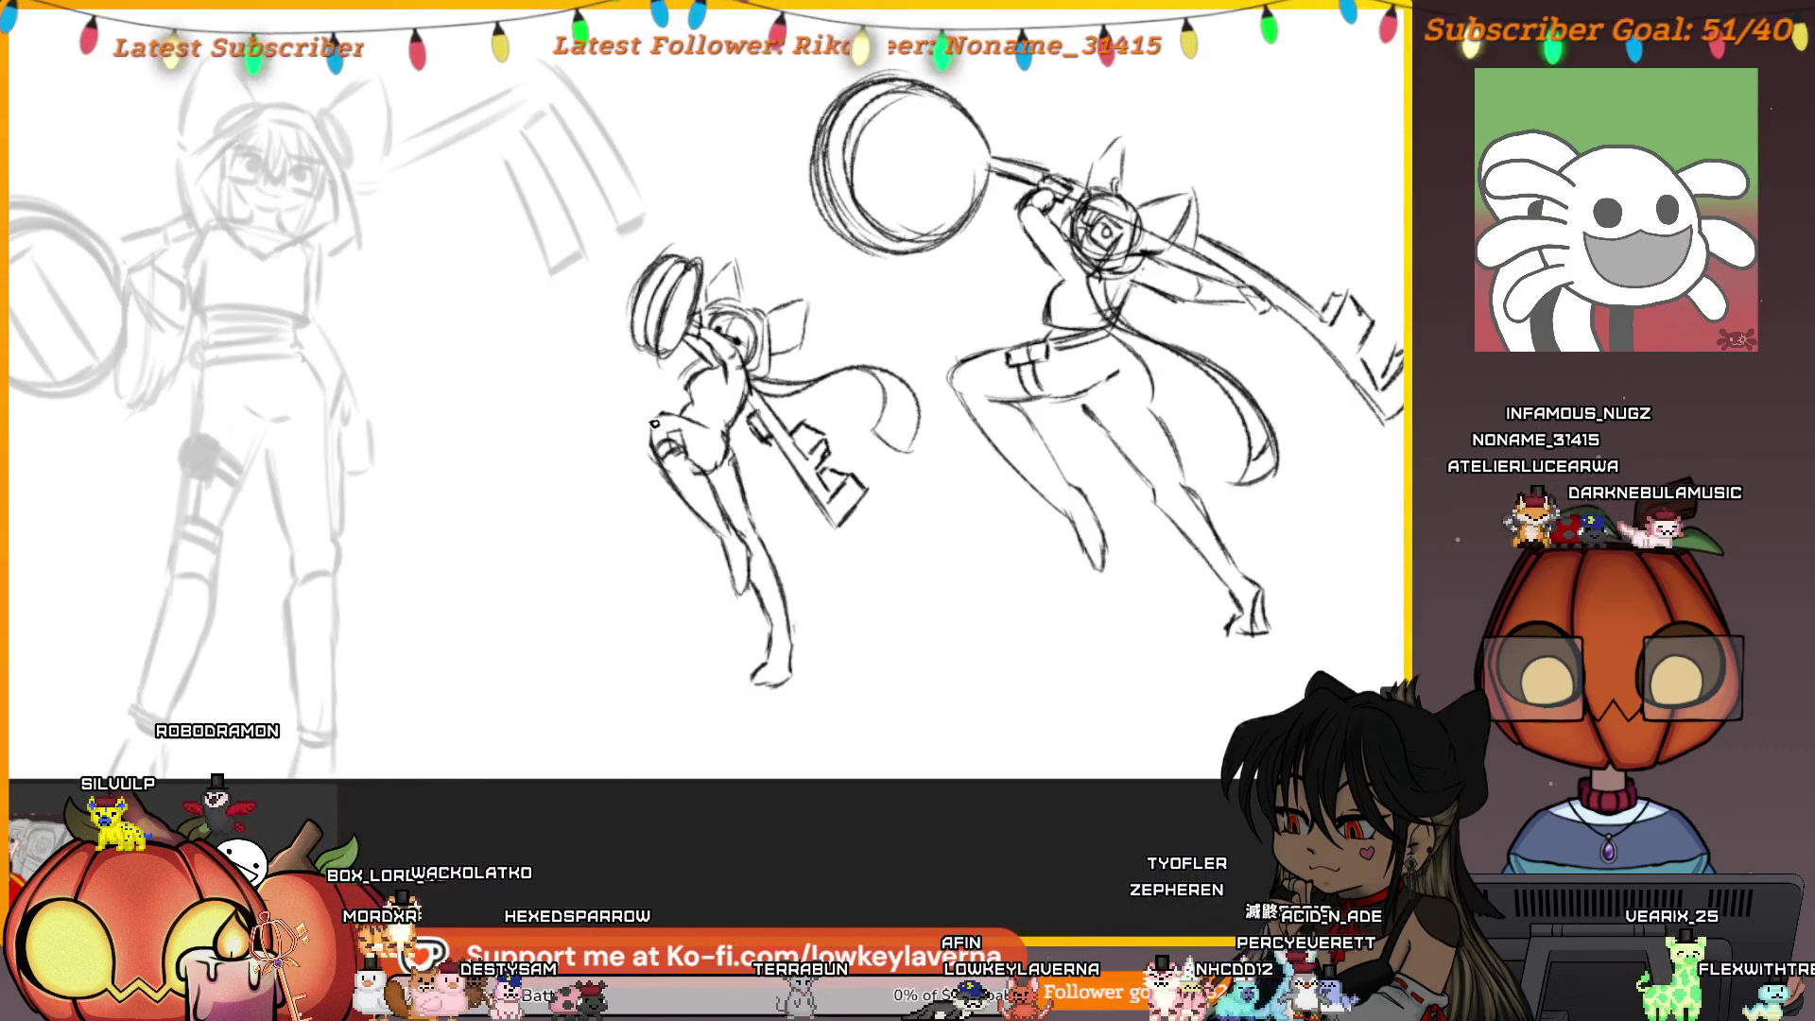
mouse_move(909, 589)
mouse_down()
mouse_move(847, 636)
mouse_move(776, 653)
mouse_up()
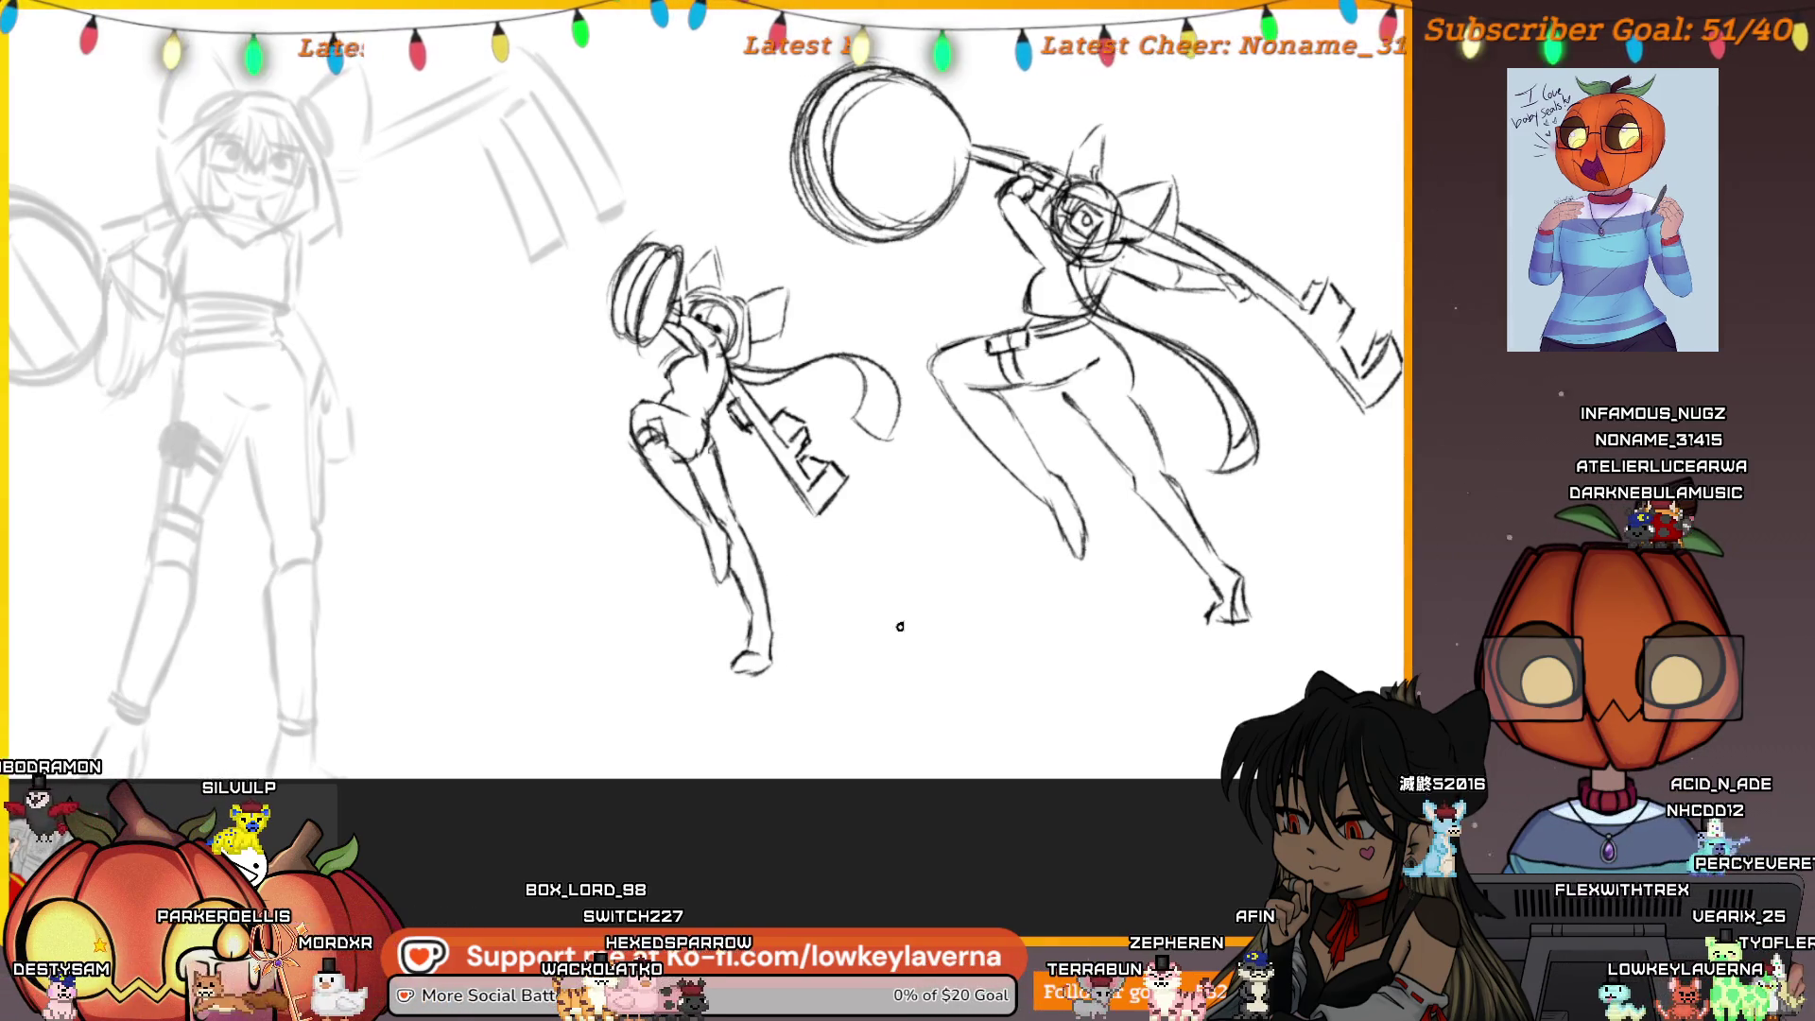
scroll(898, 633, right, 3)
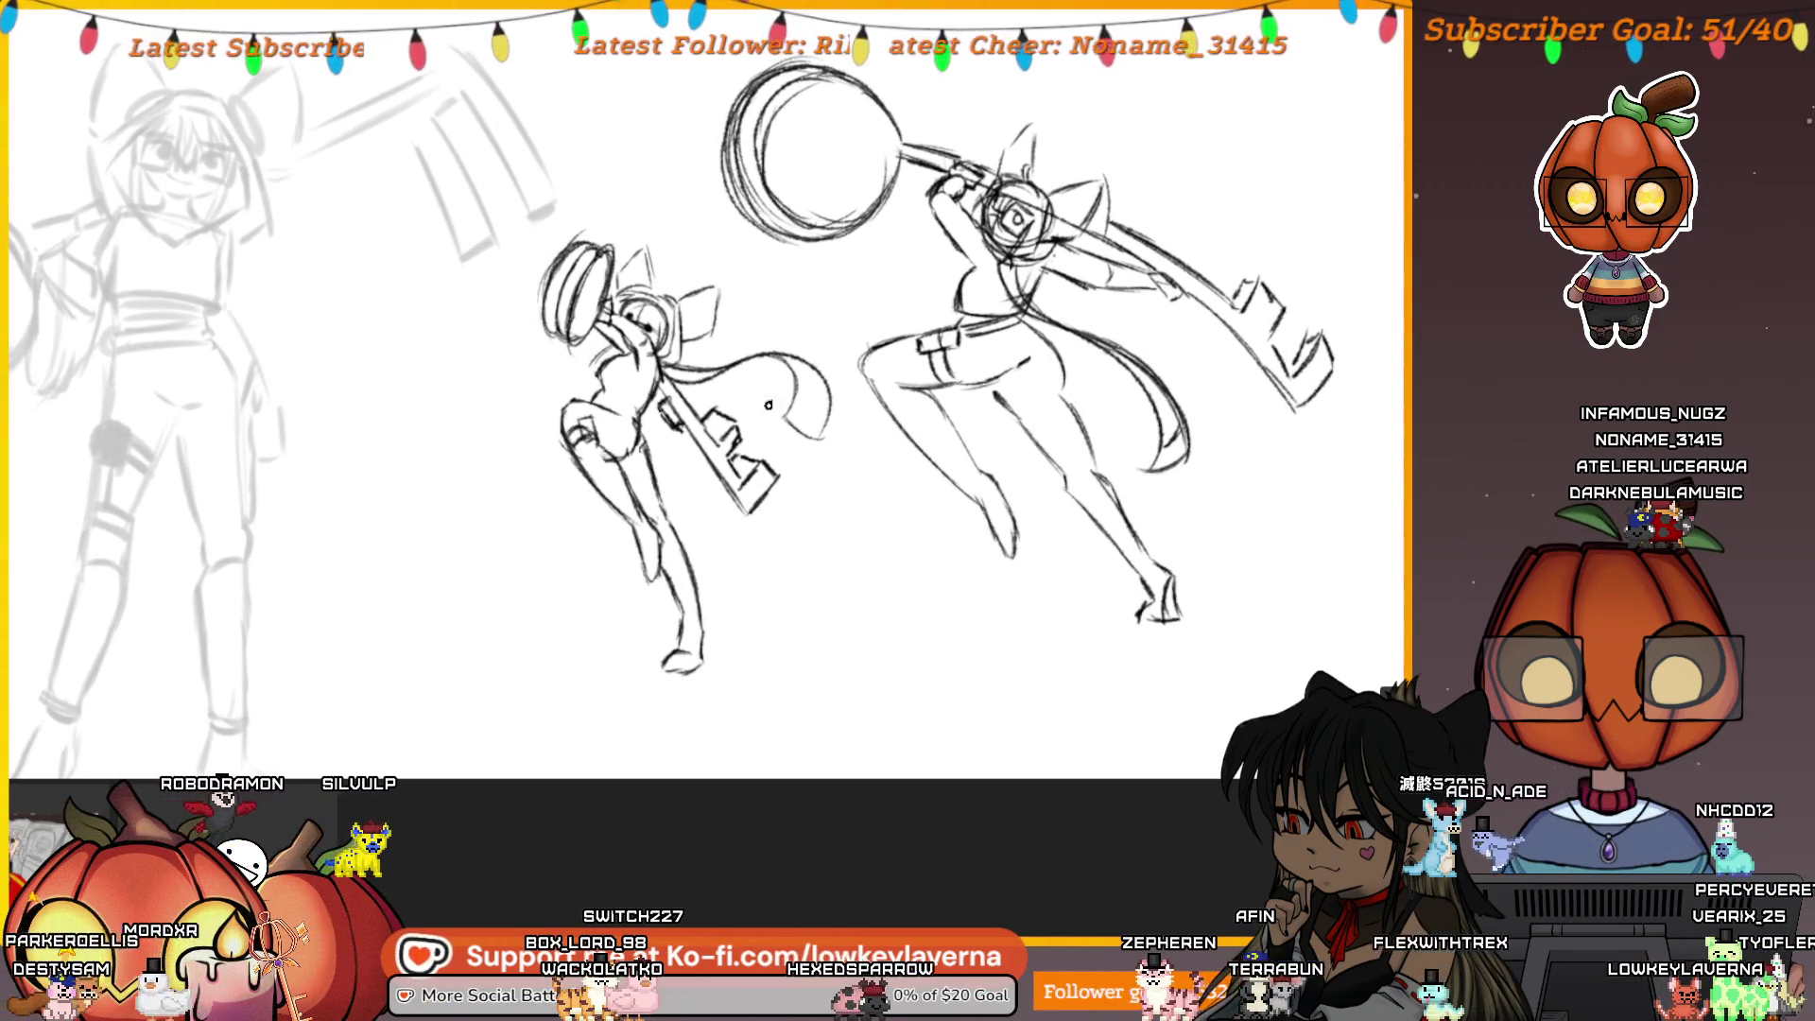
scroll(619, 372, left, 2)
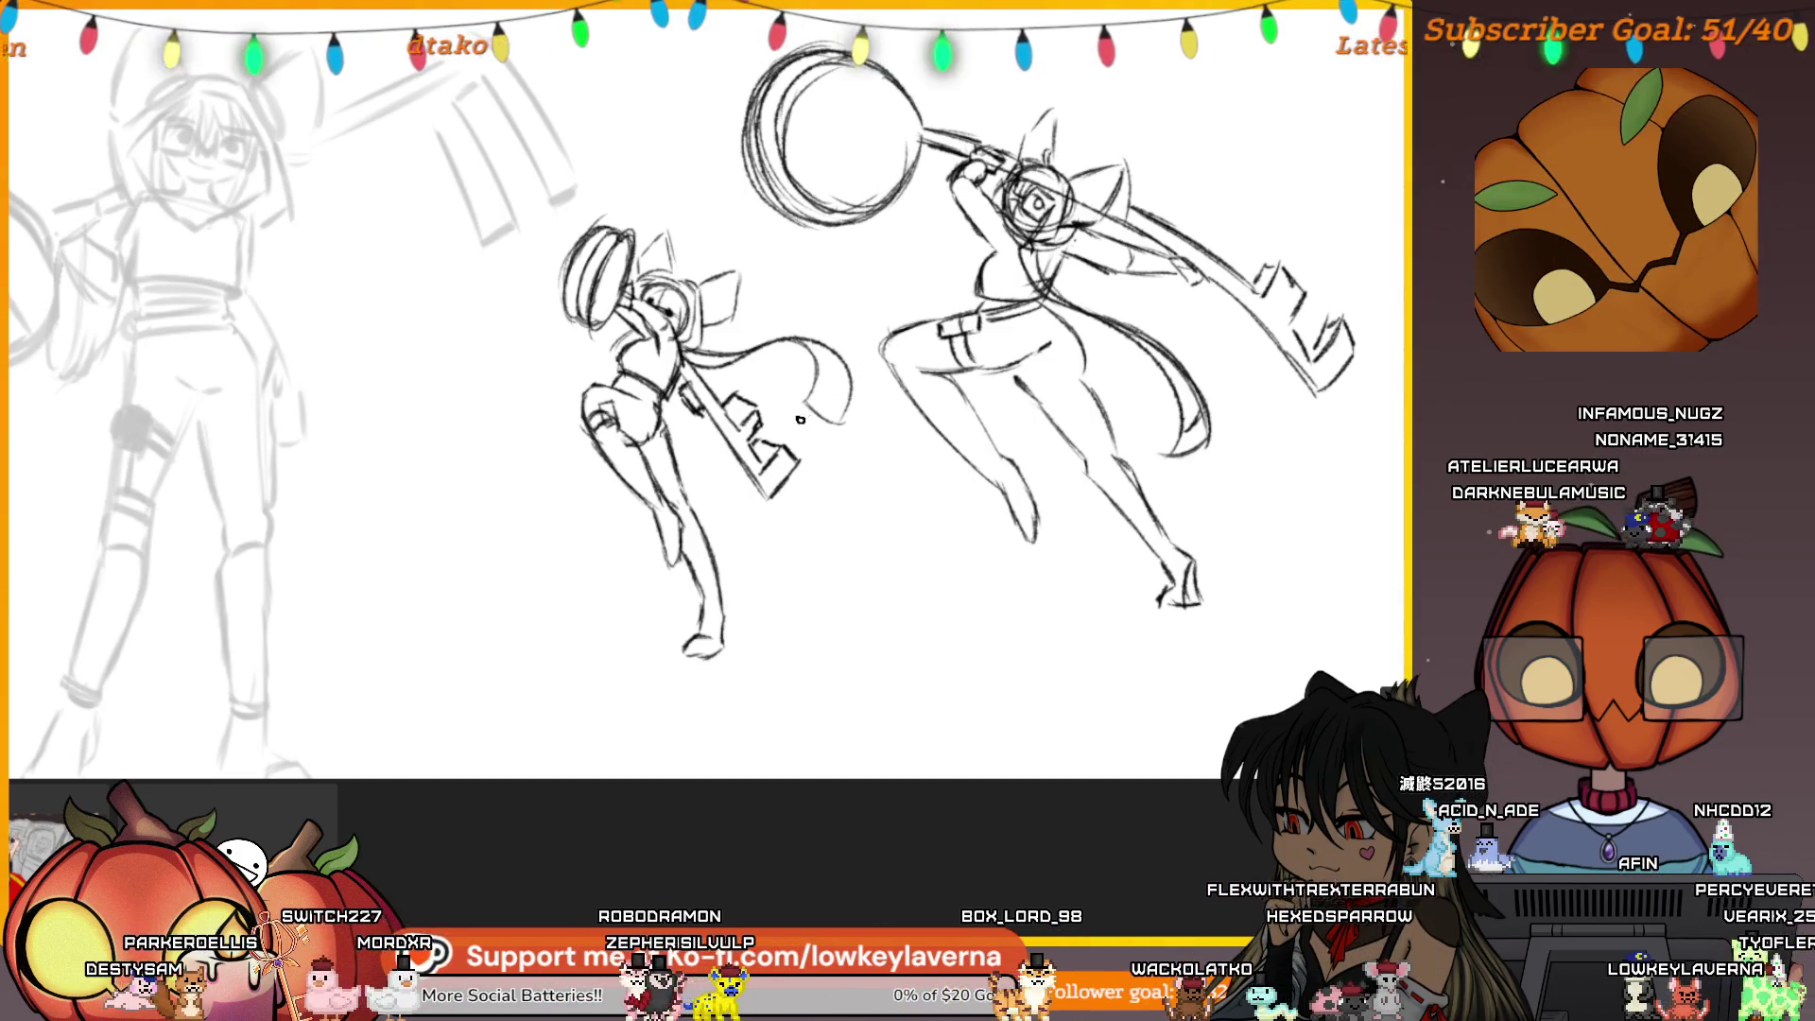
scroll(771, 529, right, 3)
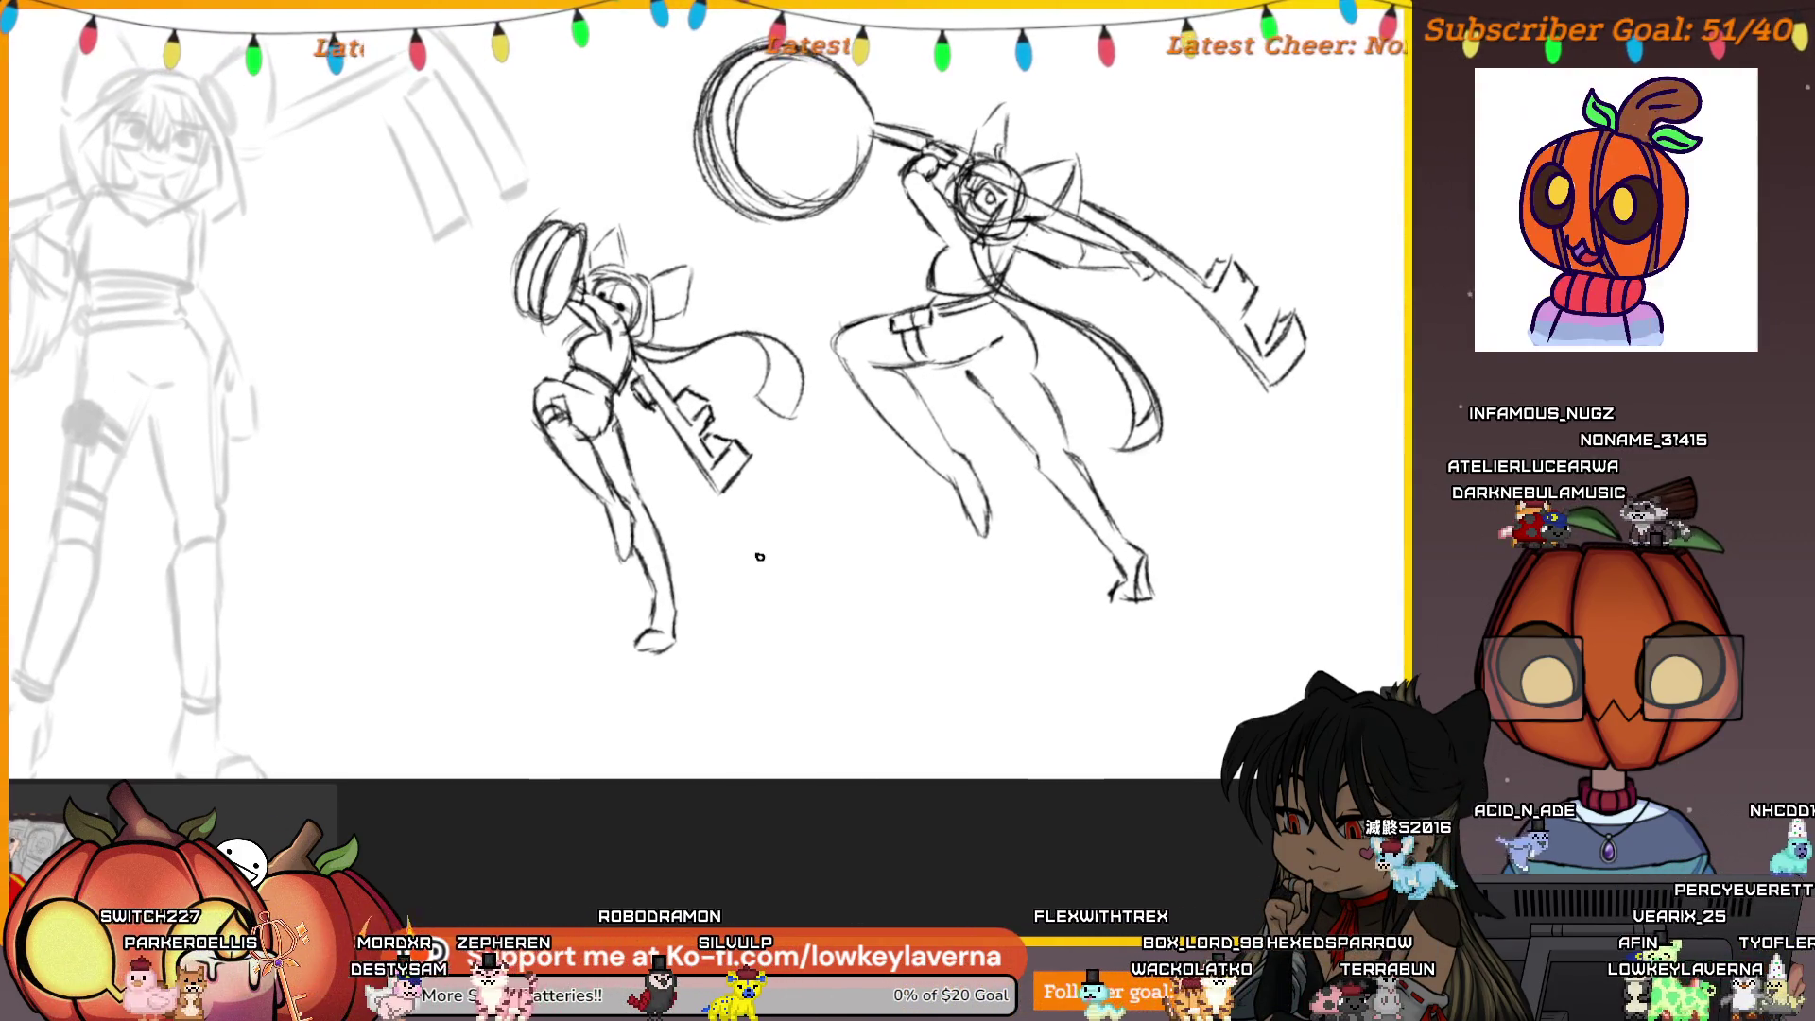
drag(750, 575, 725, 559)
scroll(762, 493, up, 1)
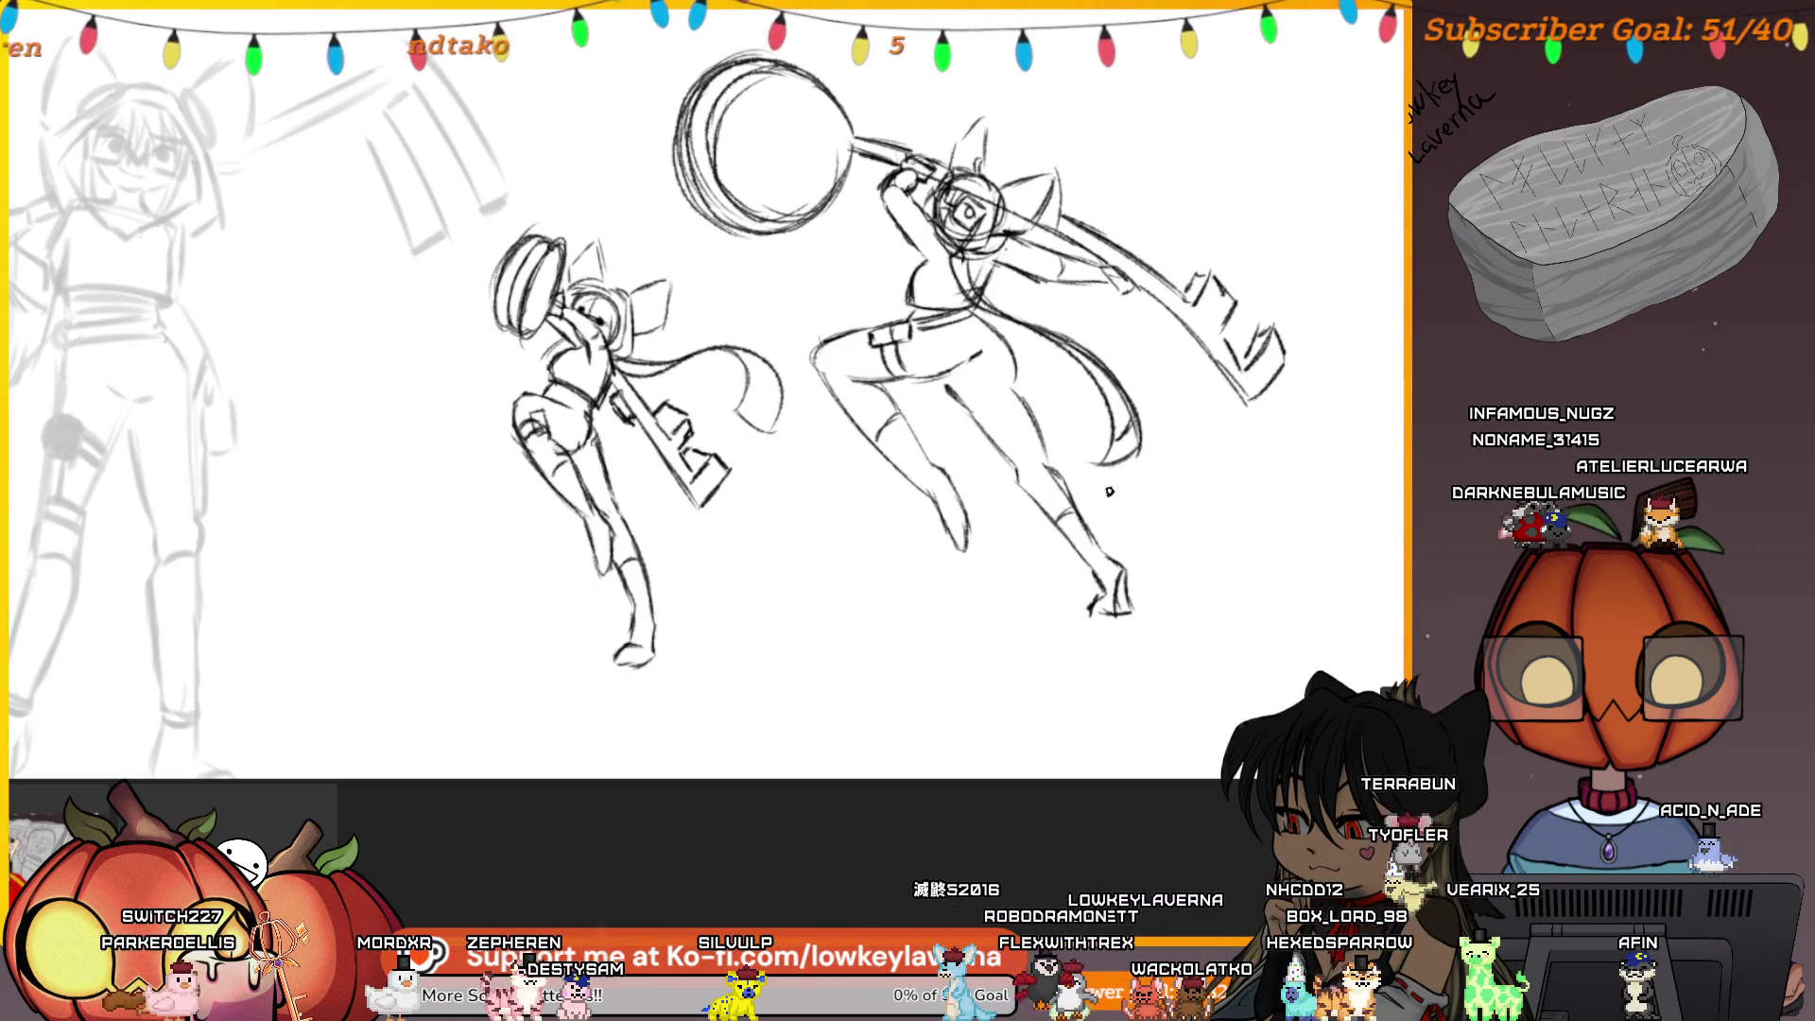
scroll(884, 644, down, 3)
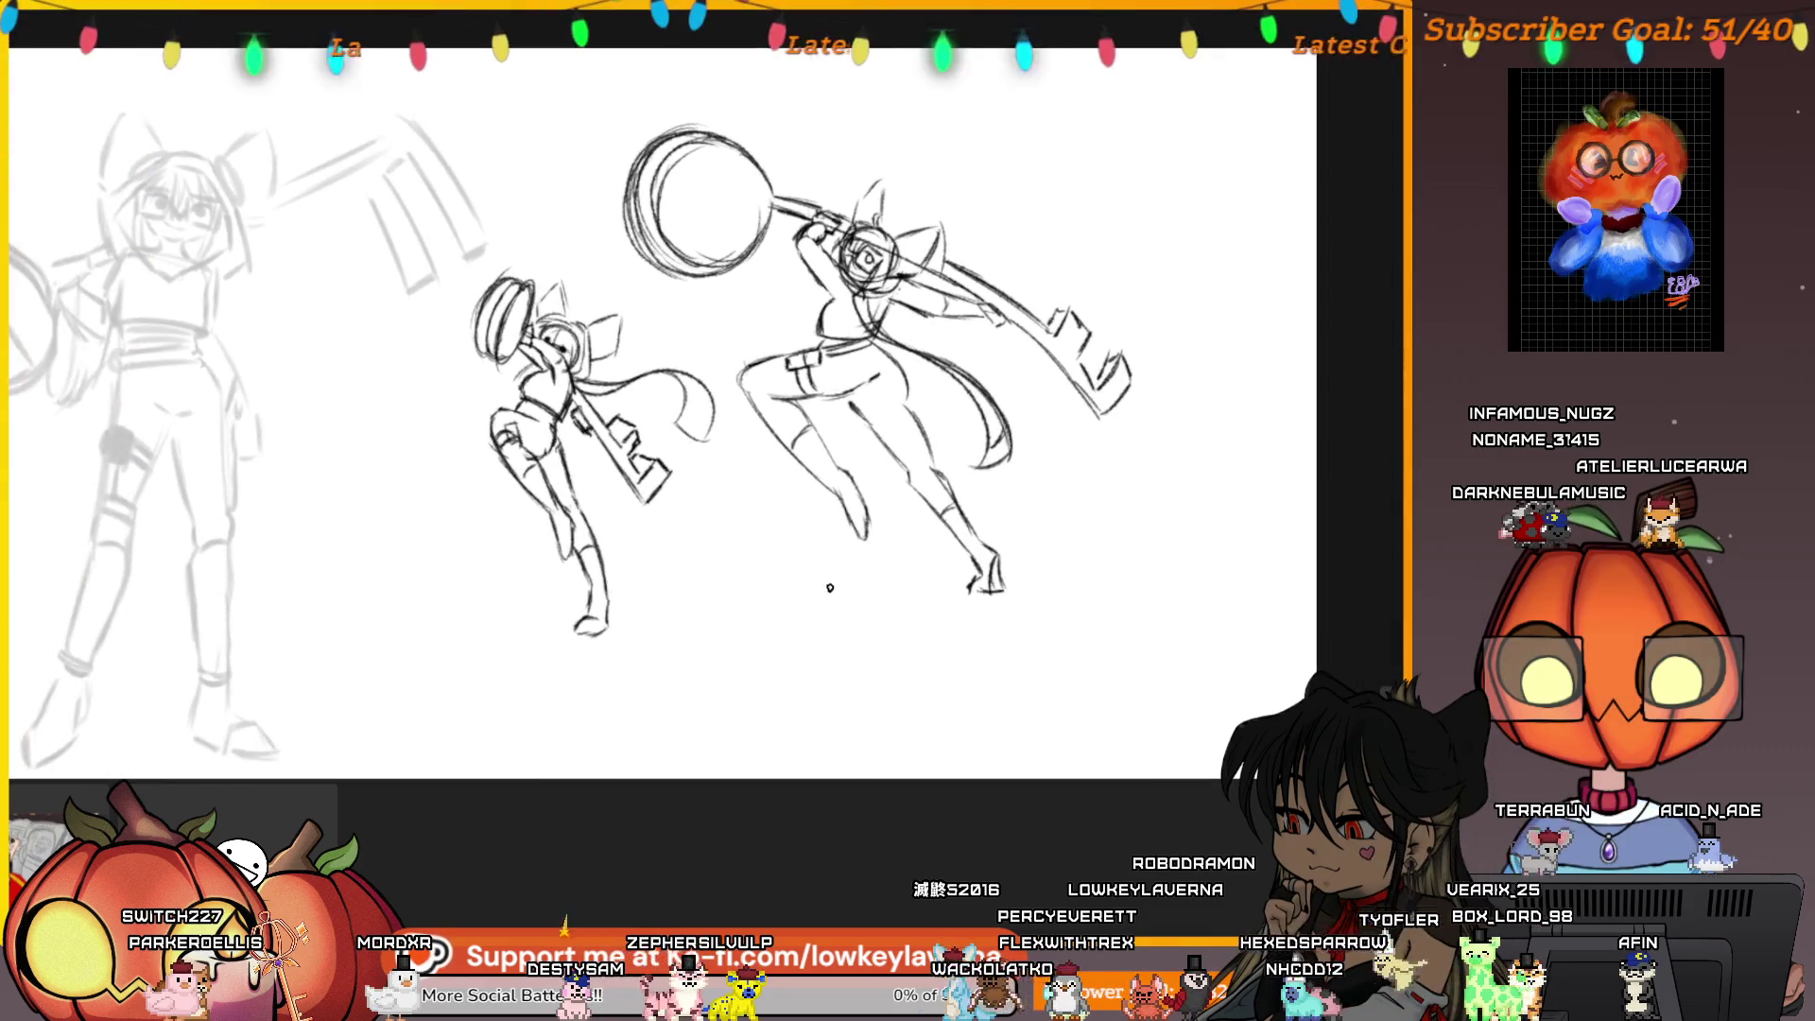
scroll(791, 530, up, 3)
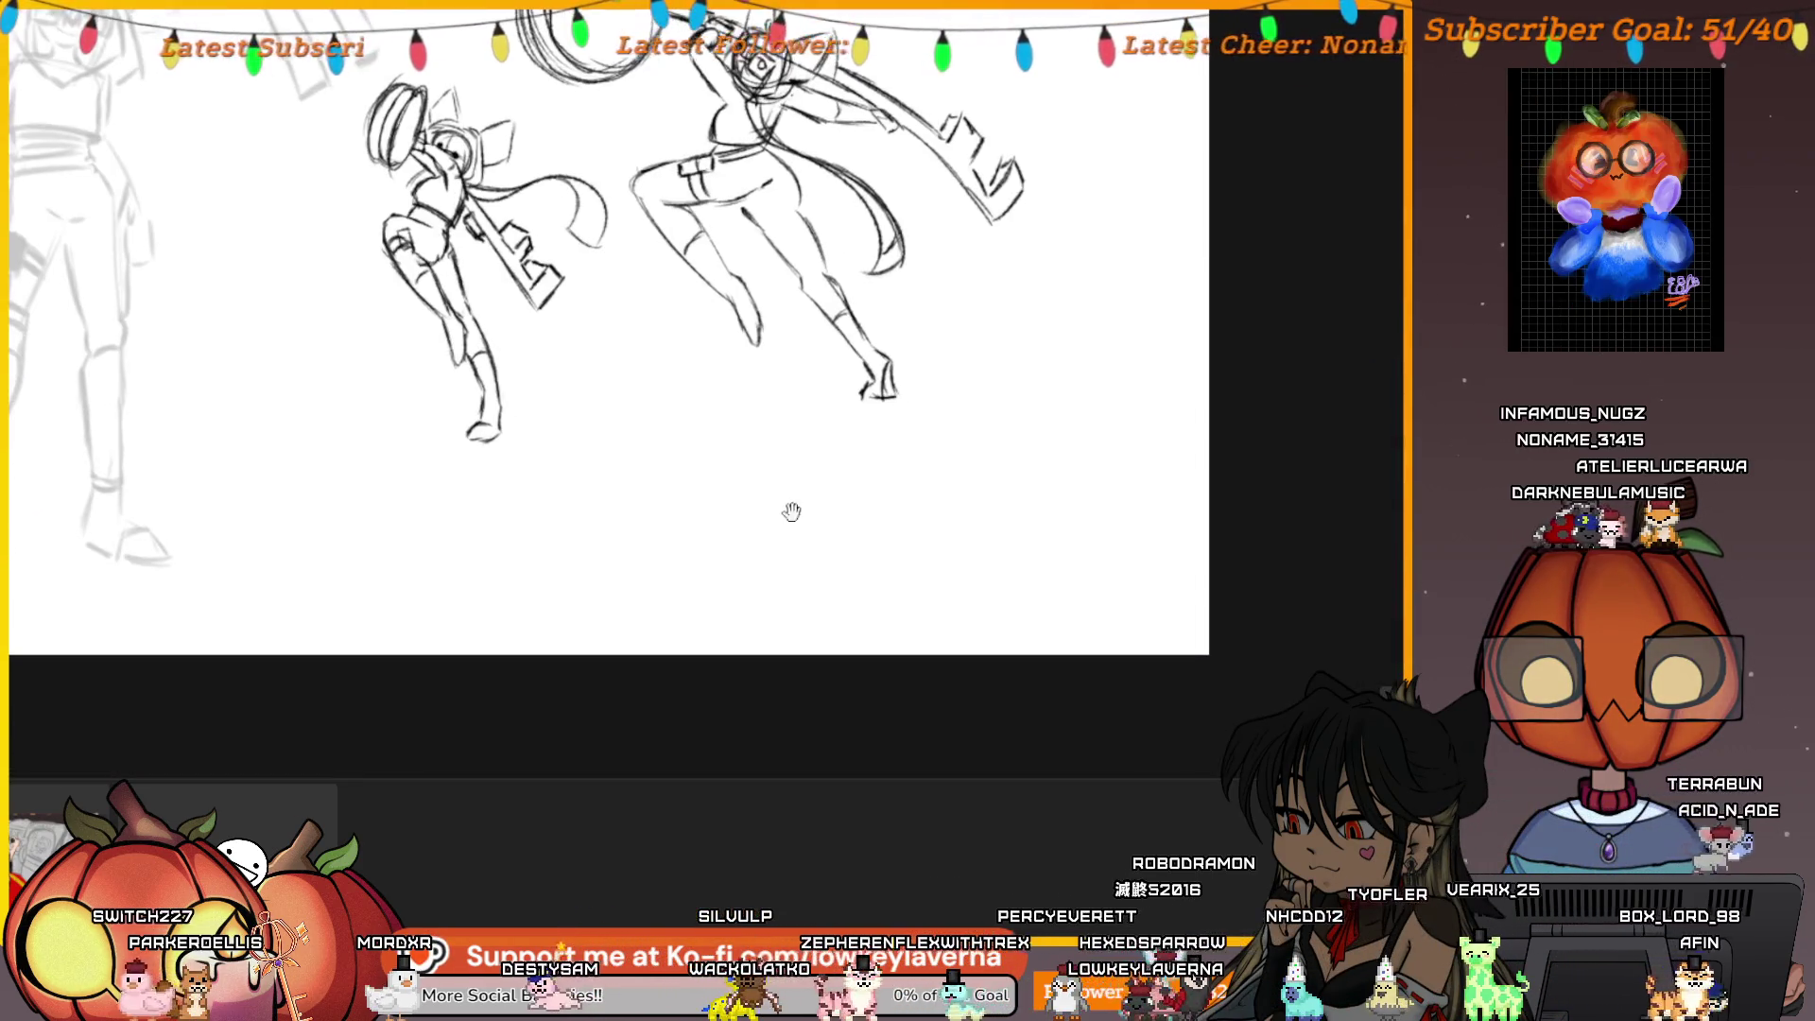
scroll(691, 567, down, 3)
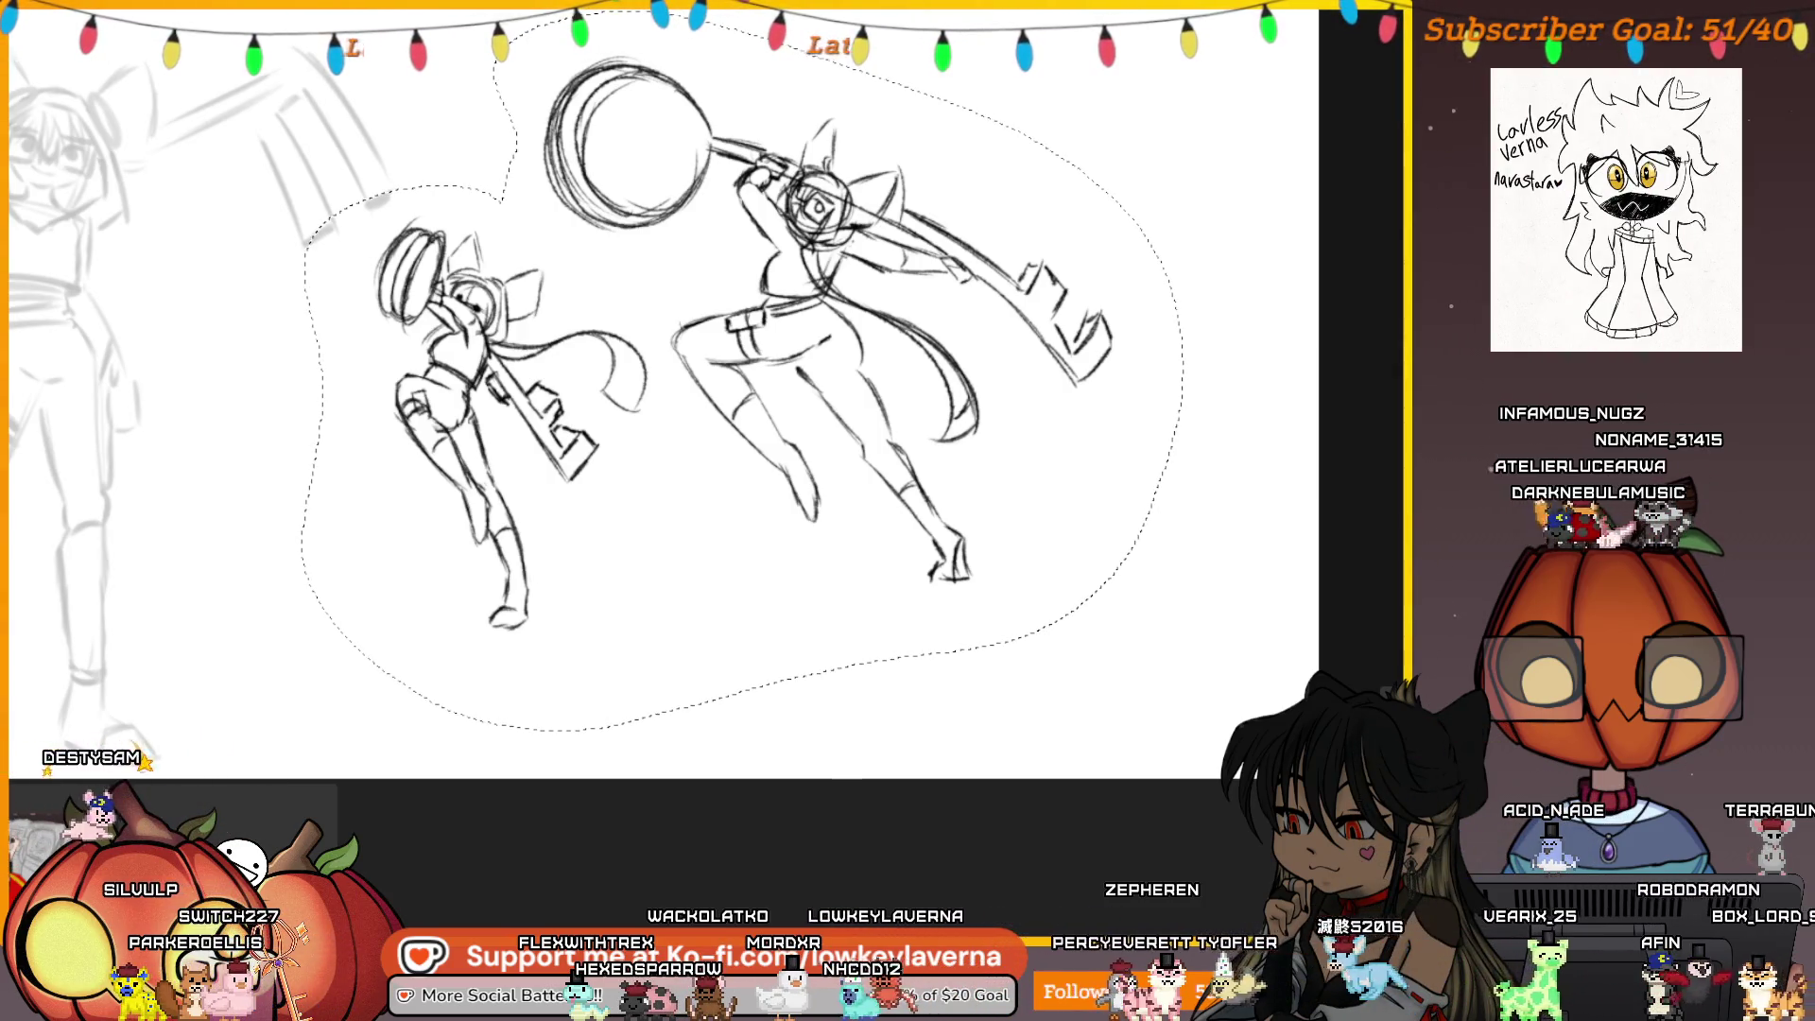
Move the two selected thumbnails up and right, scale them down slightly, then commit and deselect
key(ctrl+t)
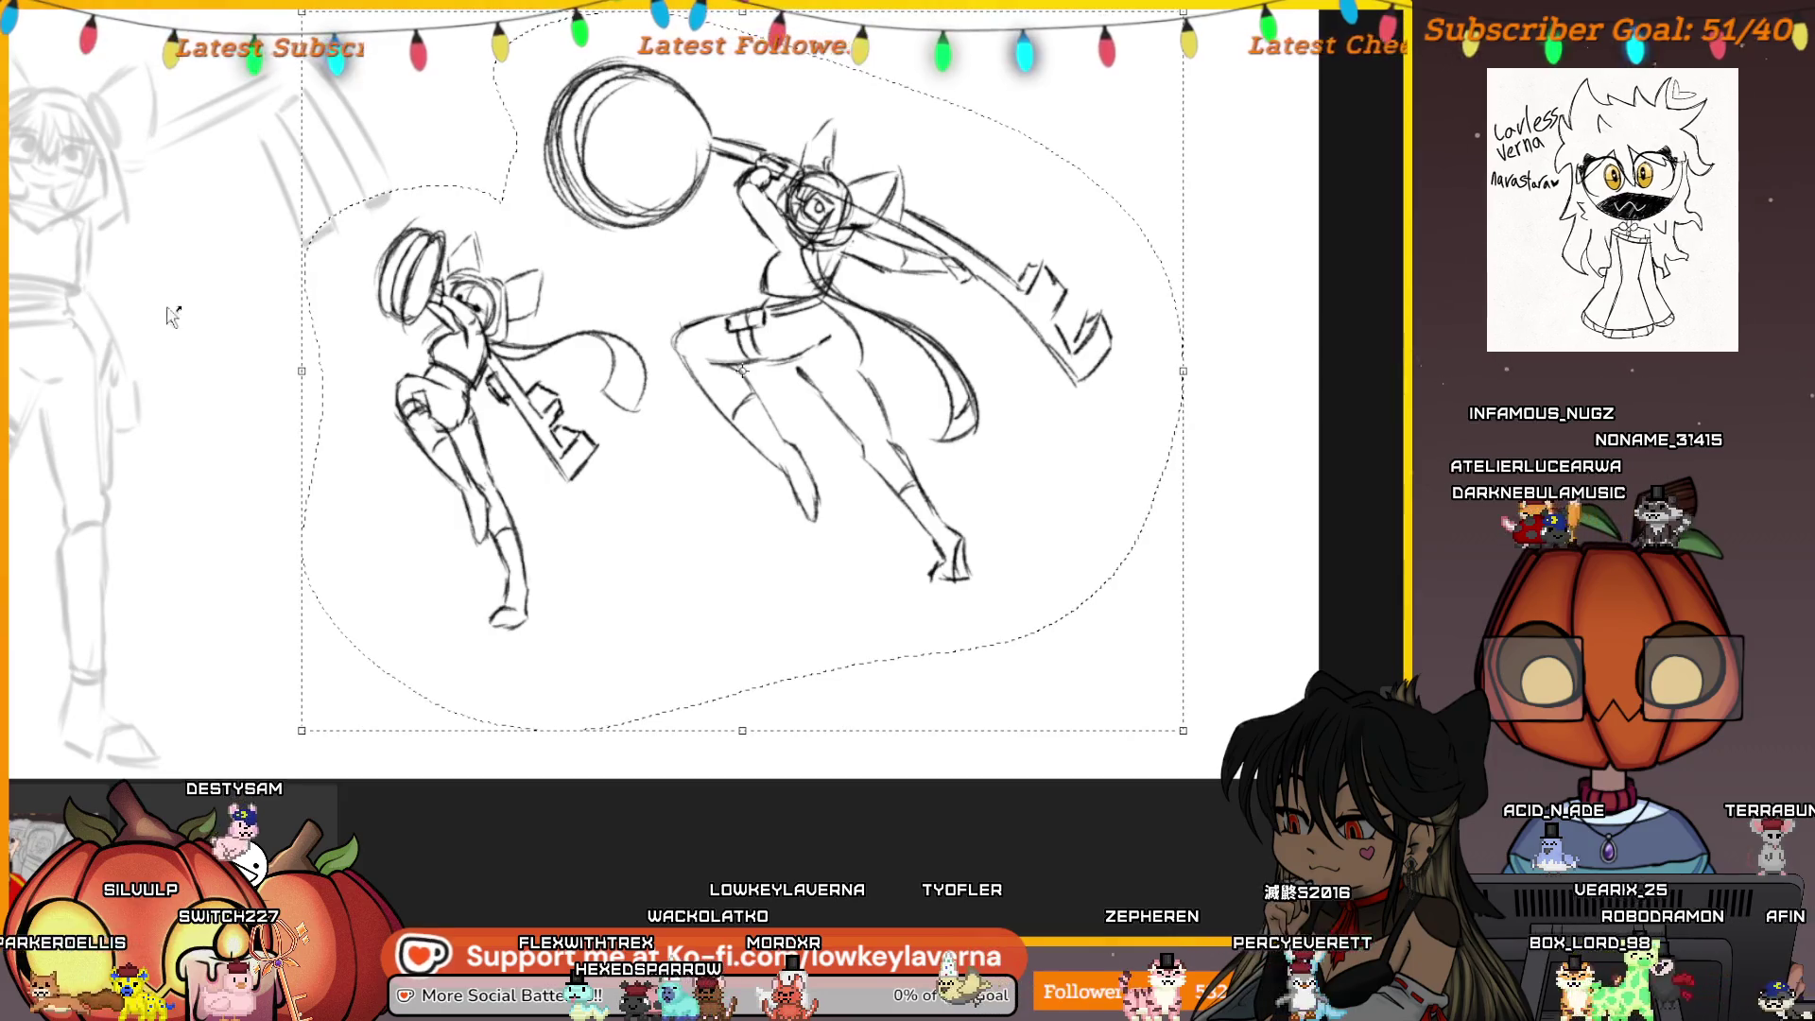
drag(649, 515, 776, 477)
drag(434, 696, 526, 616)
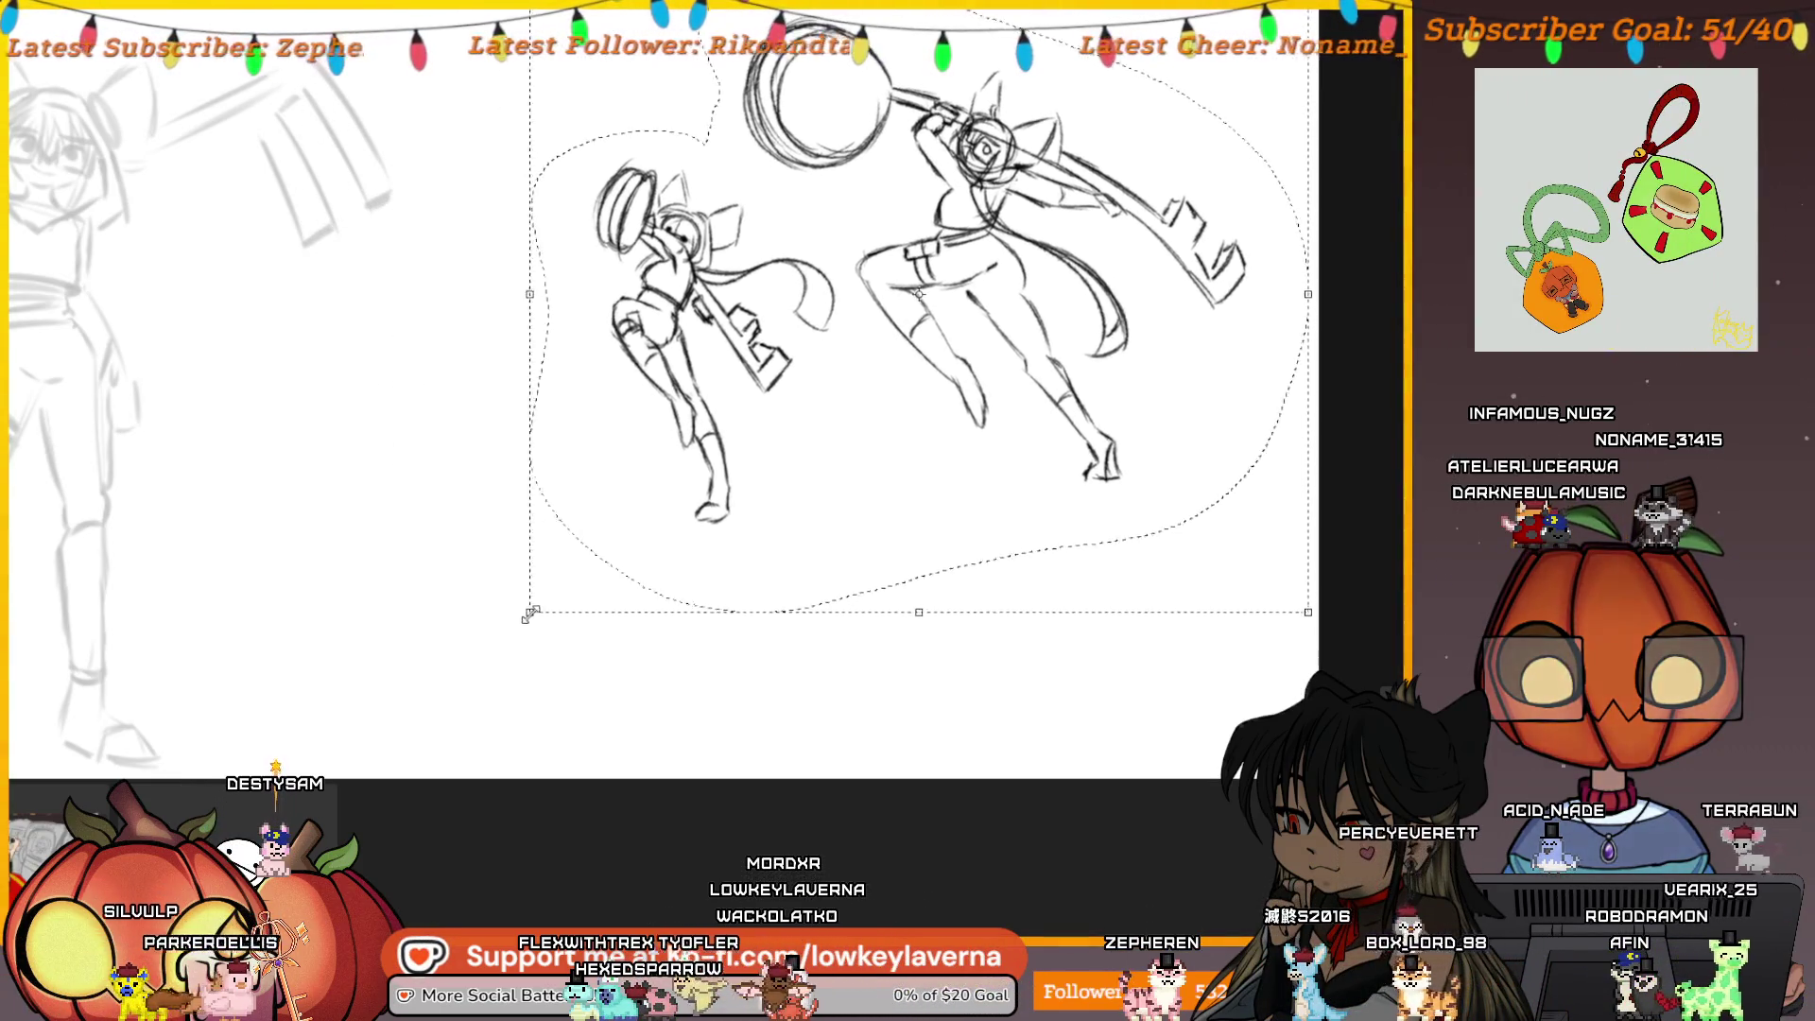
key(ctrl+minus)
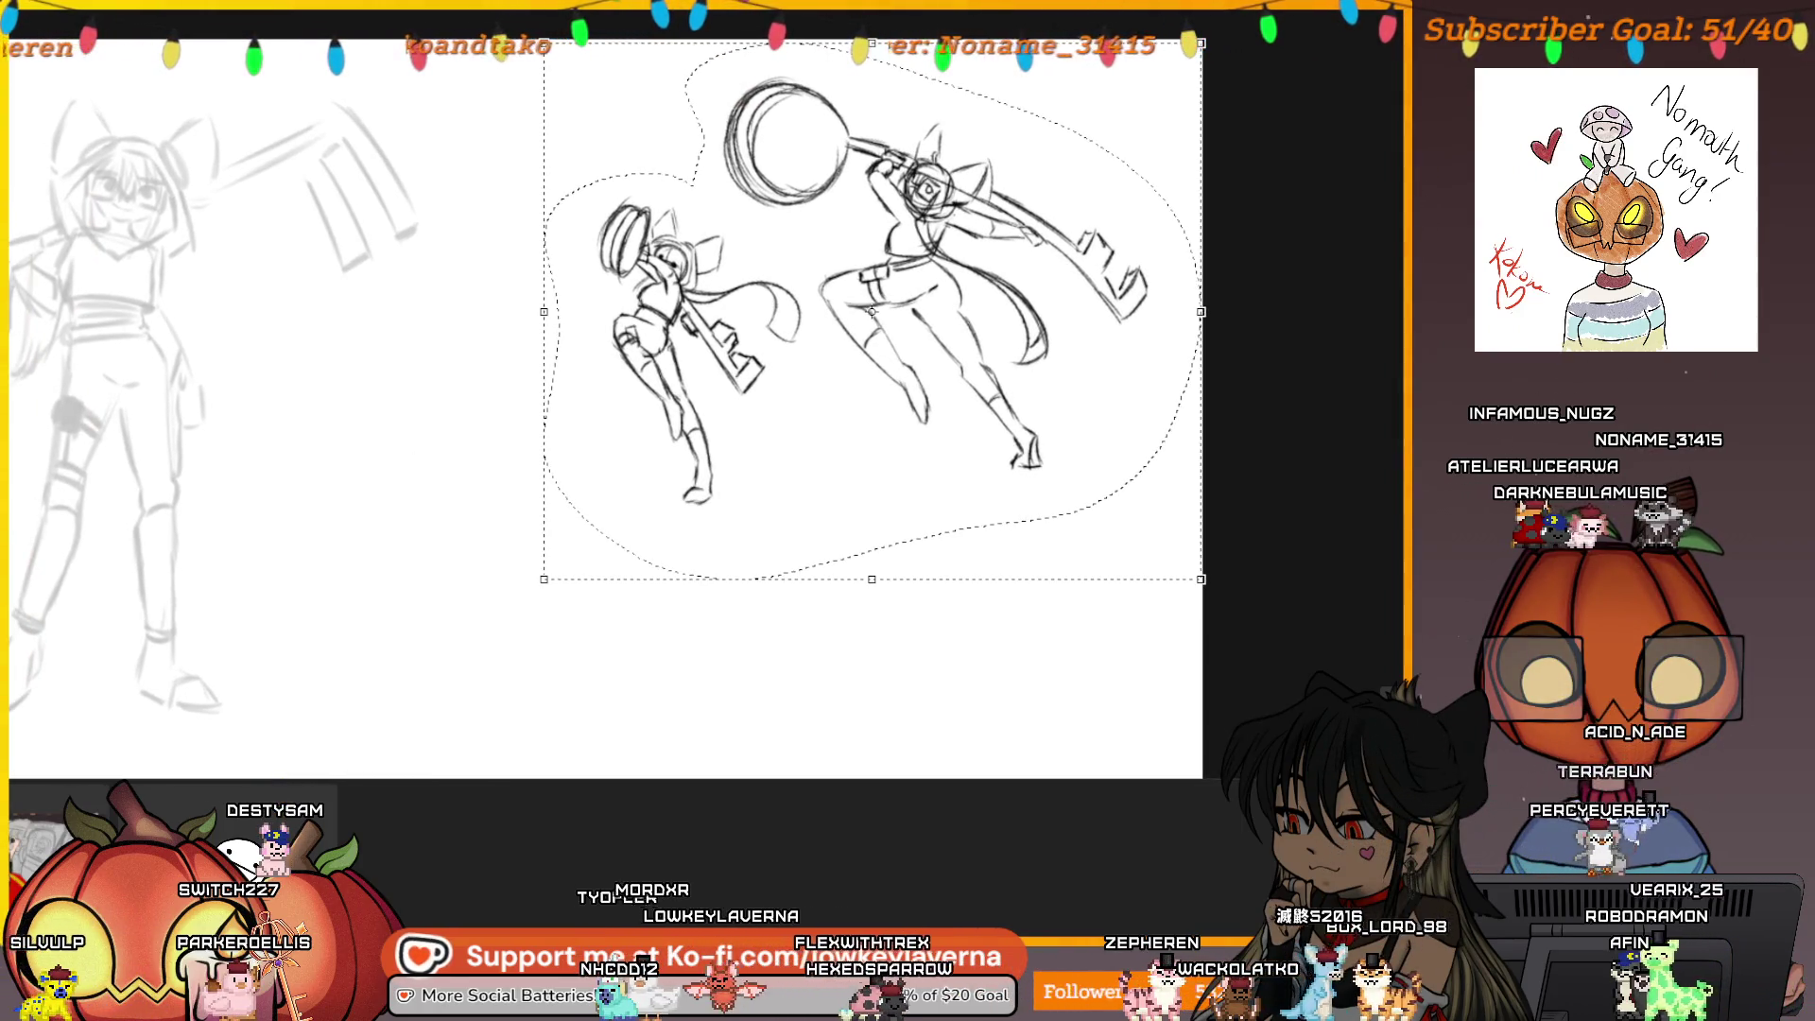
key(Return)
key(ctrl+d)
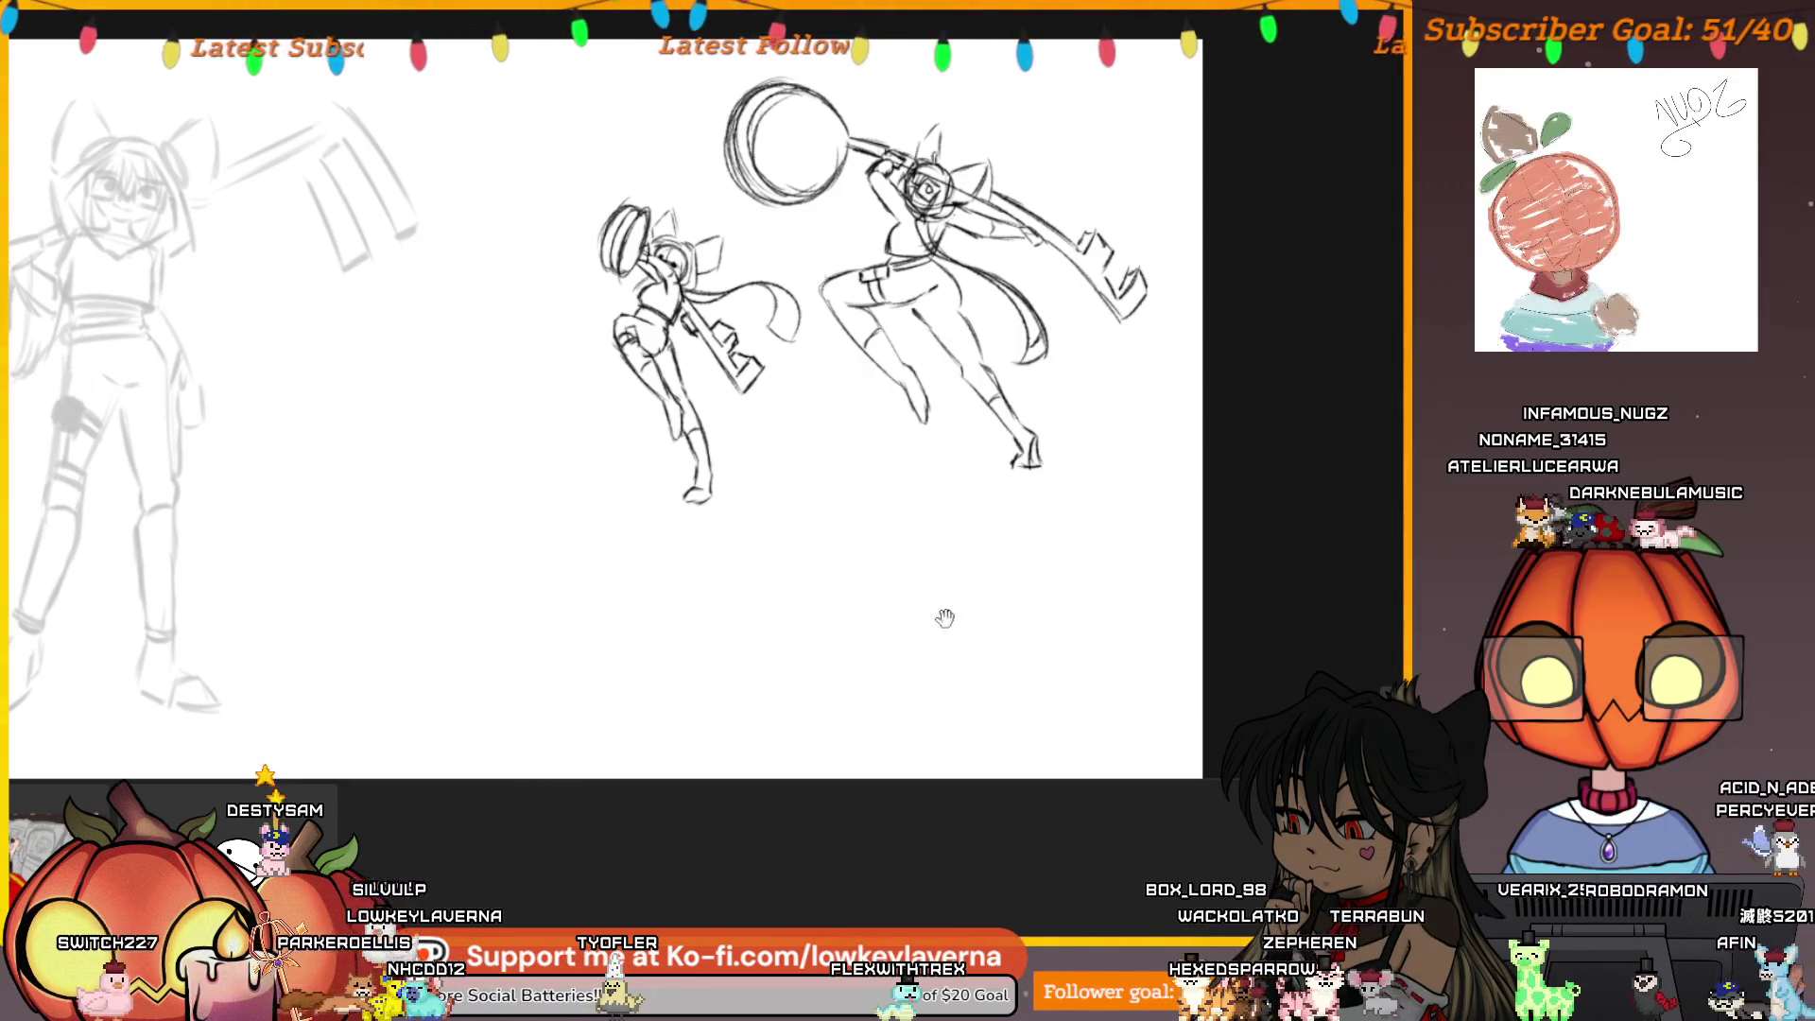
Below the figures, sketch the small boxy hammer-head rectangle with a diagonal across its top
scroll(943, 603, up, 3)
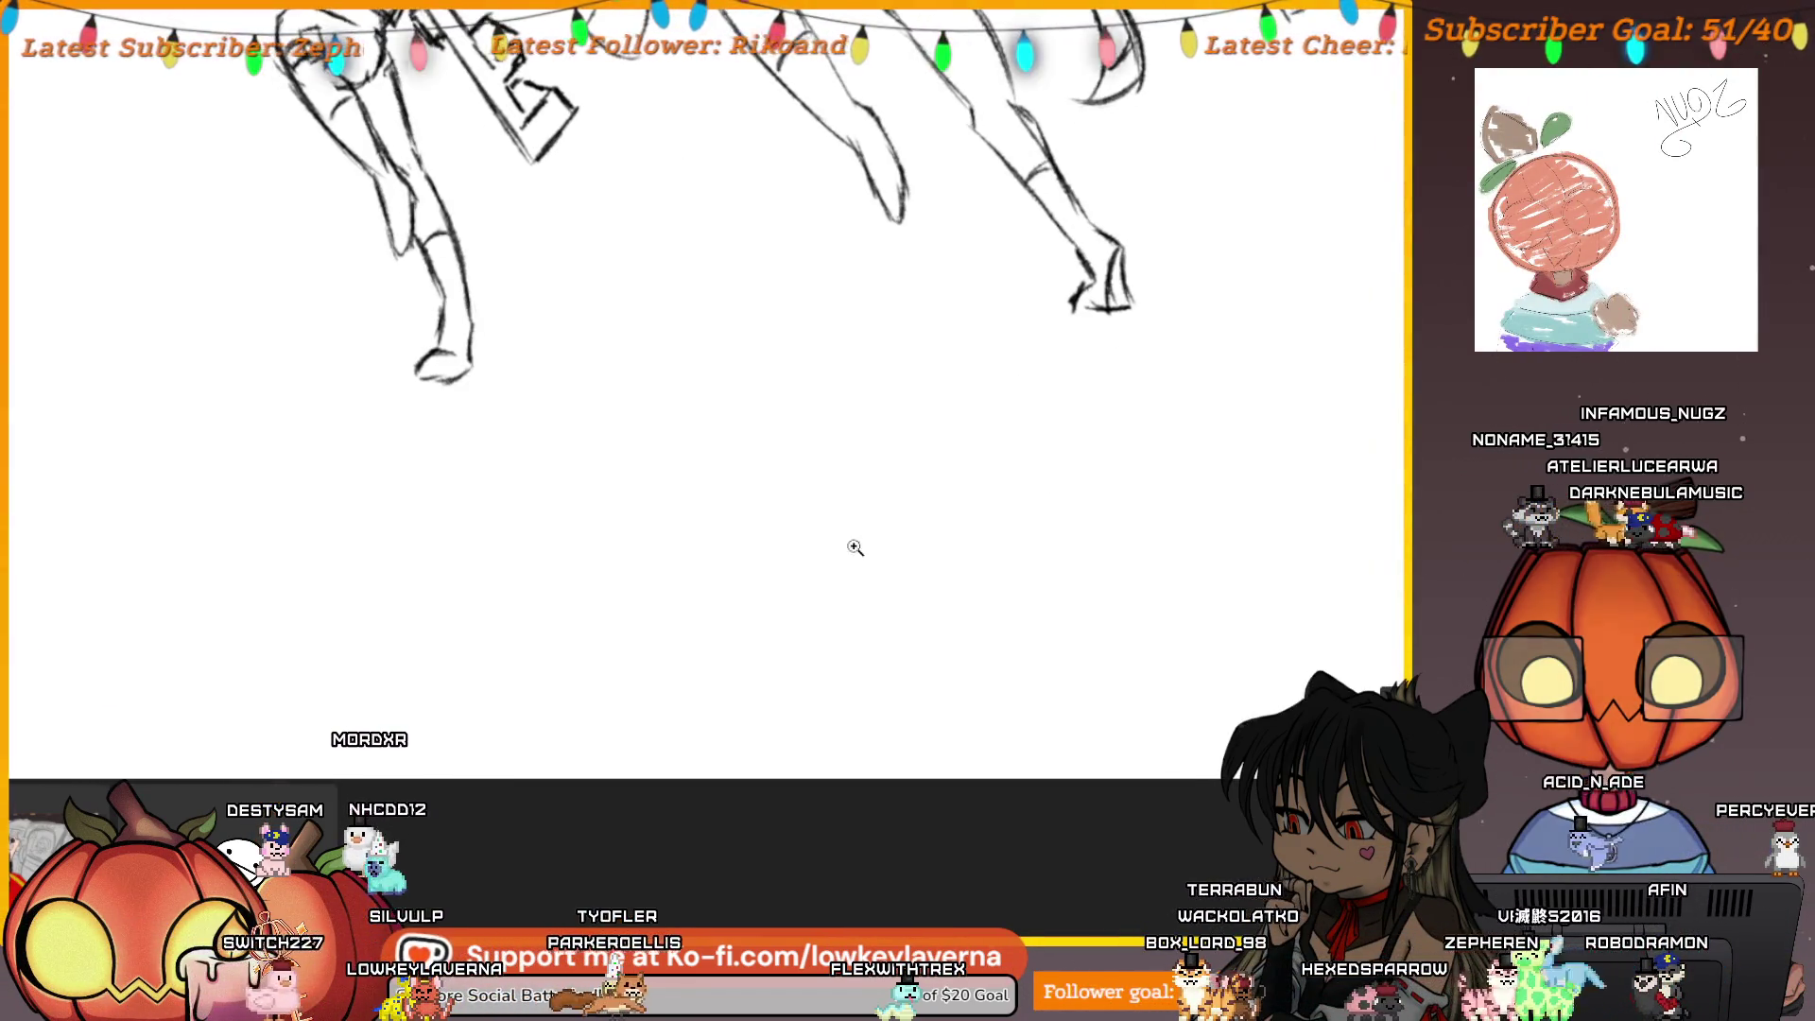
scroll(865, 549, down, 2)
scroll(895, 519, down, 1)
drag(835, 513, 825, 413)
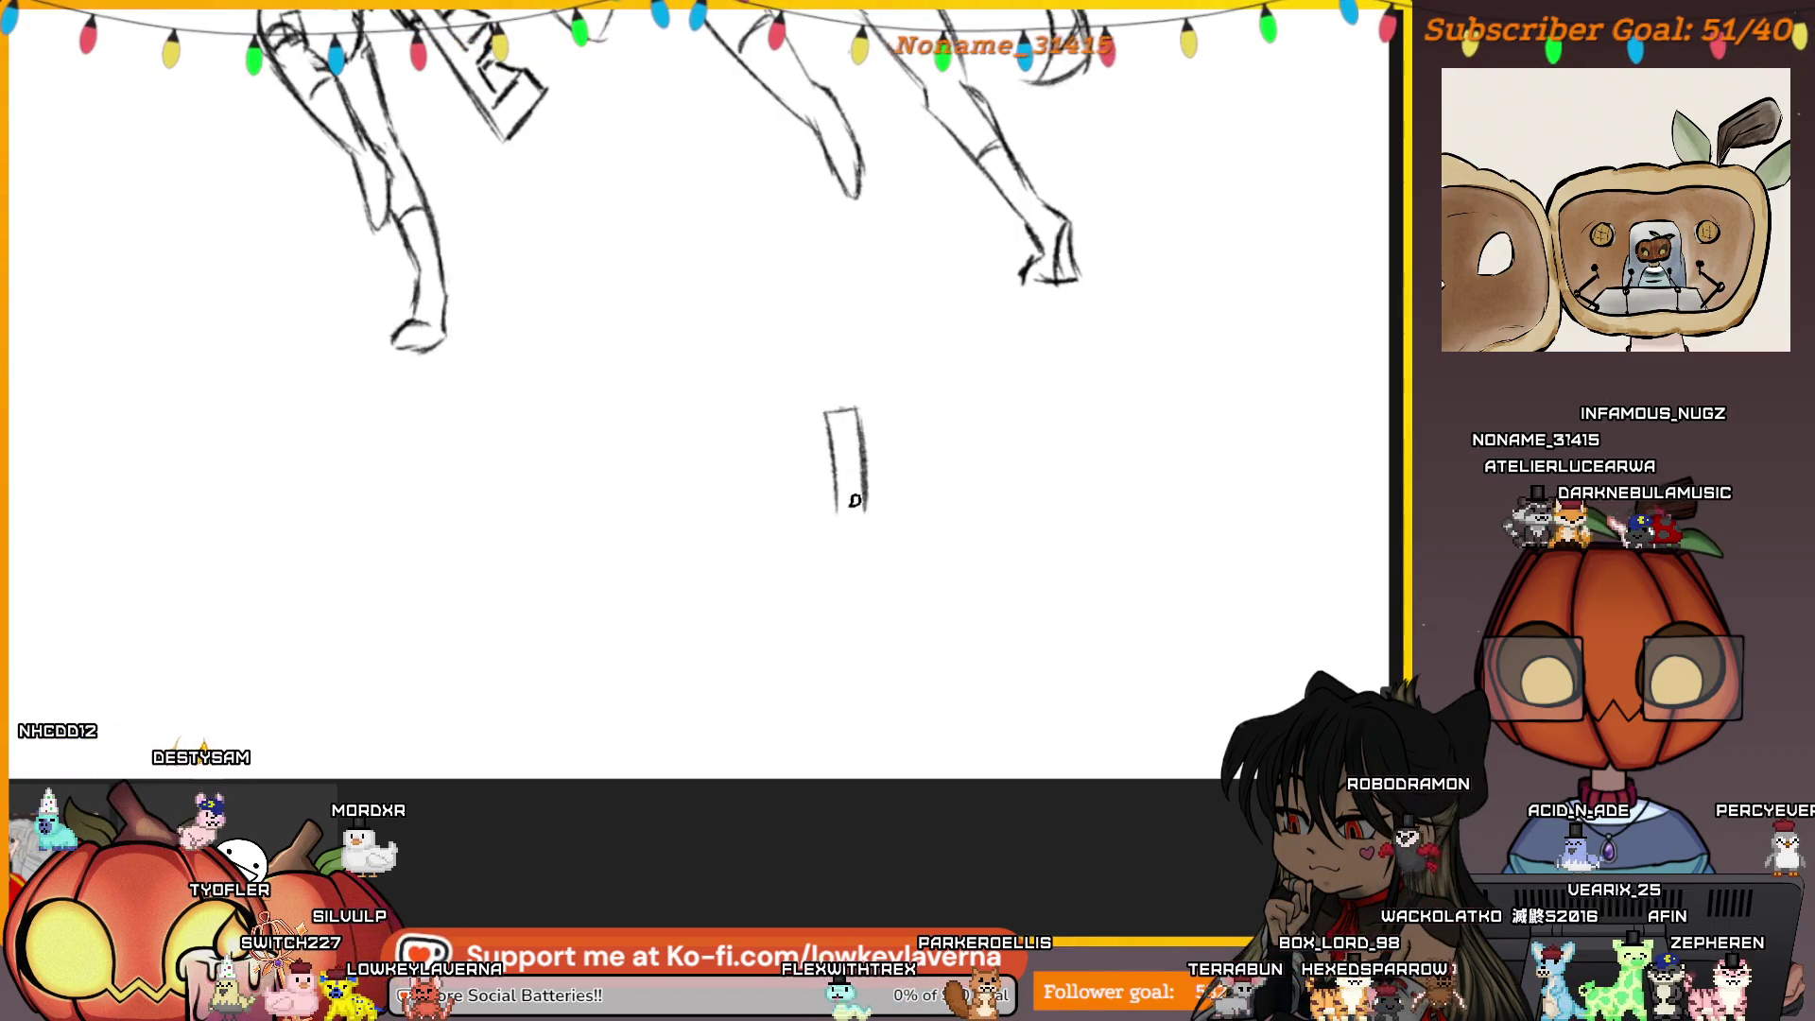
mouse_move(811, 416)
mouse_down()
mouse_move(828, 508)
mouse_move(822, 463)
mouse_move(796, 450)
mouse_up()
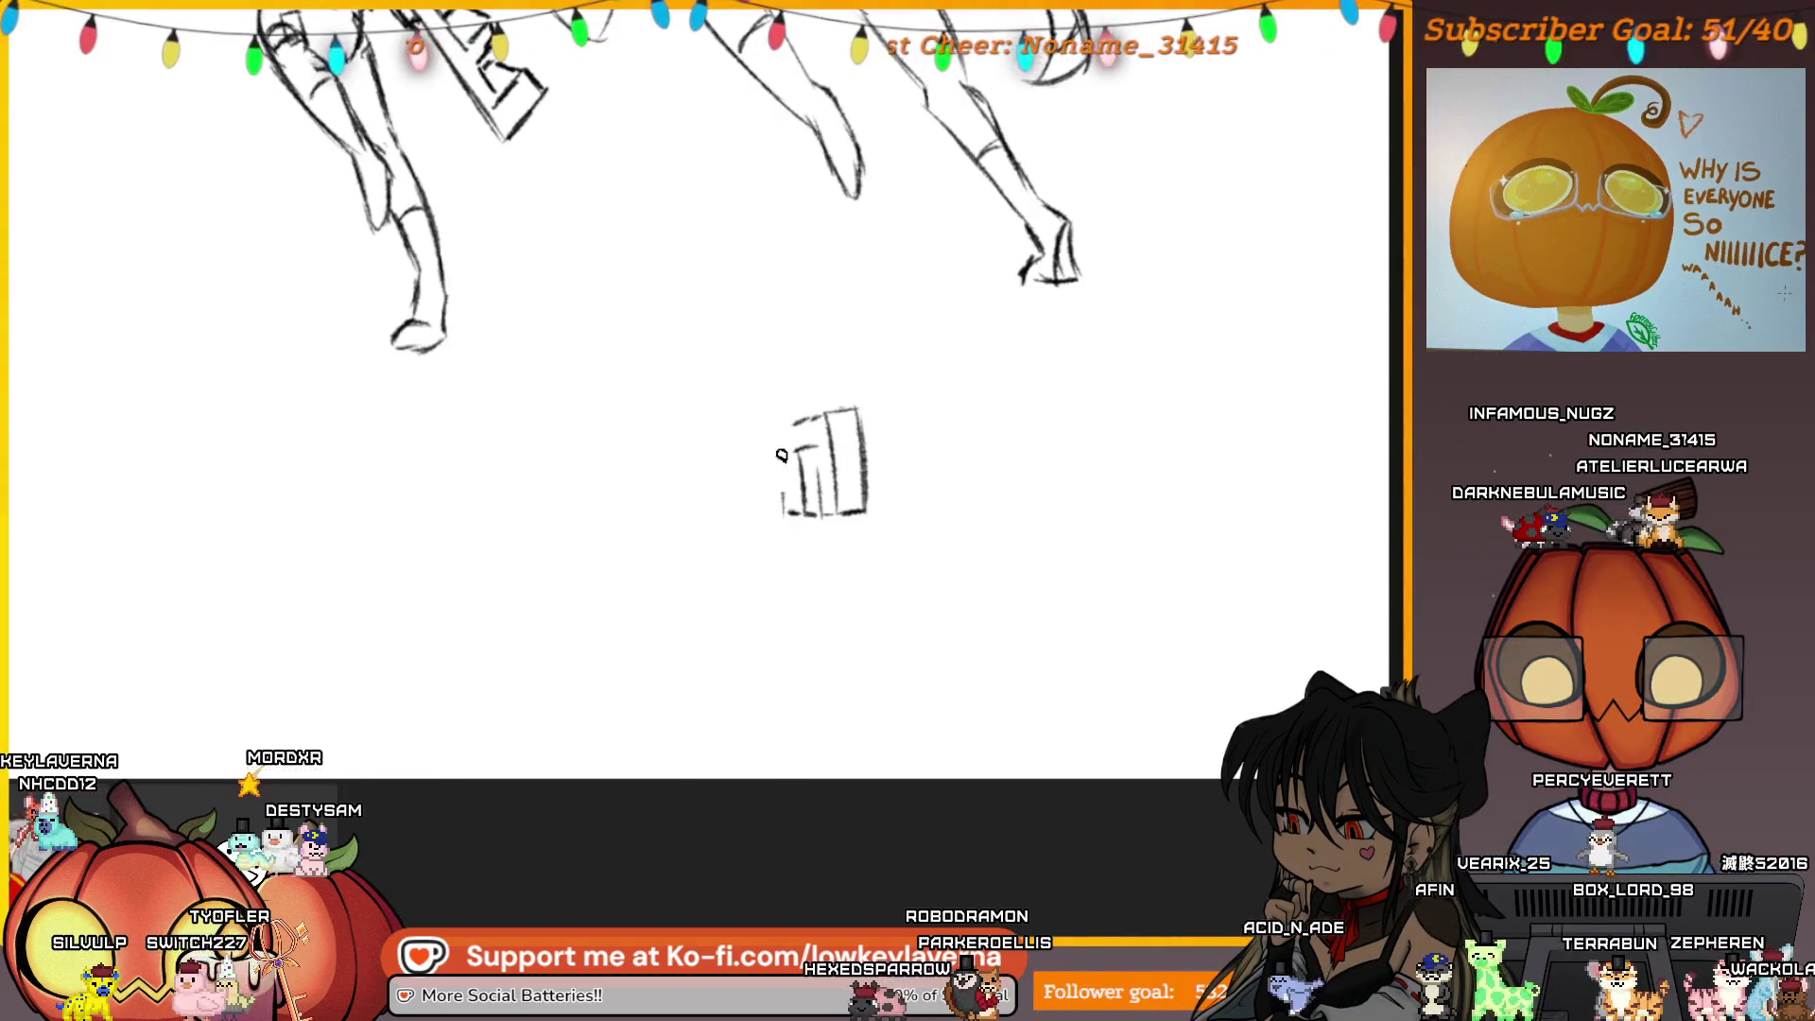
mouse_move(823, 417)
mouse_down()
mouse_move(747, 442)
mouse_move(752, 464)
mouse_move(761, 452)
mouse_up()
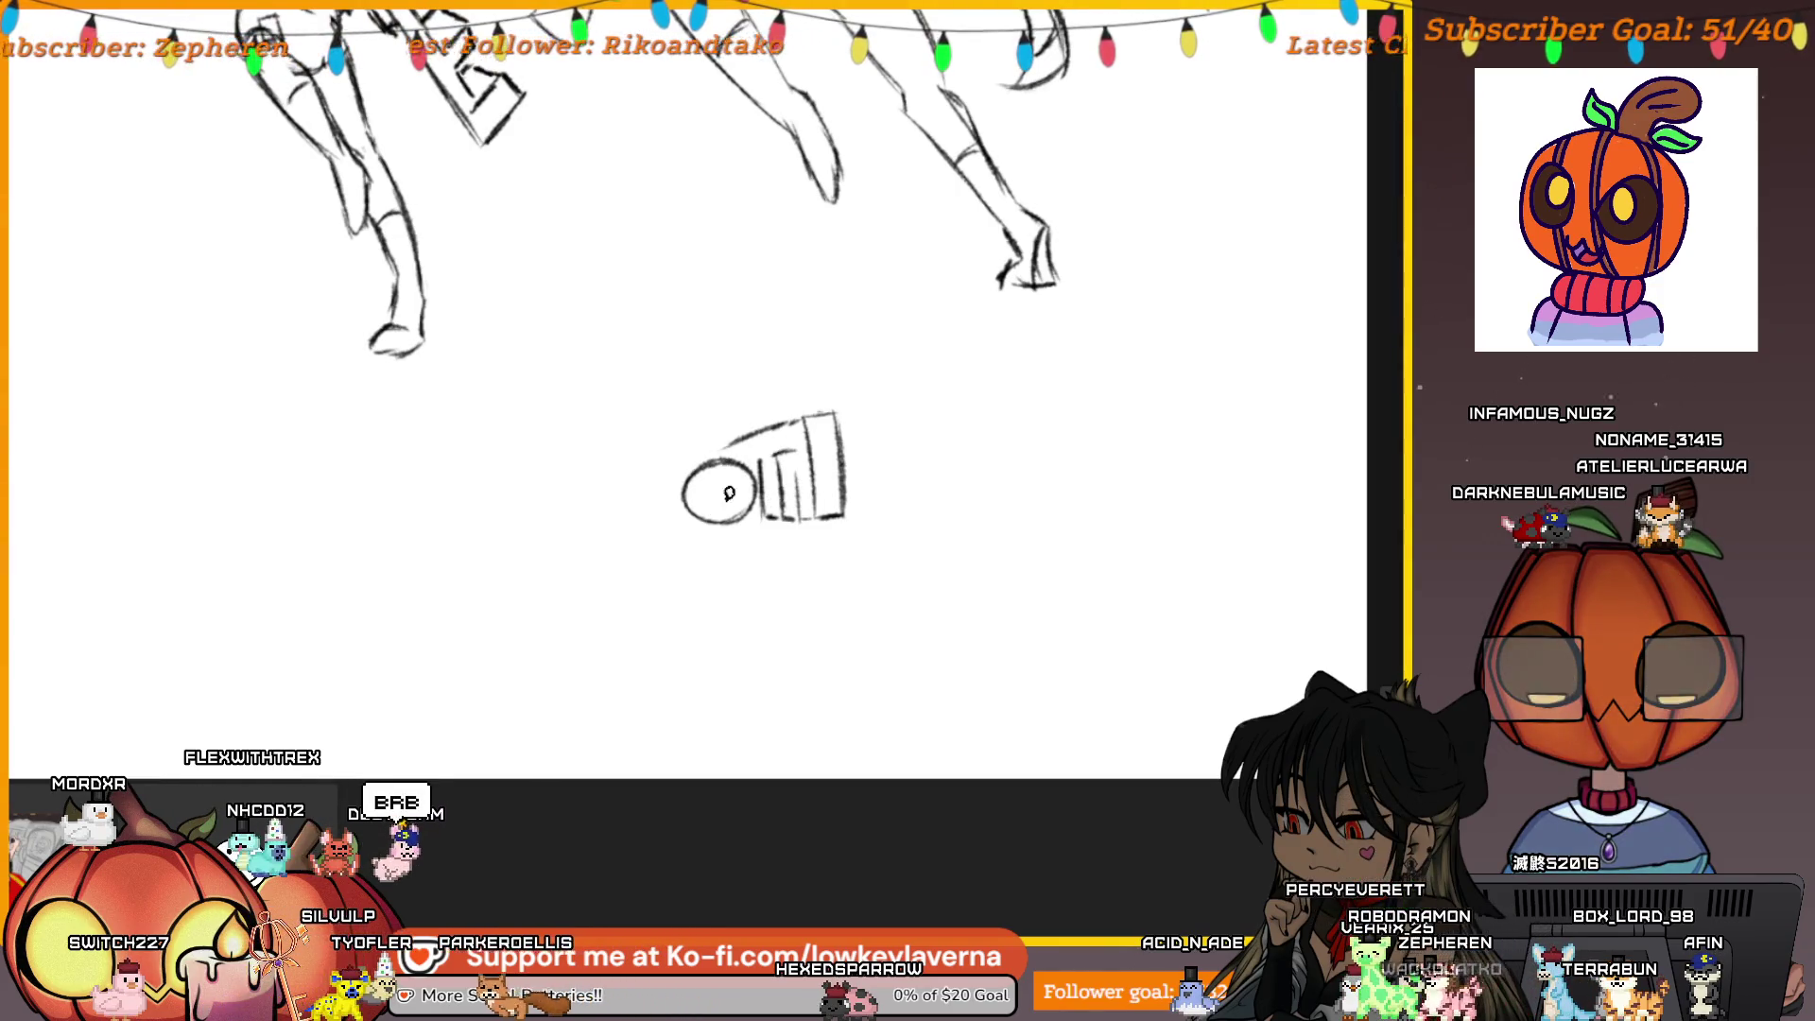
Add a short stroke and circles below the round head, undoing the bad curve and incomplete circle
drag(673, 456, 704, 455)
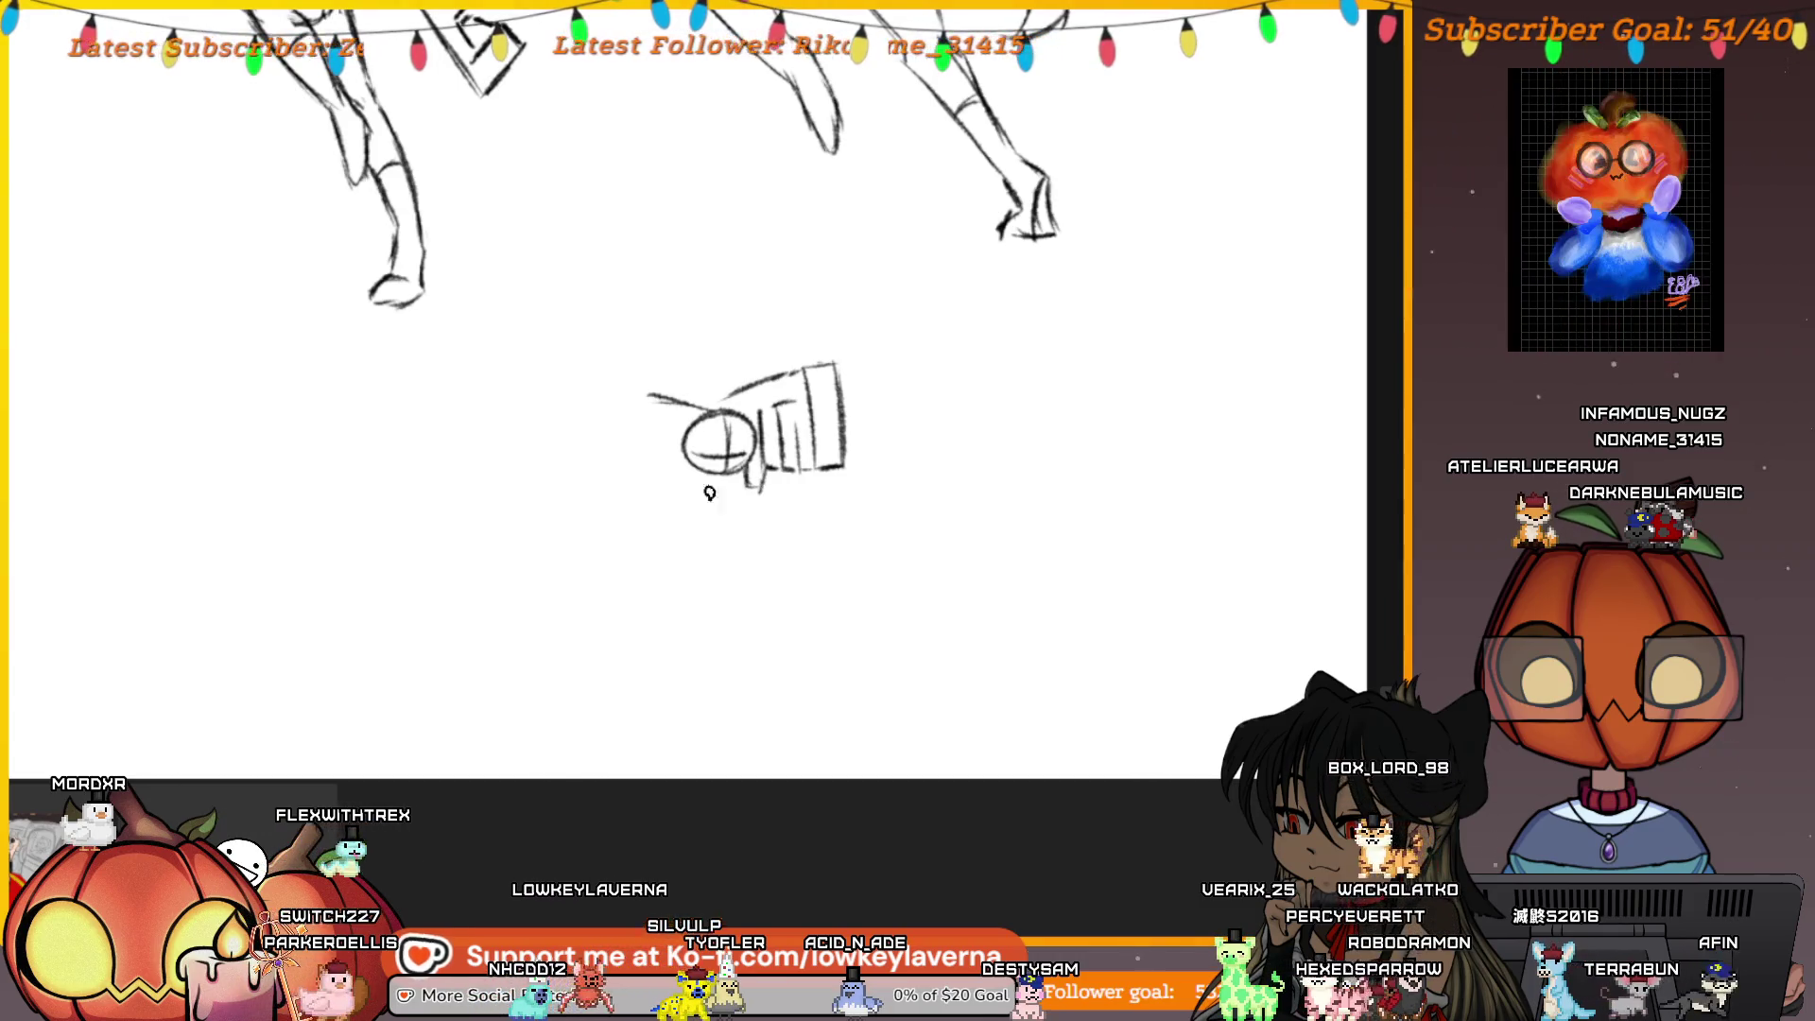
drag(680, 466, 657, 523)
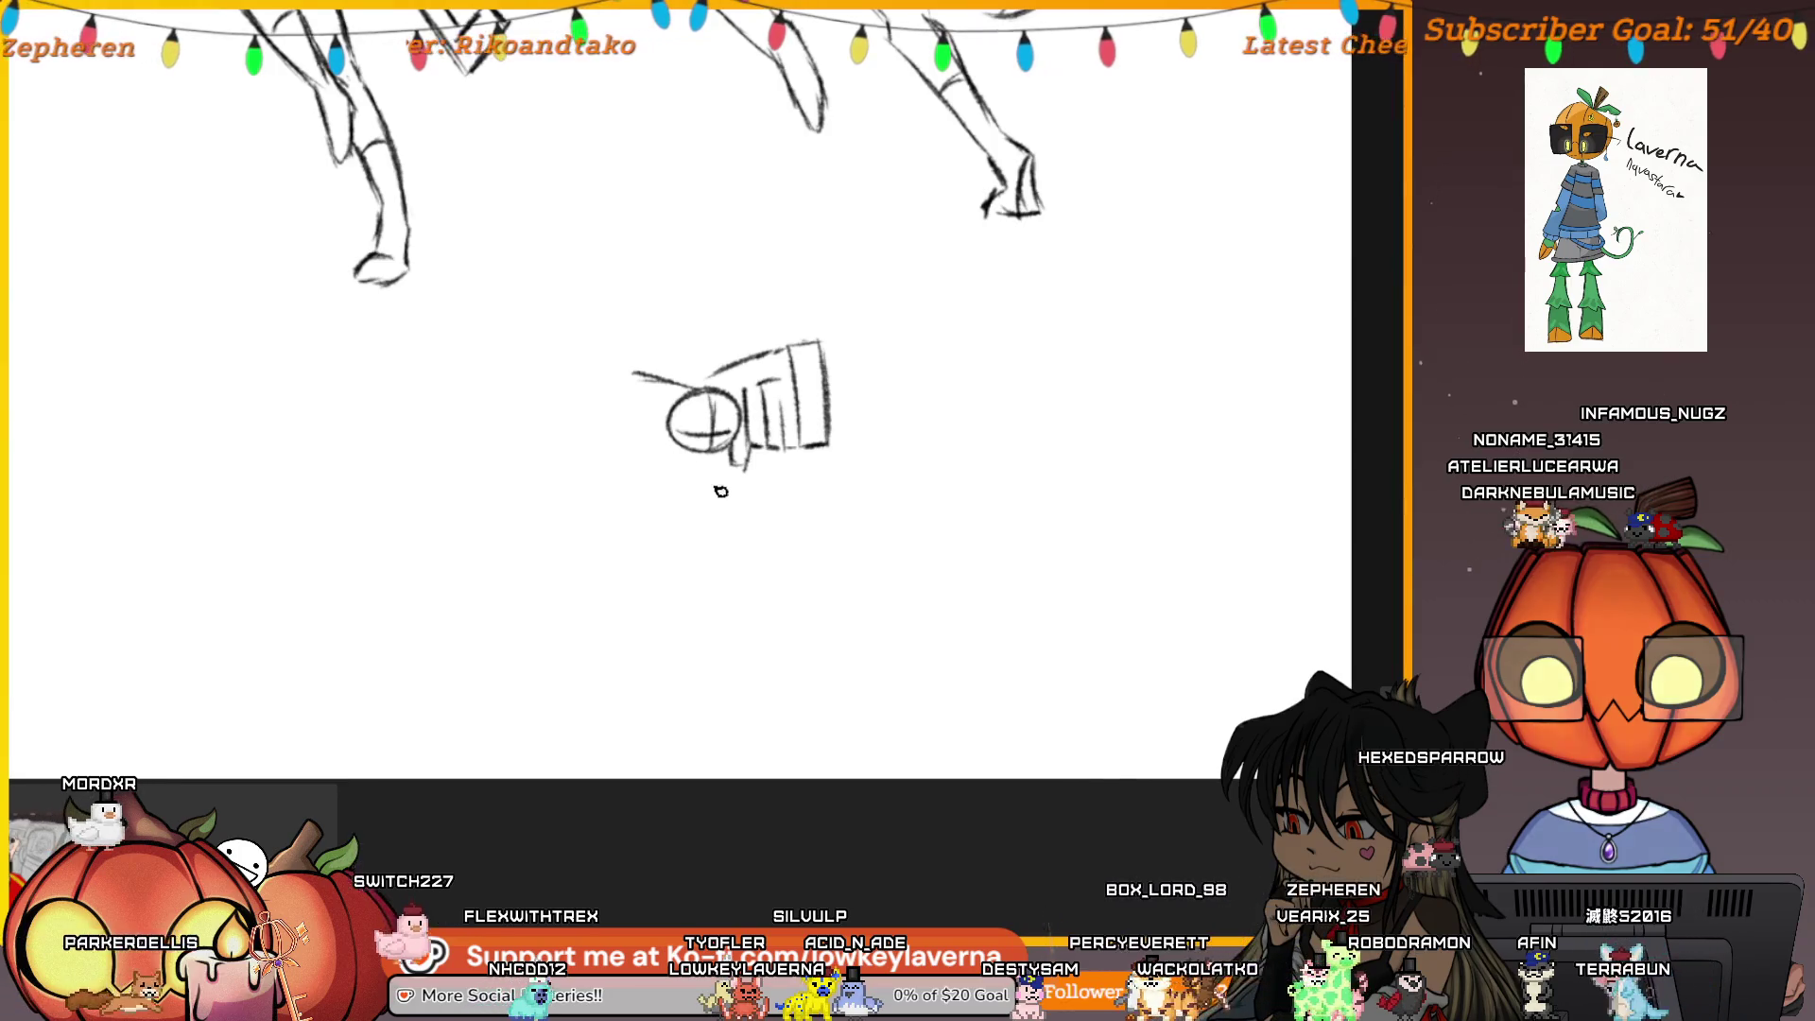
key(ctrl+z)
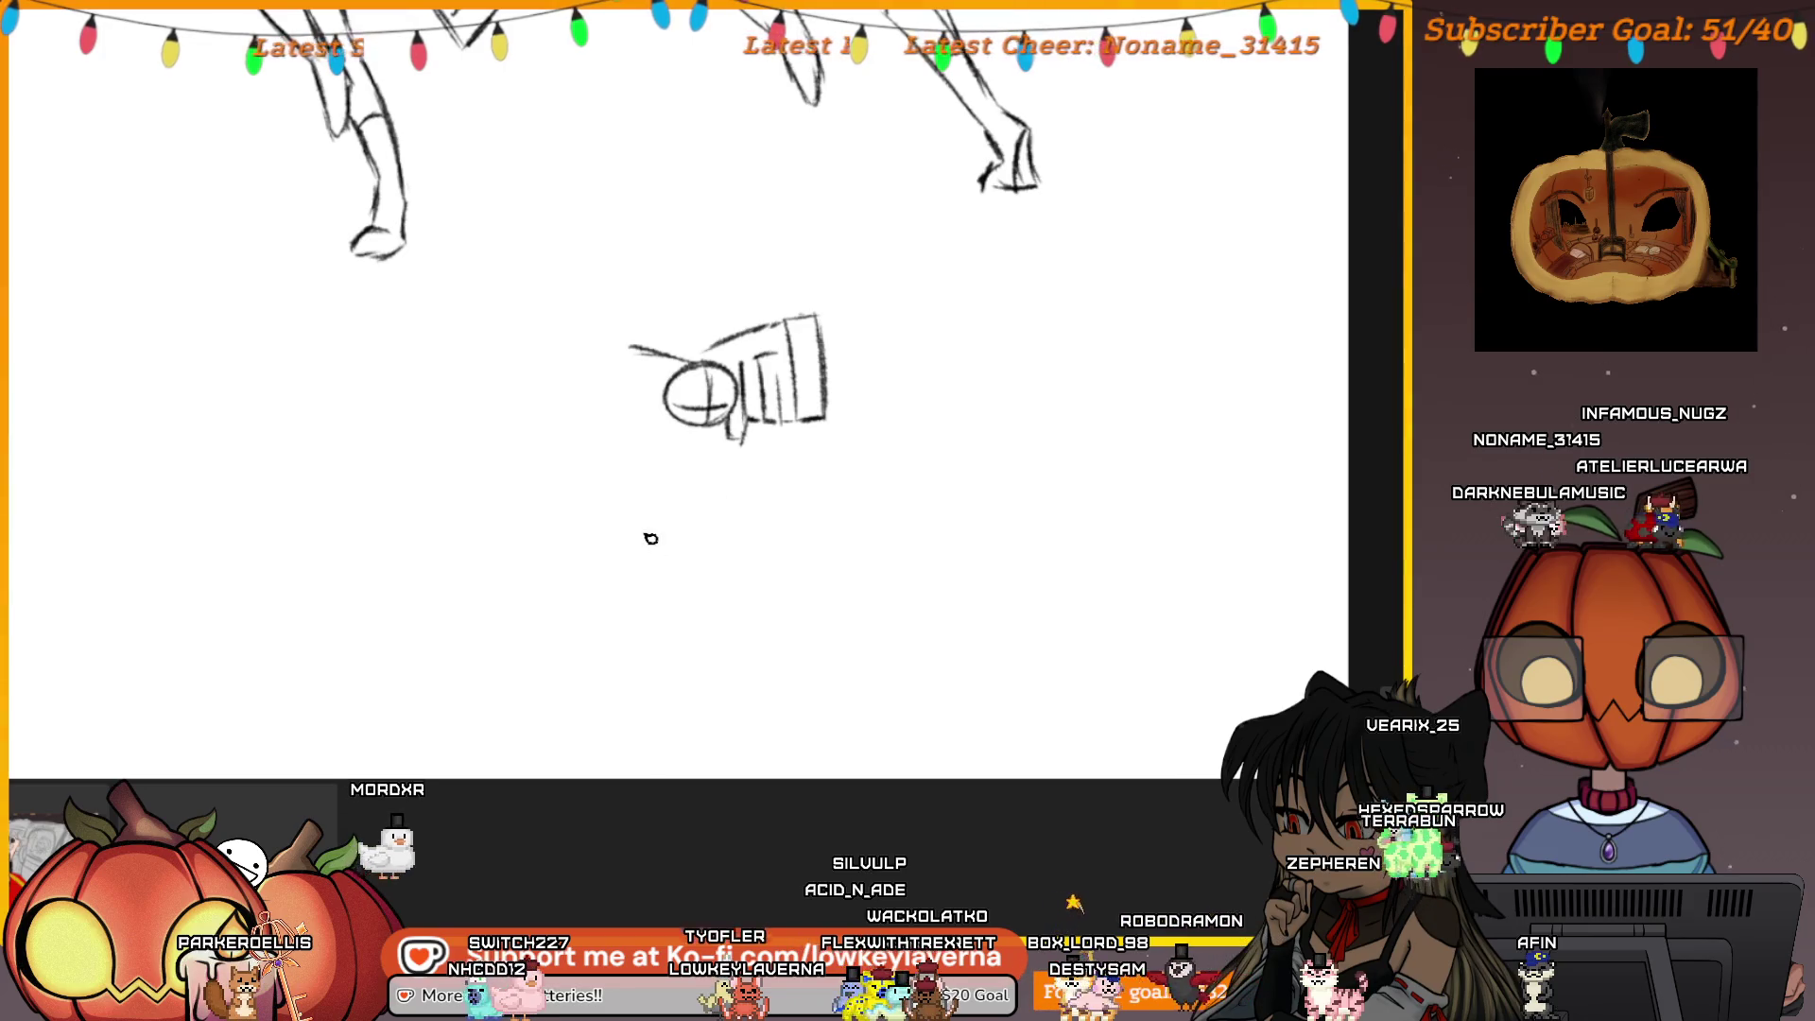
mouse_move(709, 494)
mouse_down()
mouse_move(746, 567)
mouse_move(700, 518)
mouse_up()
key(ctrl+z)
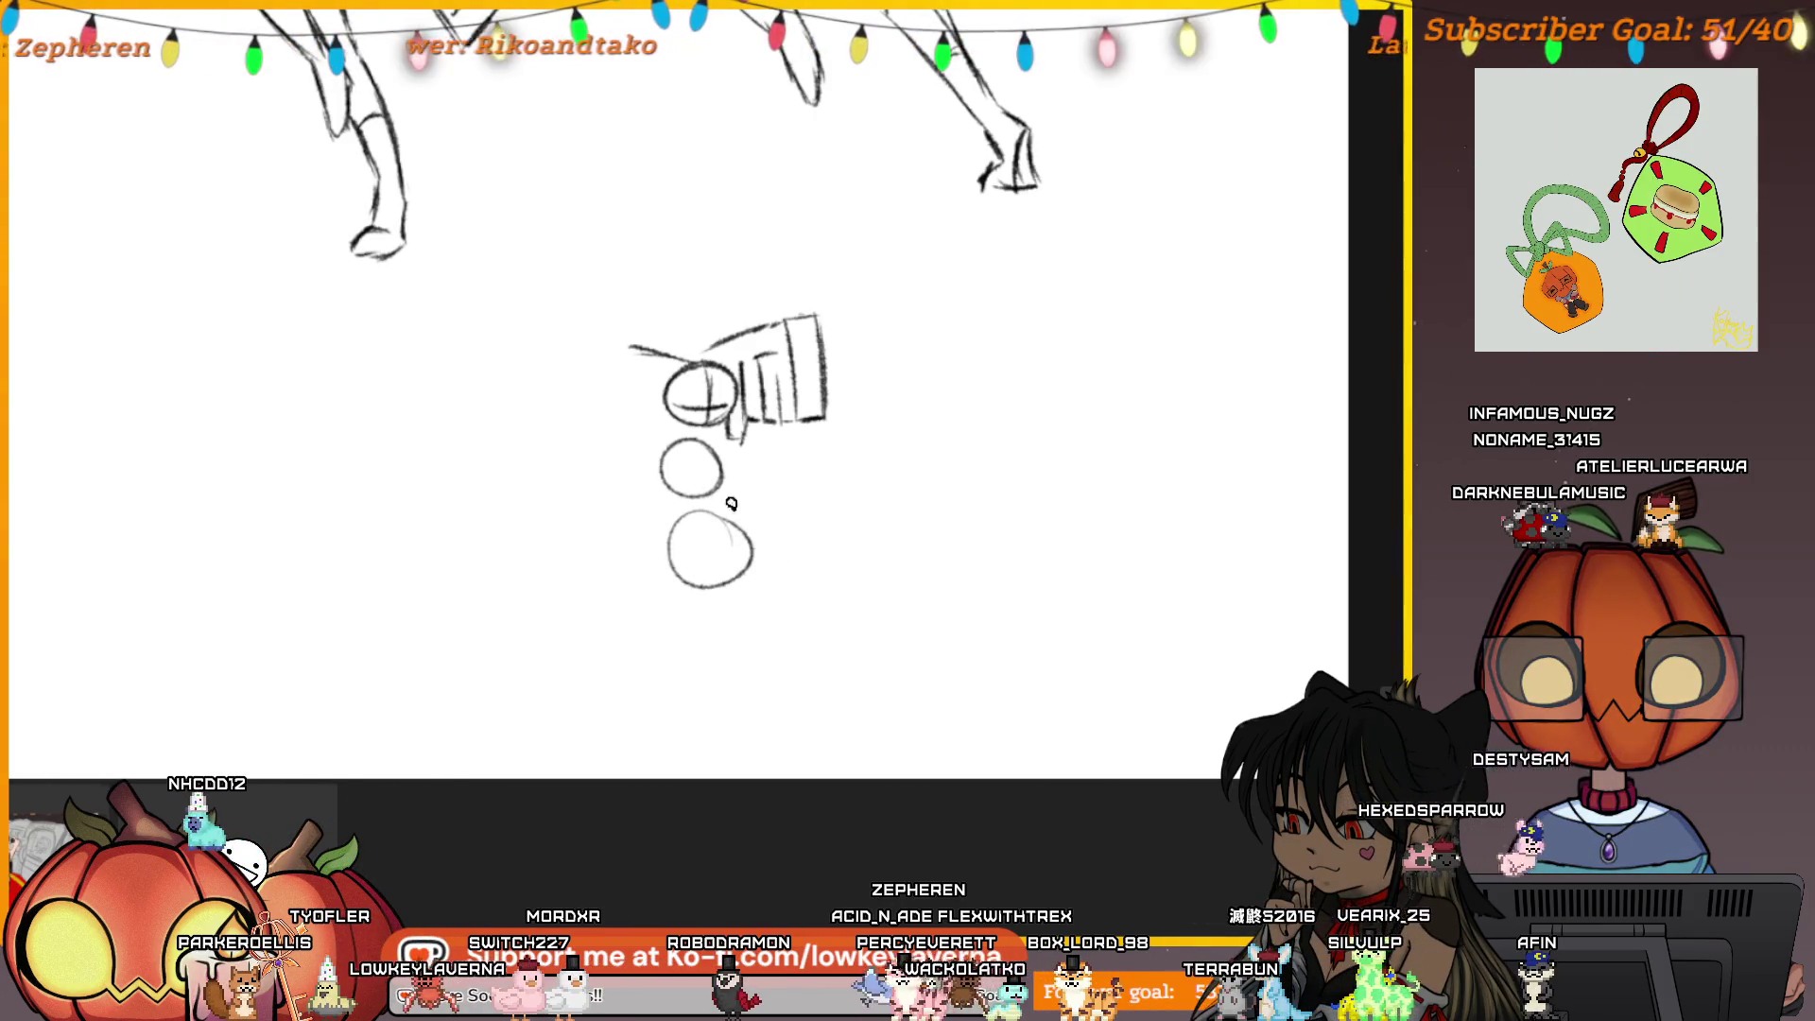
Remove the extra ellipse, mirror the view and try looped strokes over the bottom circle
key(ctrl+z)
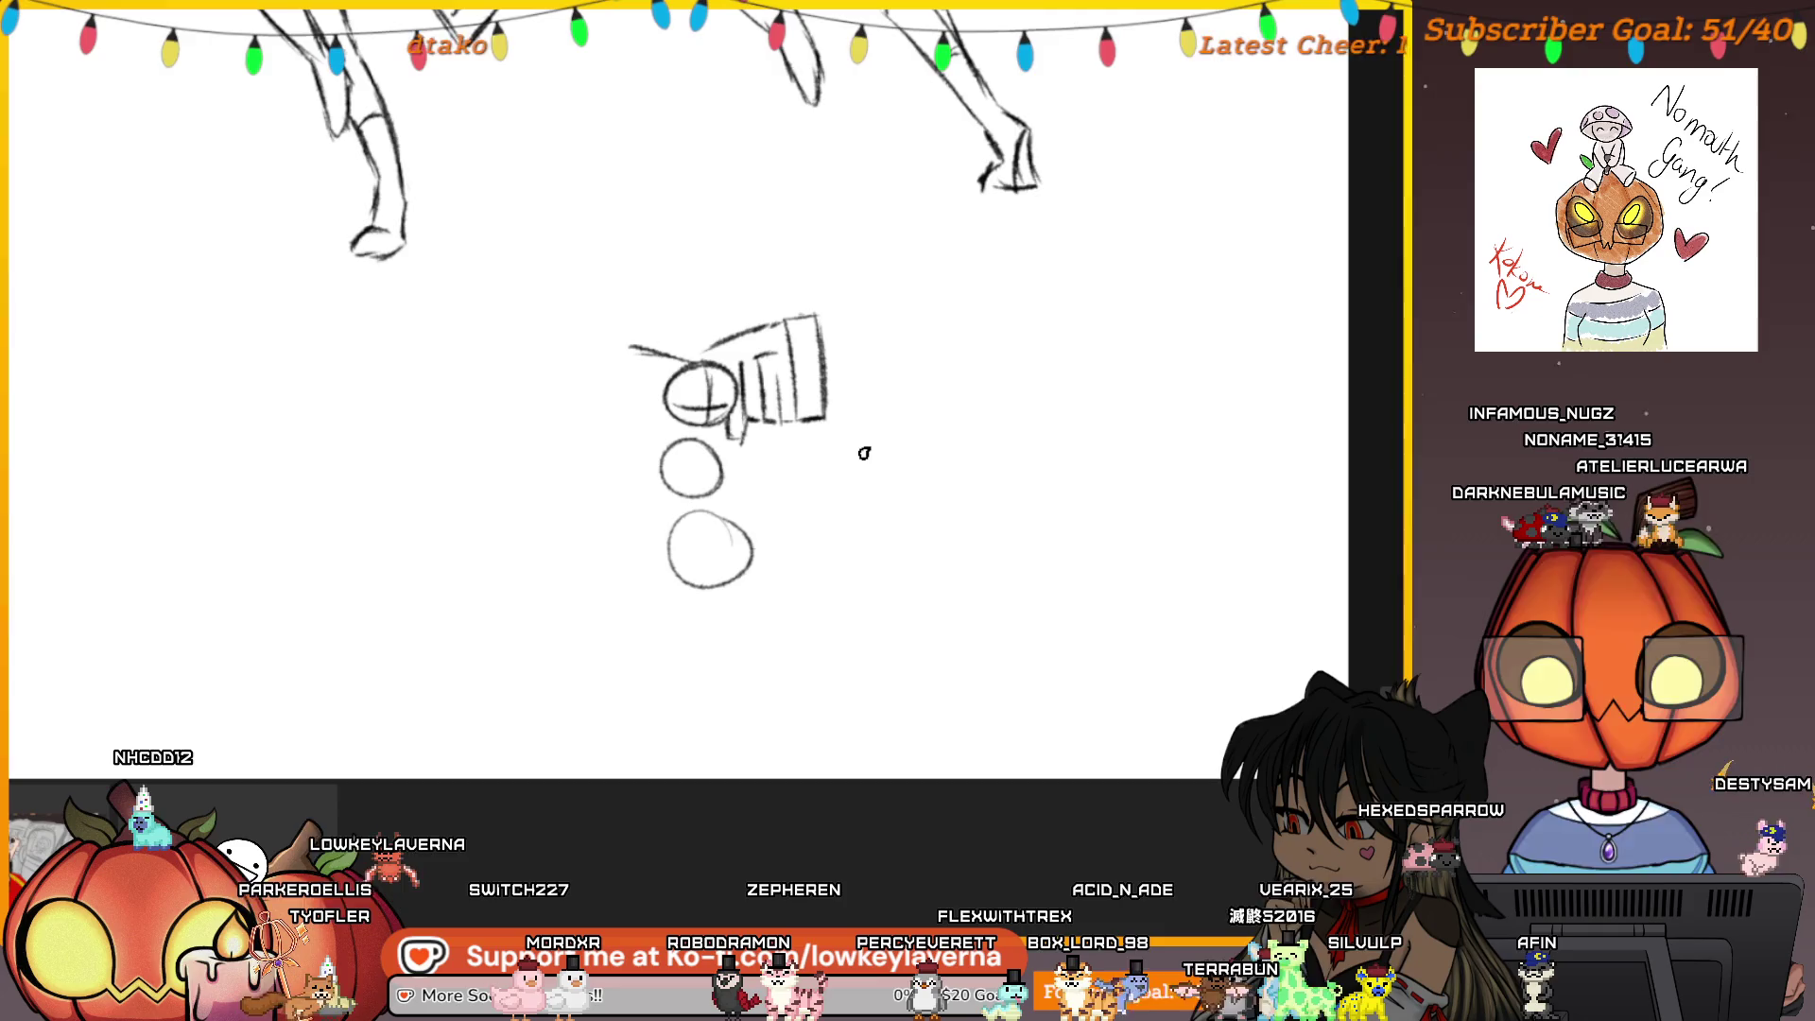
key(m)
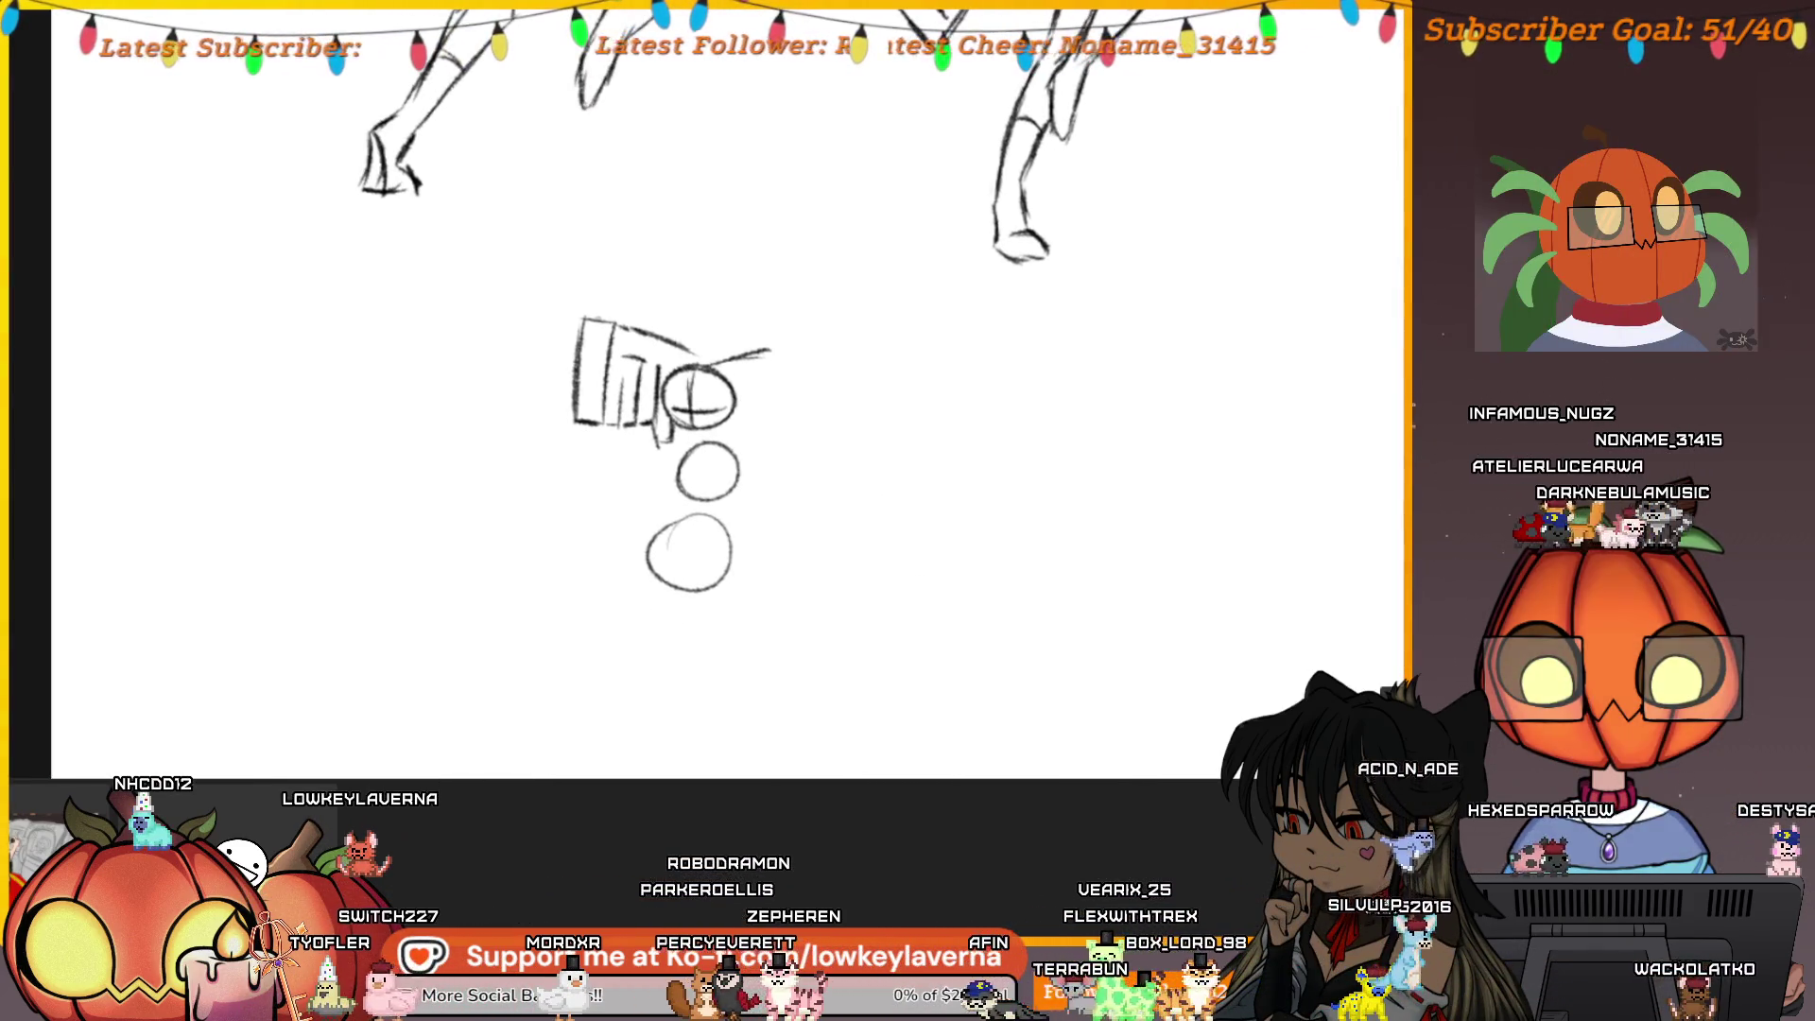
drag(652, 501, 597, 526)
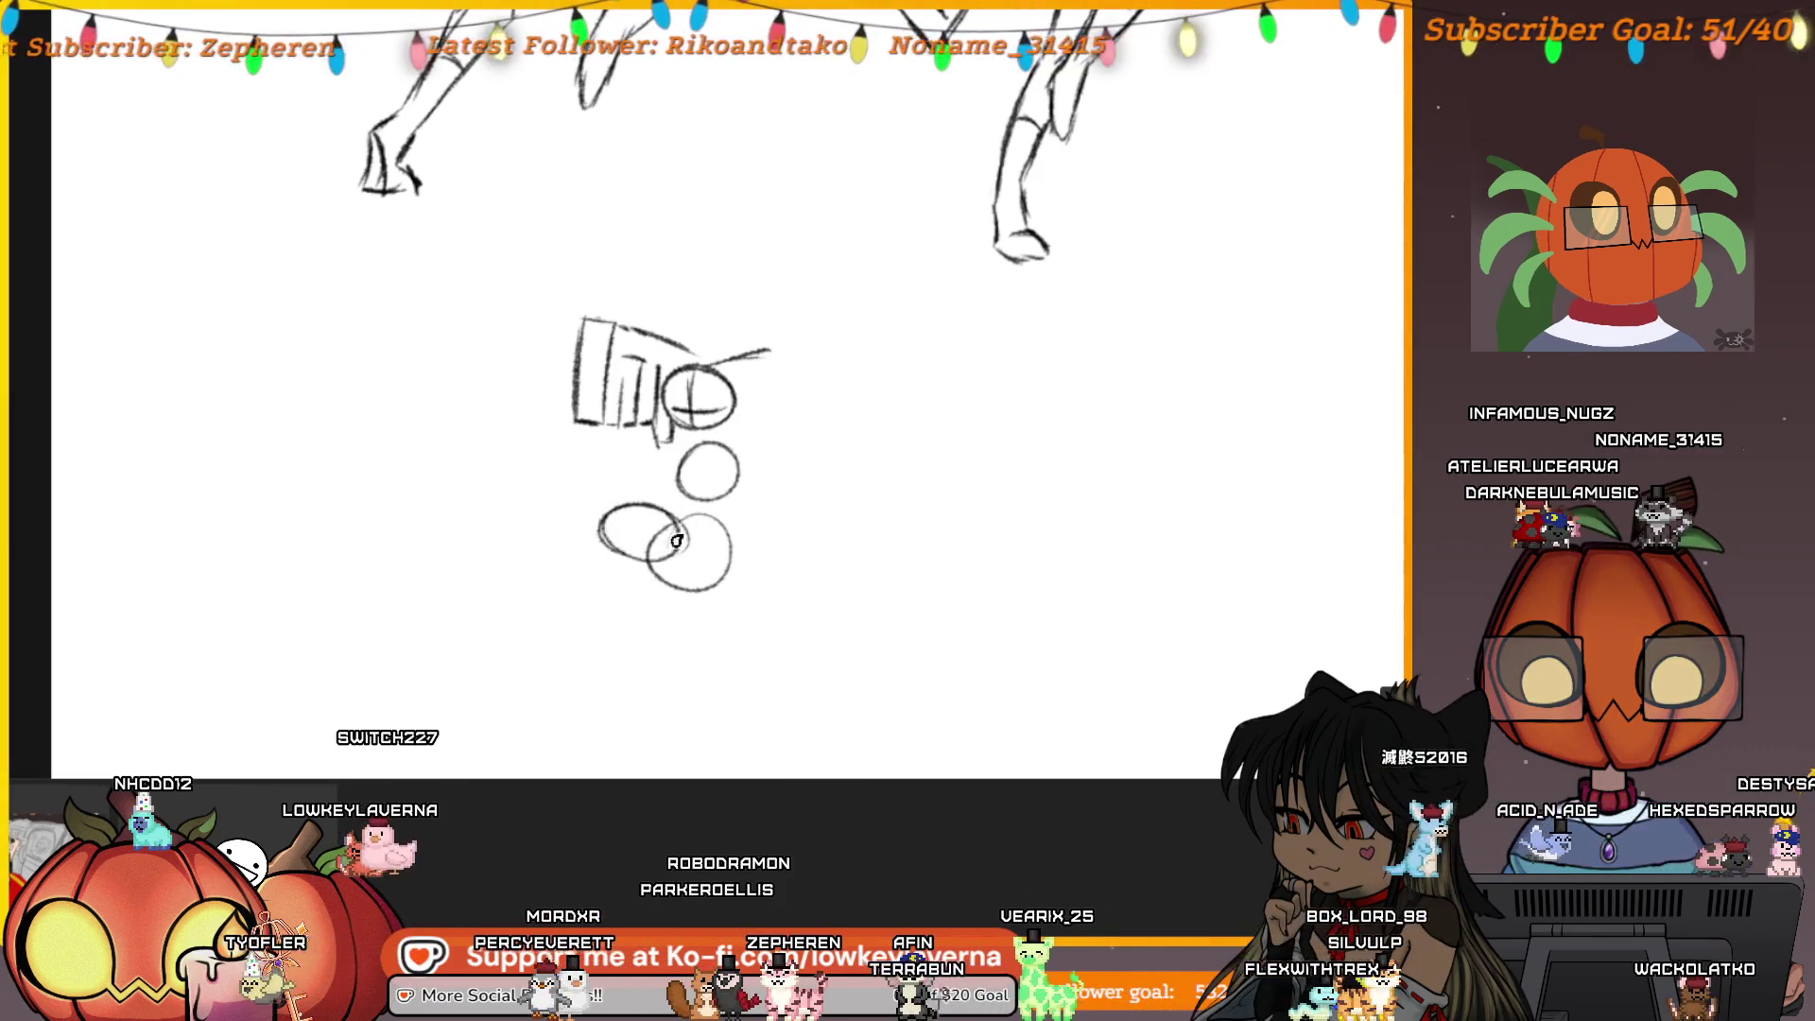
key(ctrl+z)
mouse_move(667, 522)
mouse_down()
mouse_move(595, 565)
mouse_move(579, 551)
mouse_up()
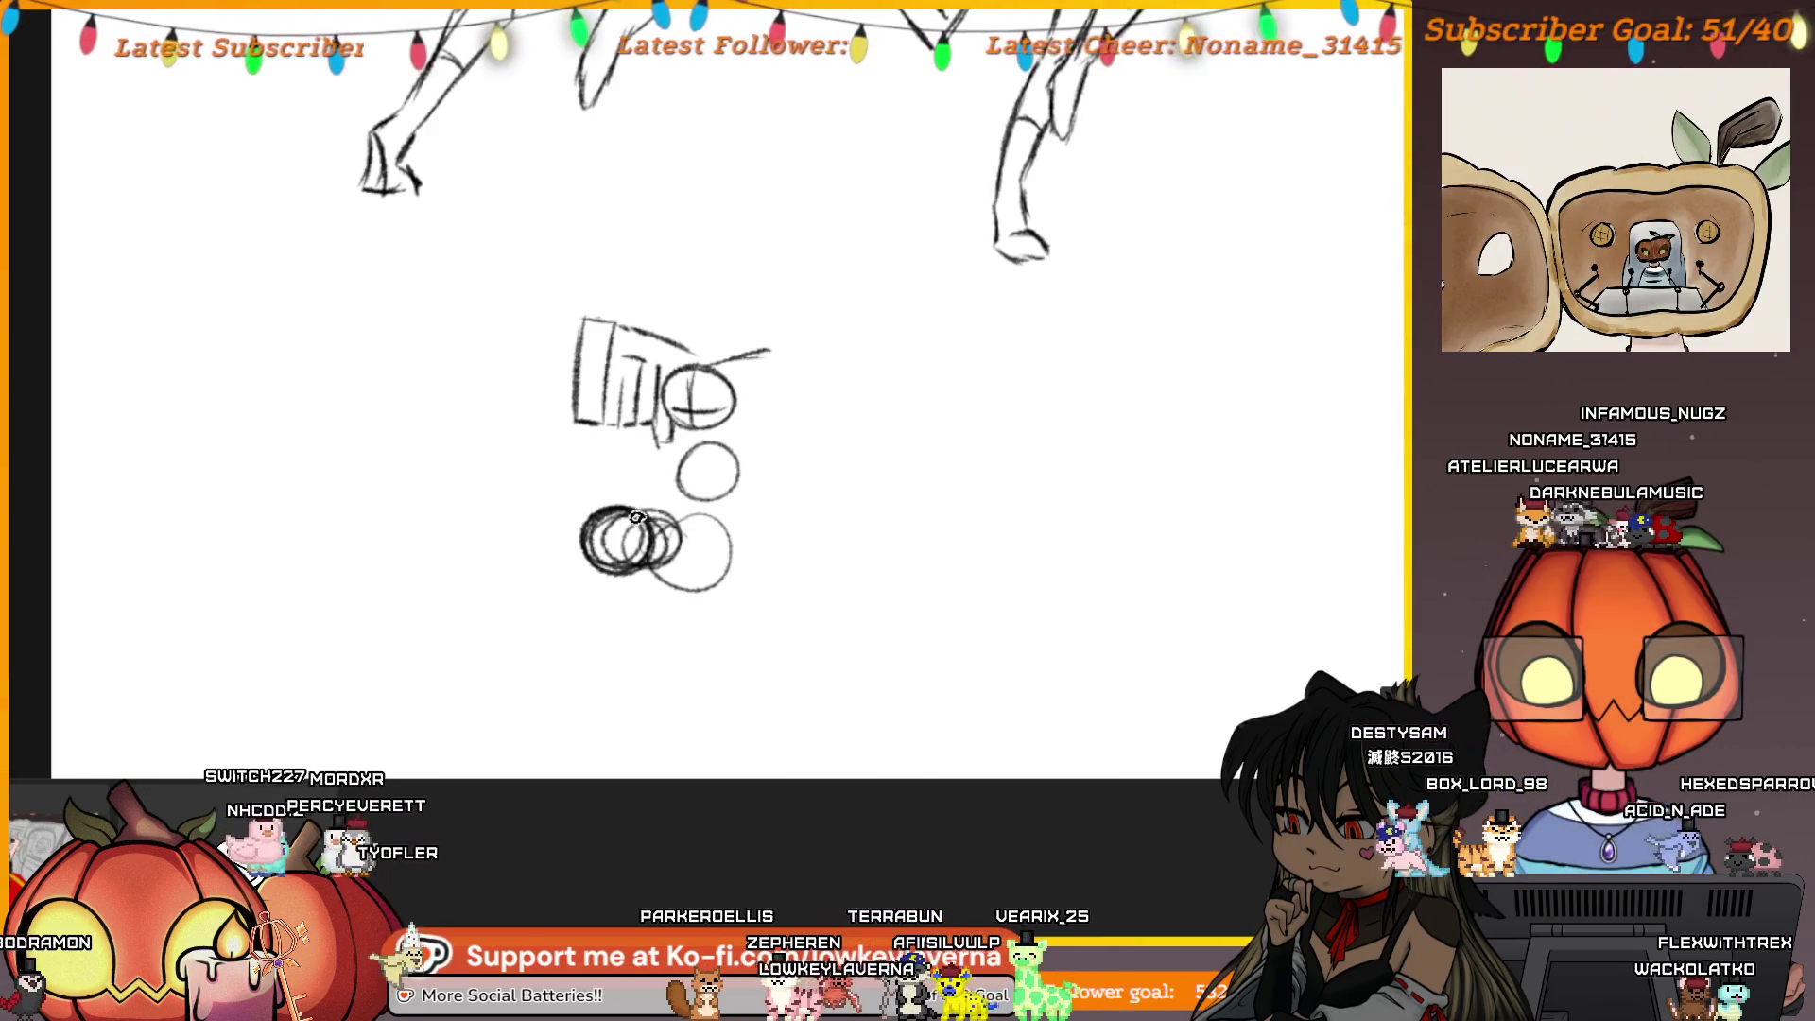
Undo the stray stroke and scribbled loops, then extend the bottom curve around the base
drag(572, 447, 538, 402)
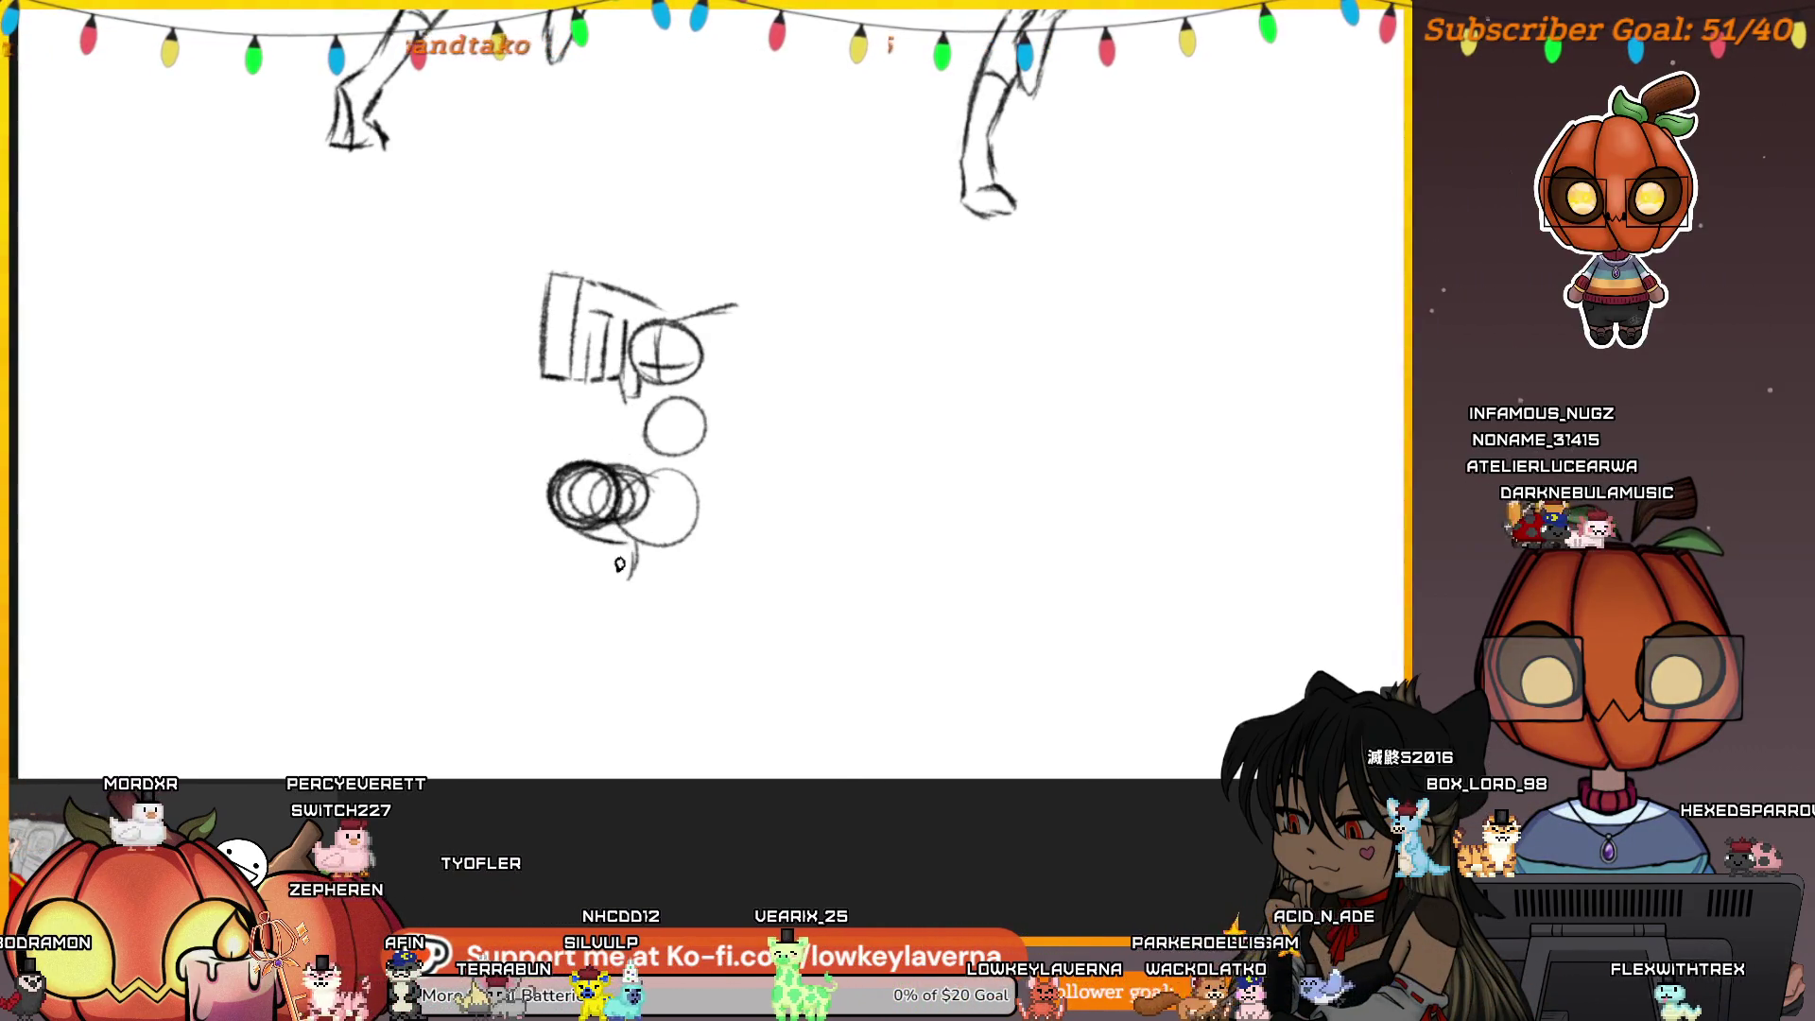
key(ctrl+z)
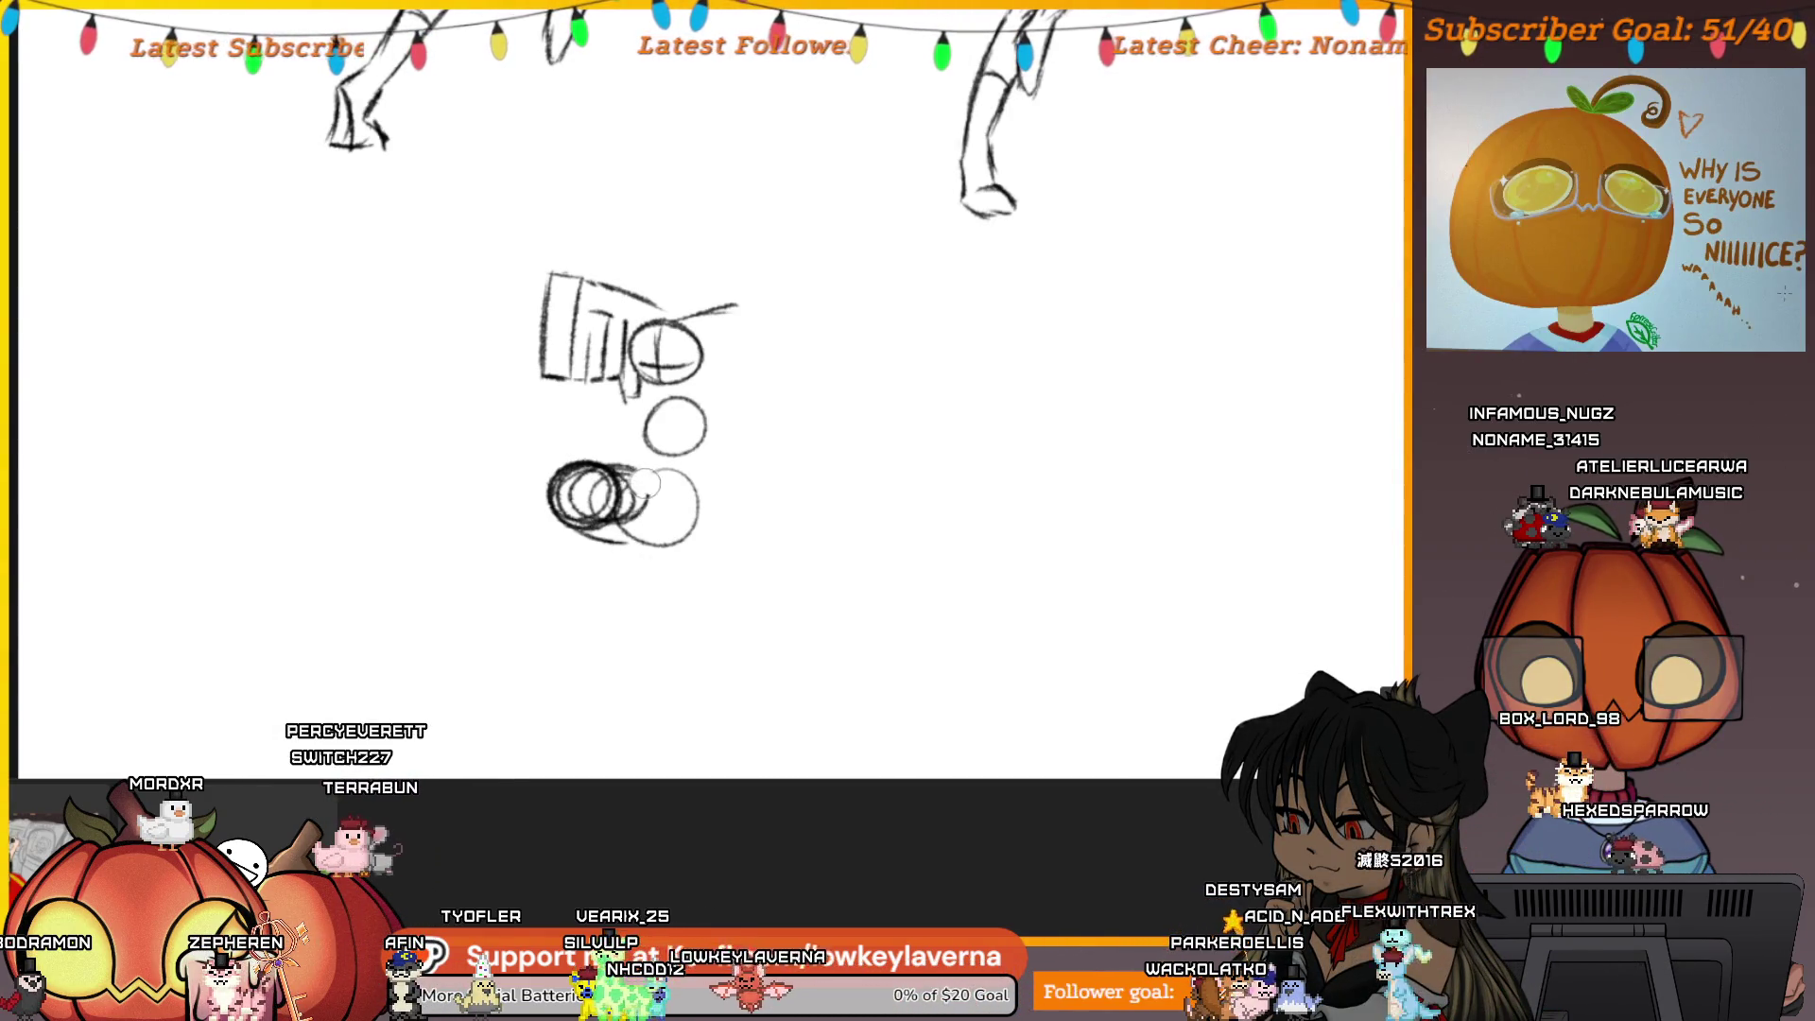
key(ctrl+z)
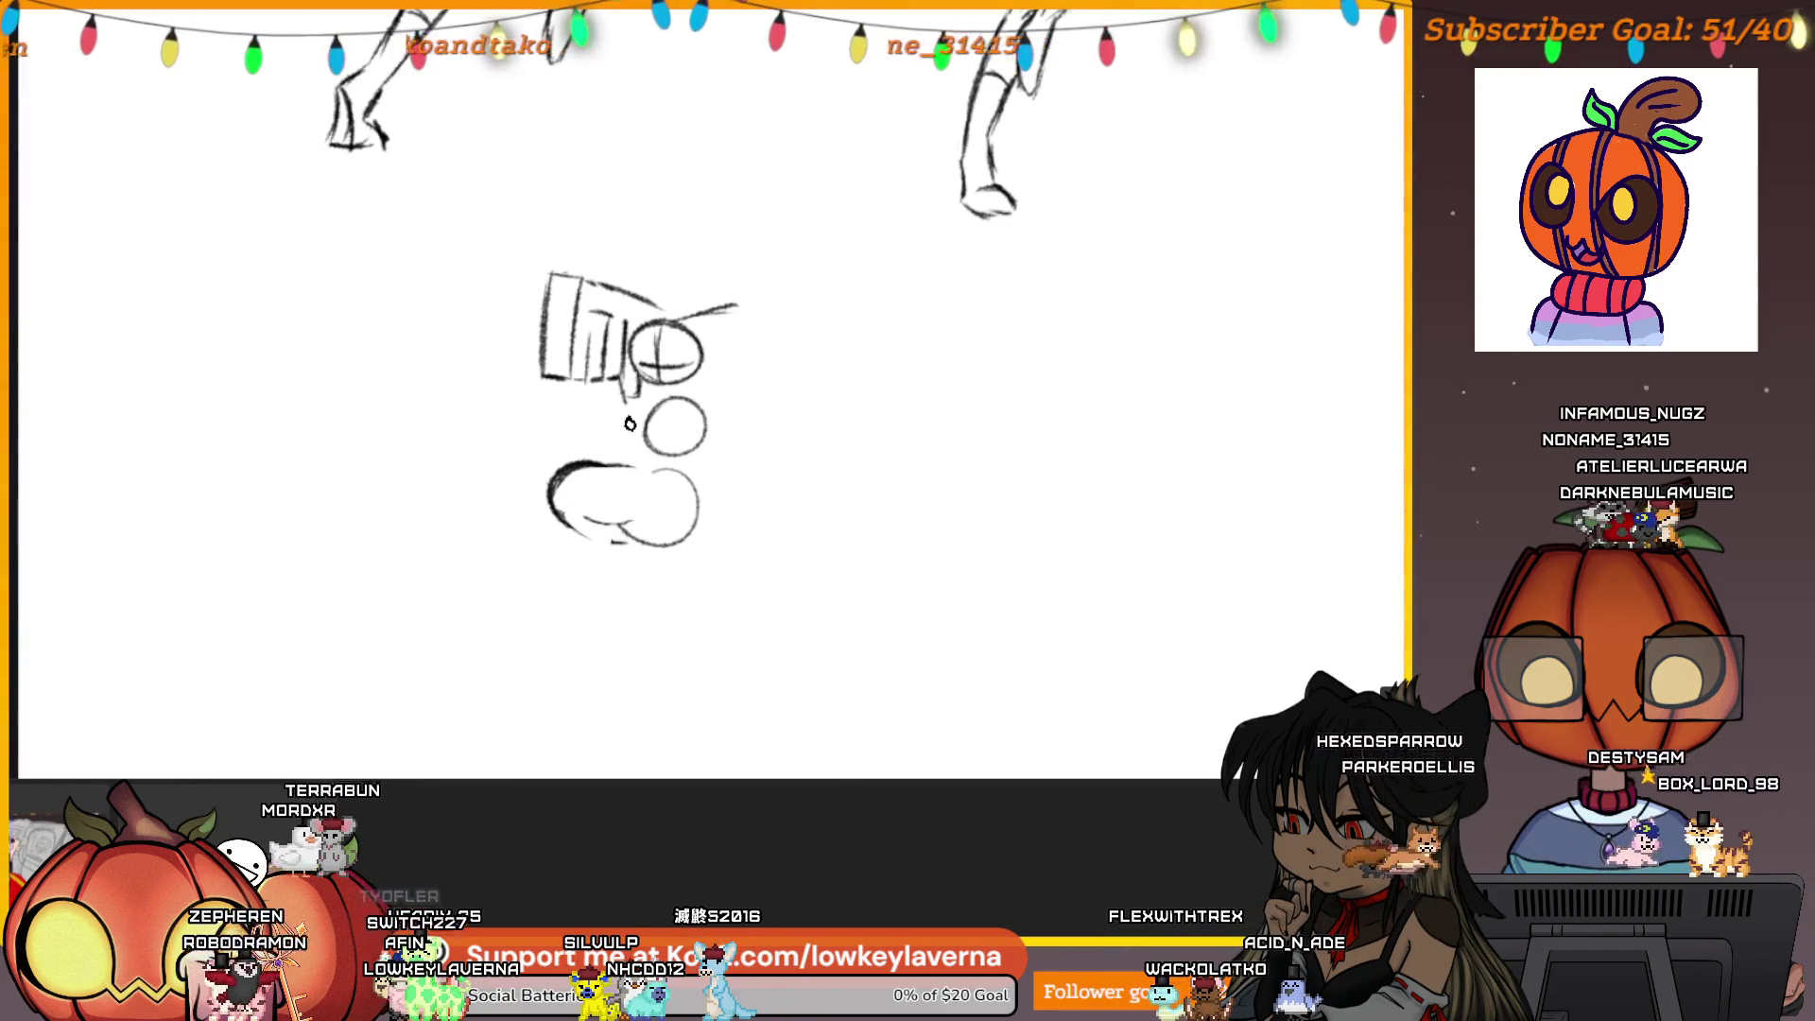
drag(562, 523, 632, 548)
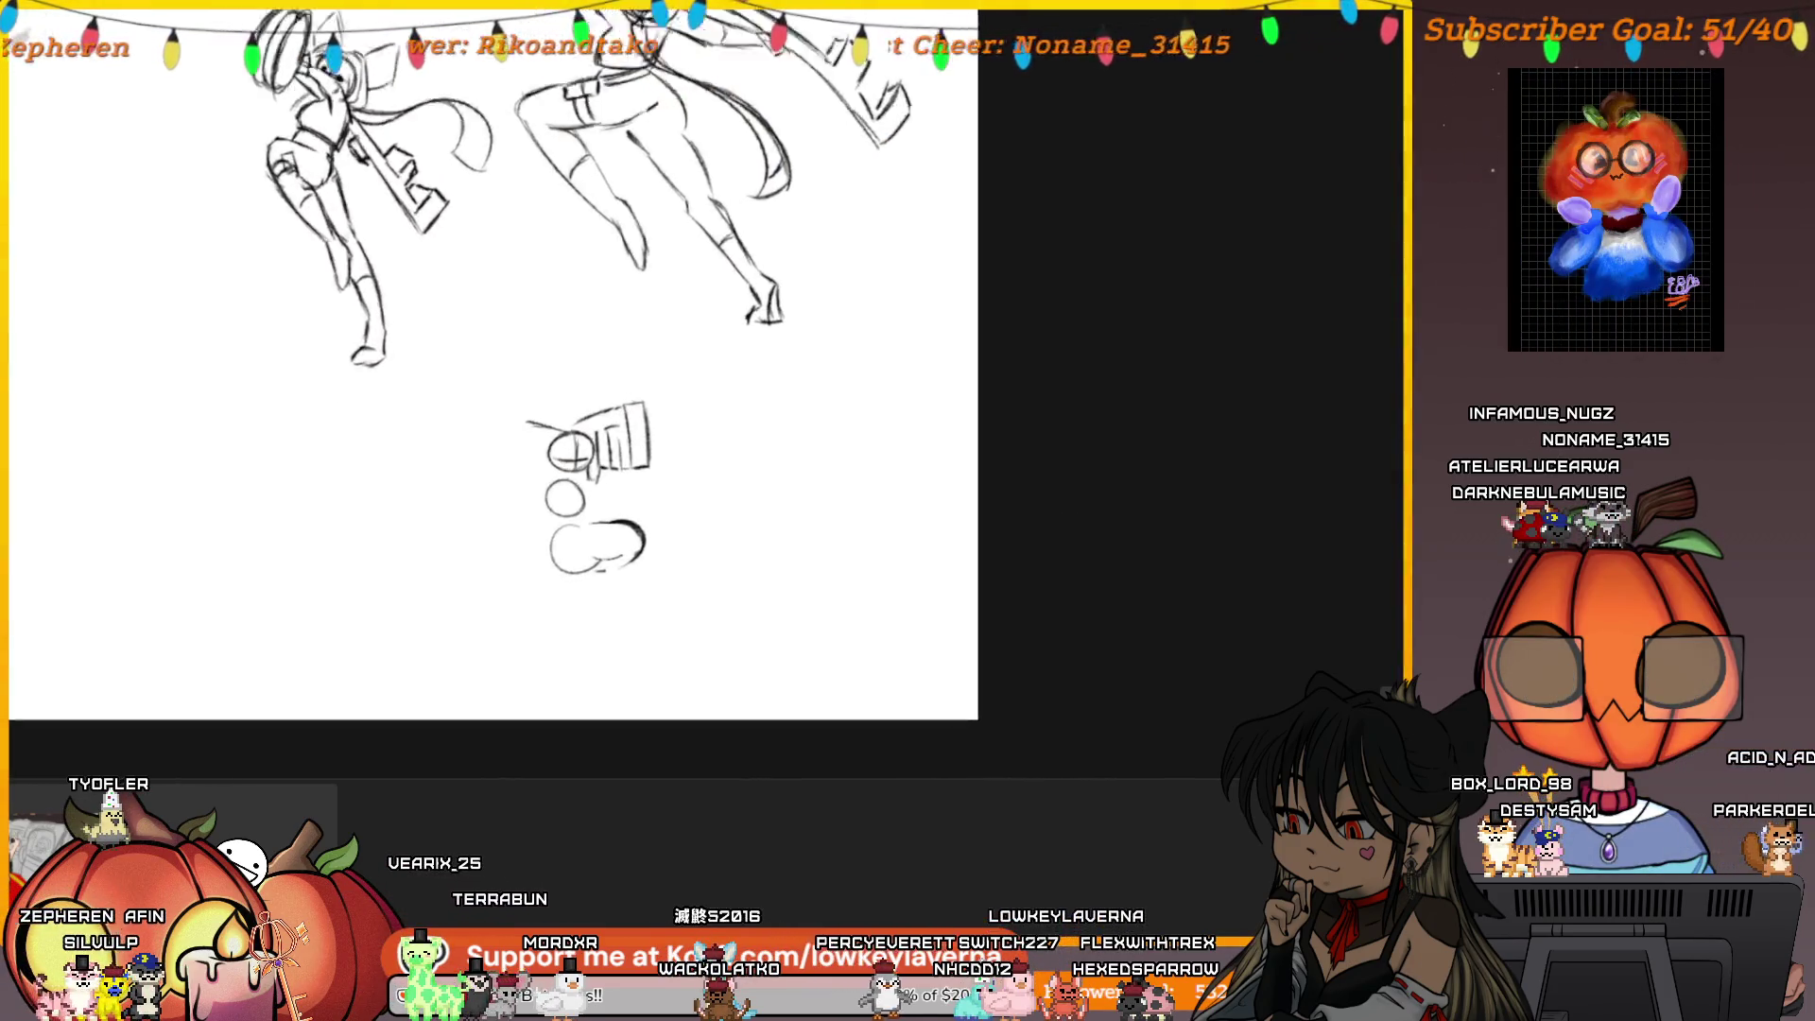
Add a small circle inside the bottom oval and undo the faint stray arc
scroll(790, 469, up, 3)
scroll(789, 470, down, 5)
mouse_move(763, 427)
mouse_down()
mouse_move(728, 424)
mouse_move(697, 472)
mouse_move(709, 431)
mouse_move(750, 497)
mouse_move(824, 470)
mouse_up()
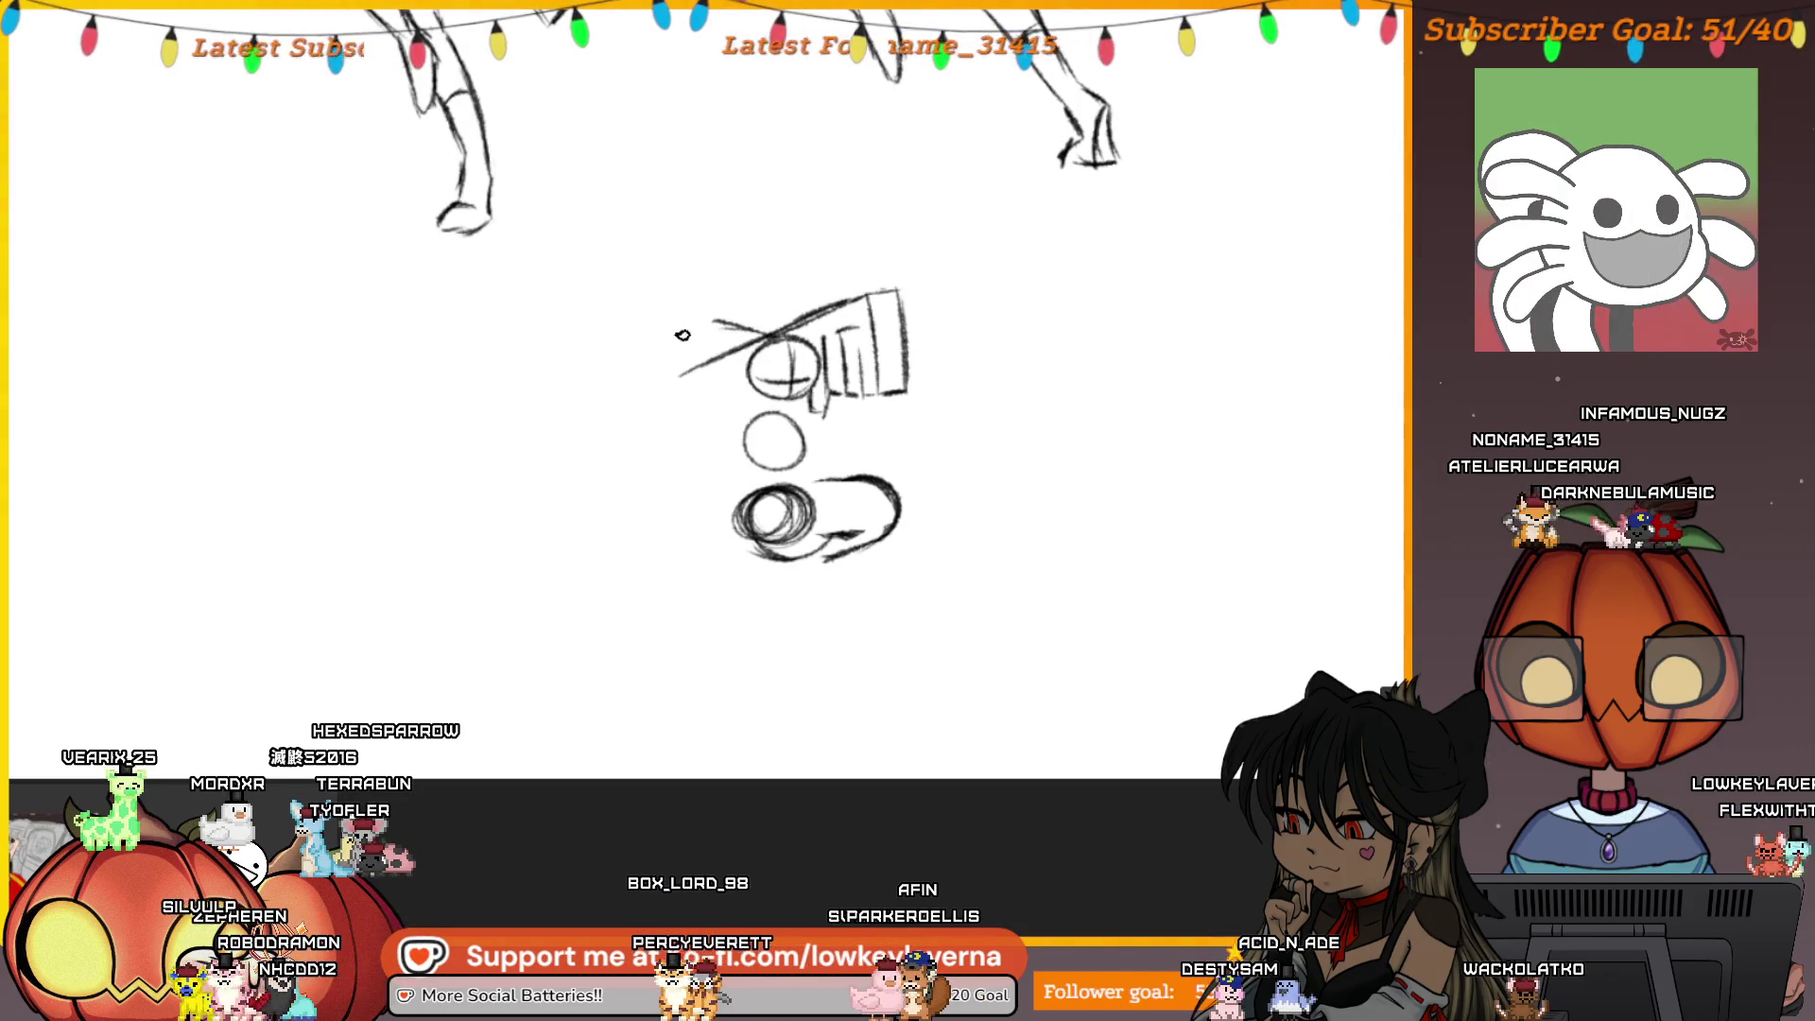
key(ctrl+z)
Draw a tall oval at the shaft's left end and add strokes around the crossed-circle head
drag(665, 351, 693, 427)
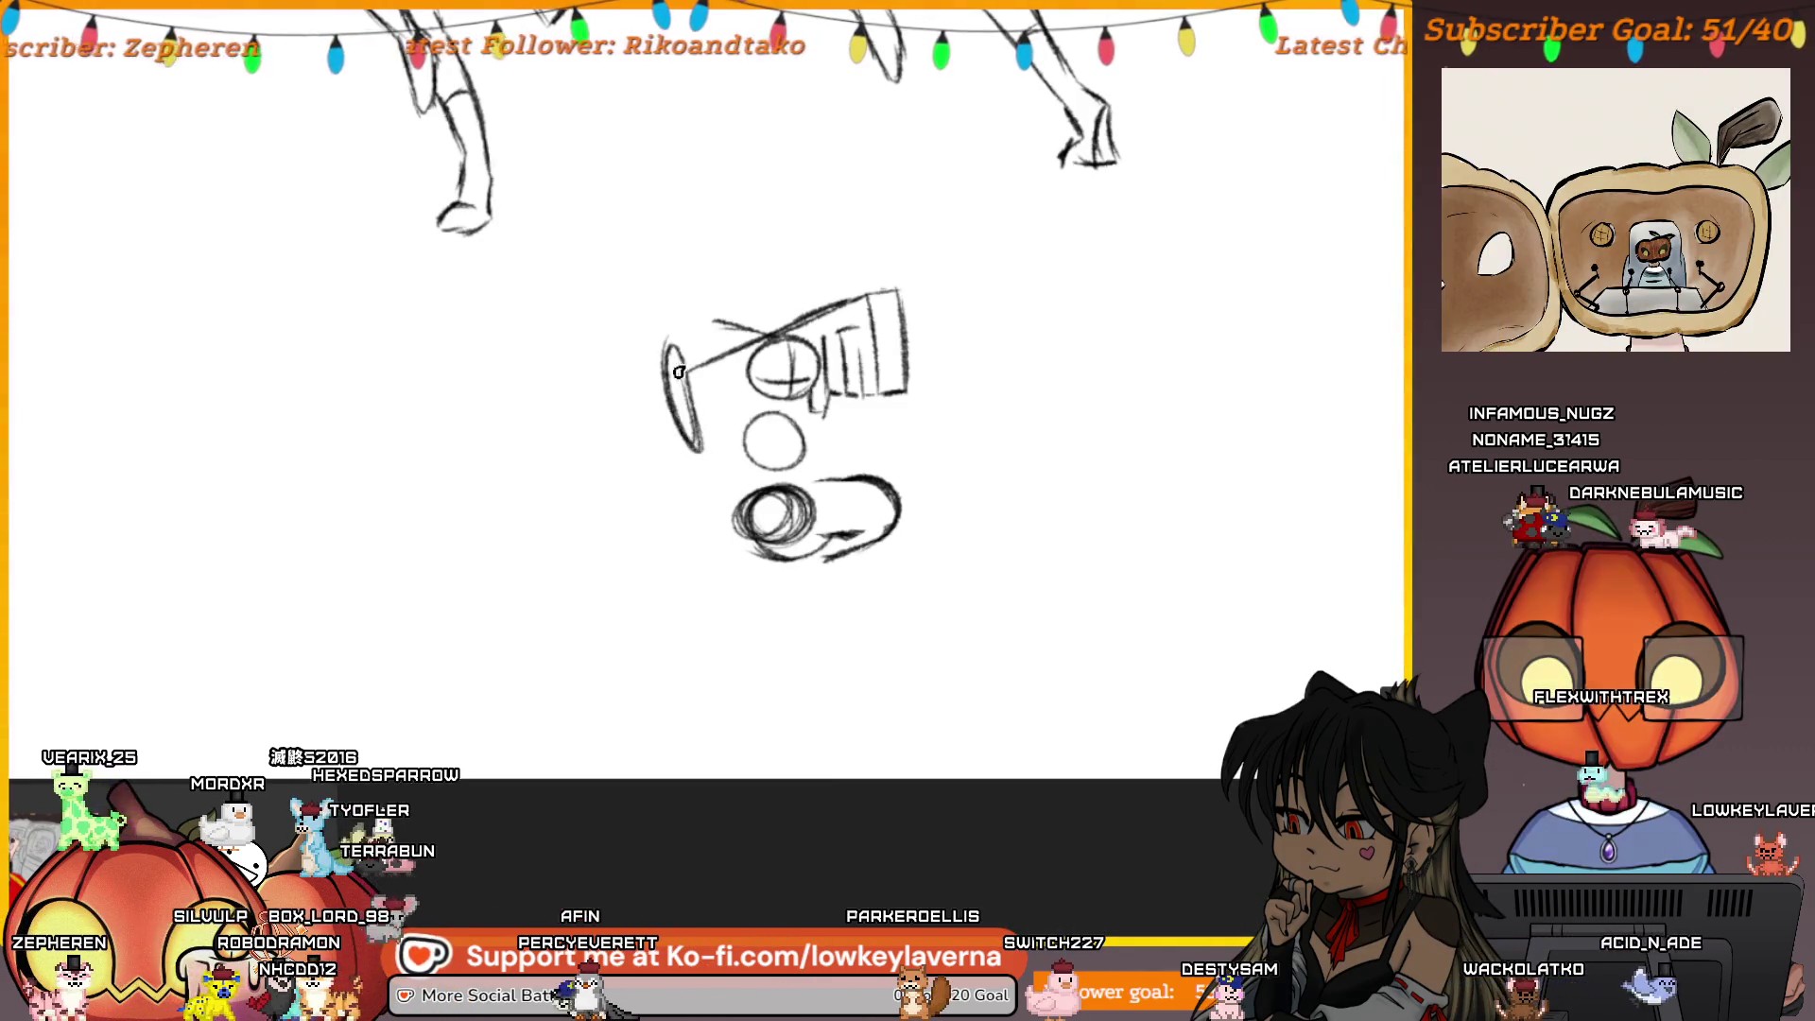
mouse_move(705, 438)
mouse_down()
mouse_move(690, 360)
mouse_move(731, 368)
mouse_move(745, 330)
mouse_up()
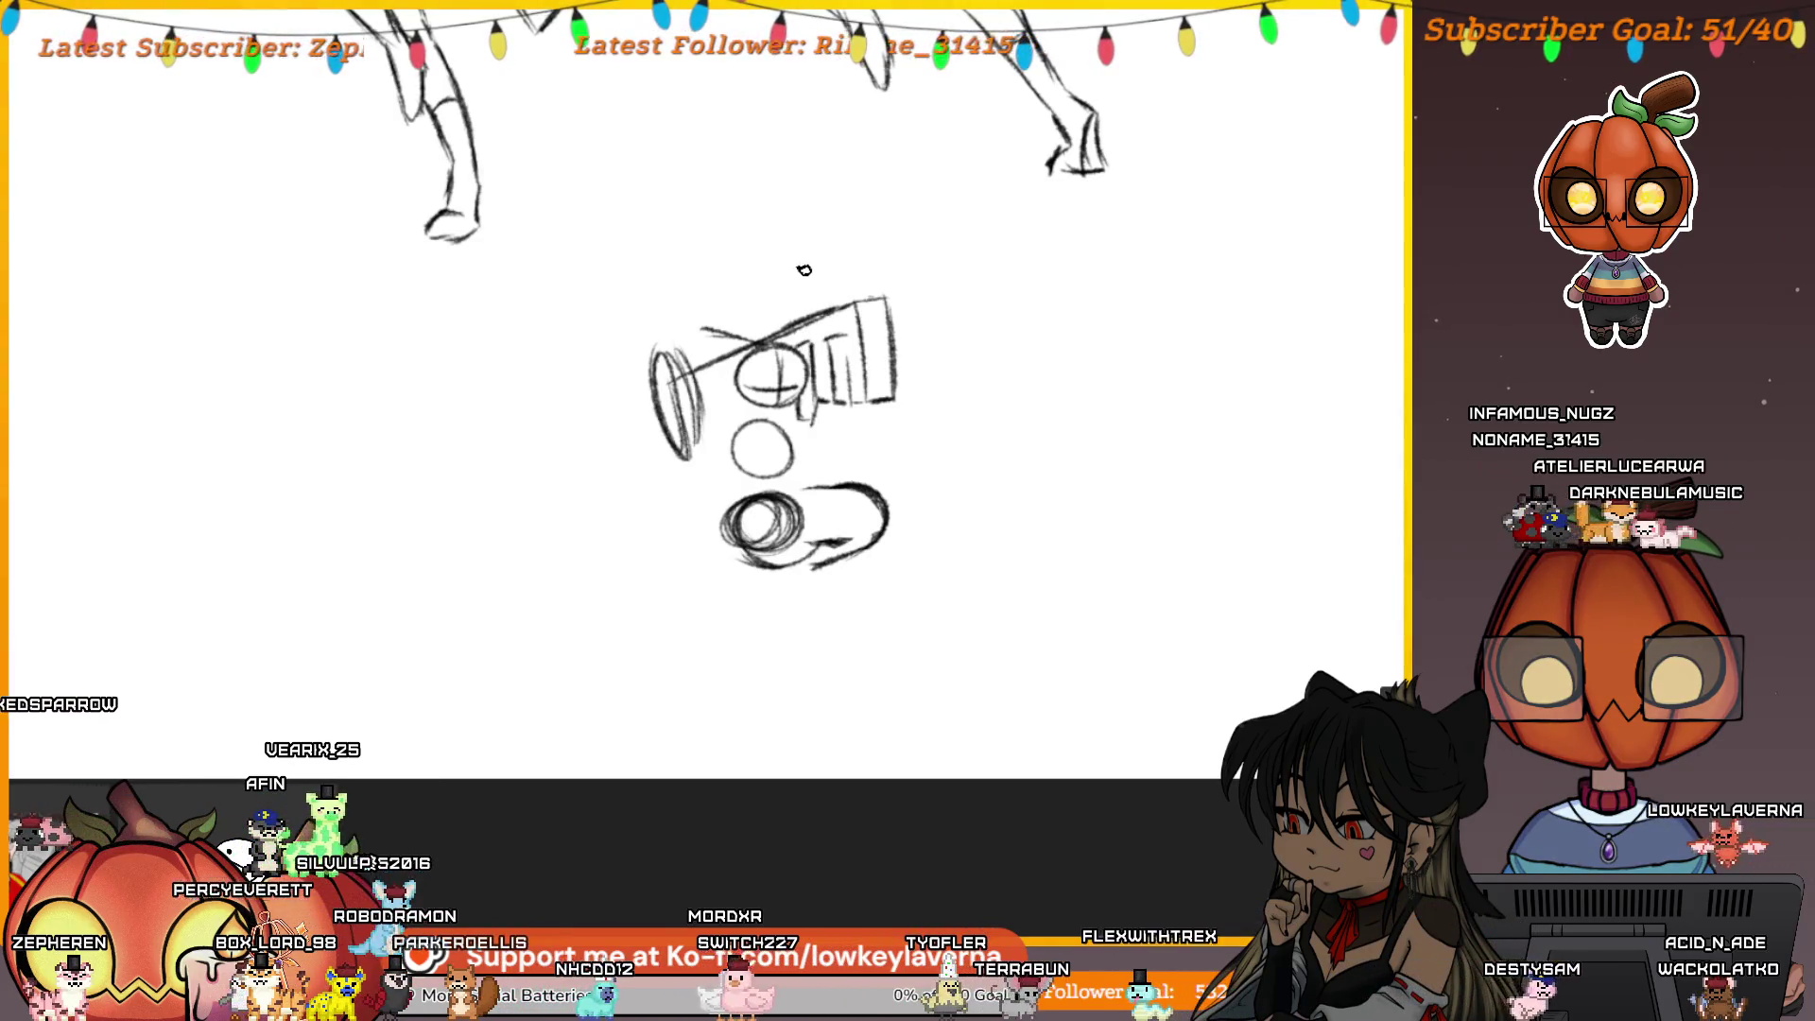
drag(705, 338, 699, 372)
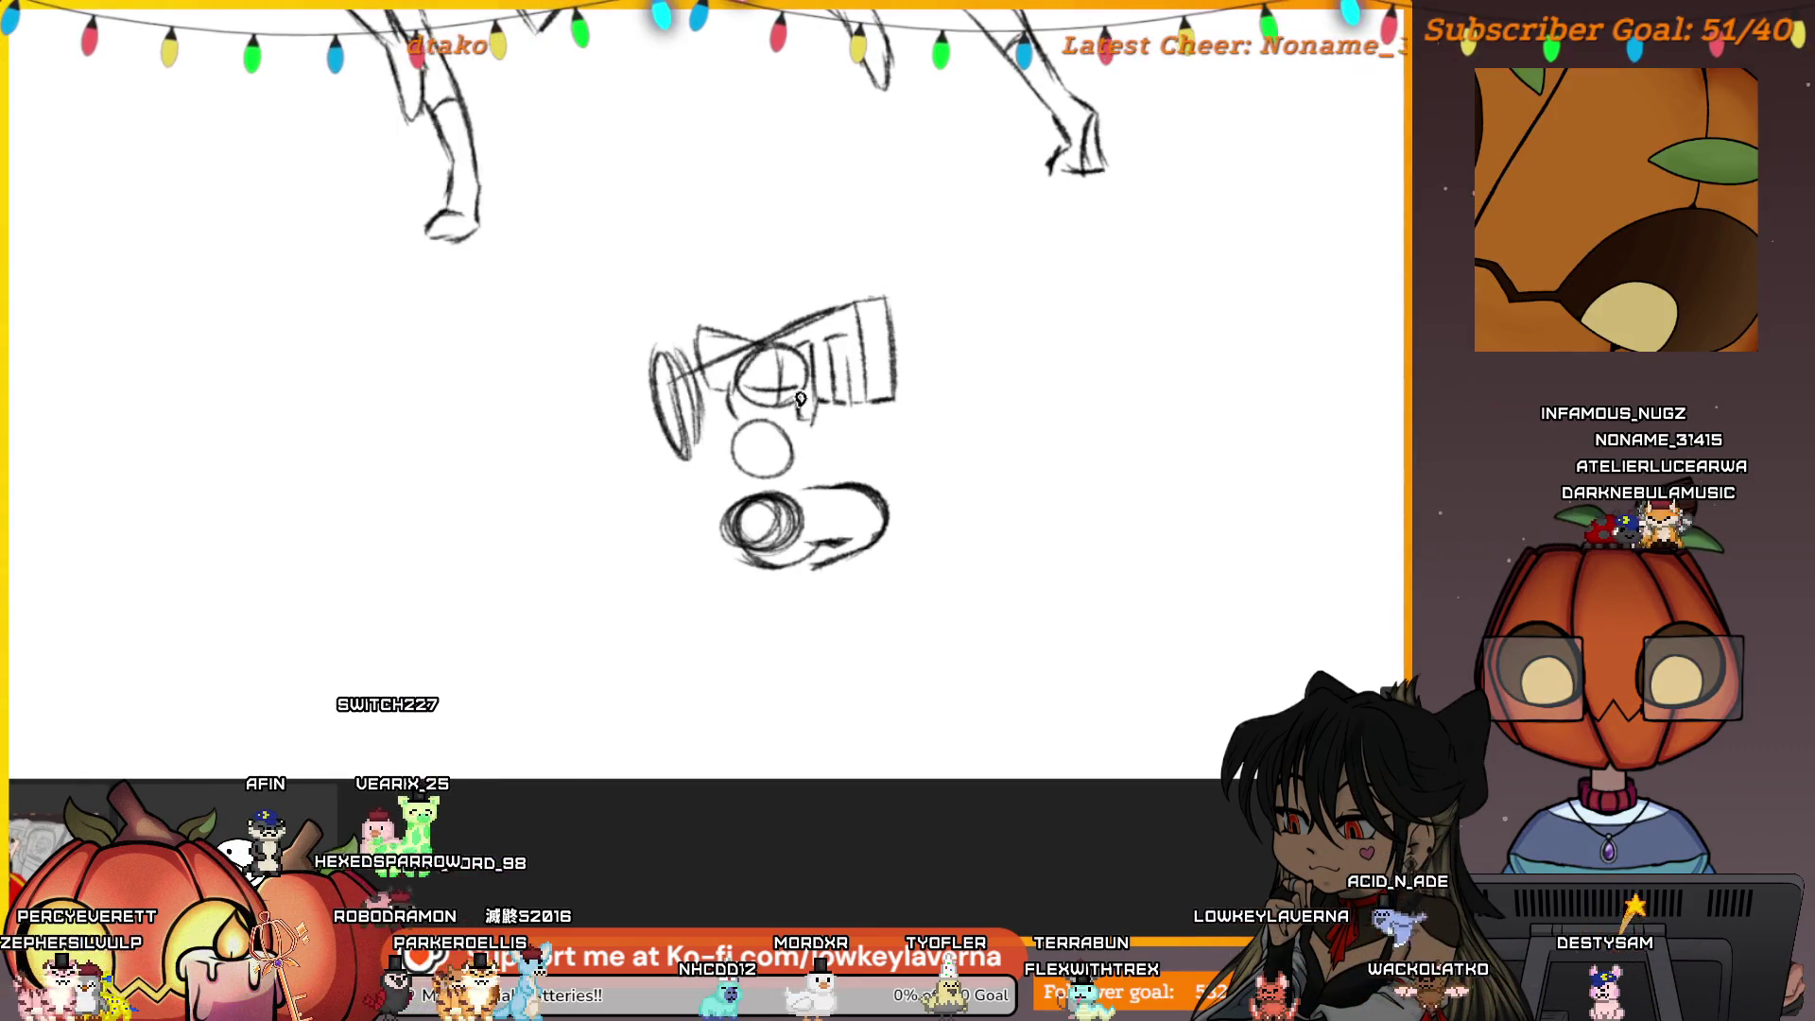
scroll(737, 430, up, 1)
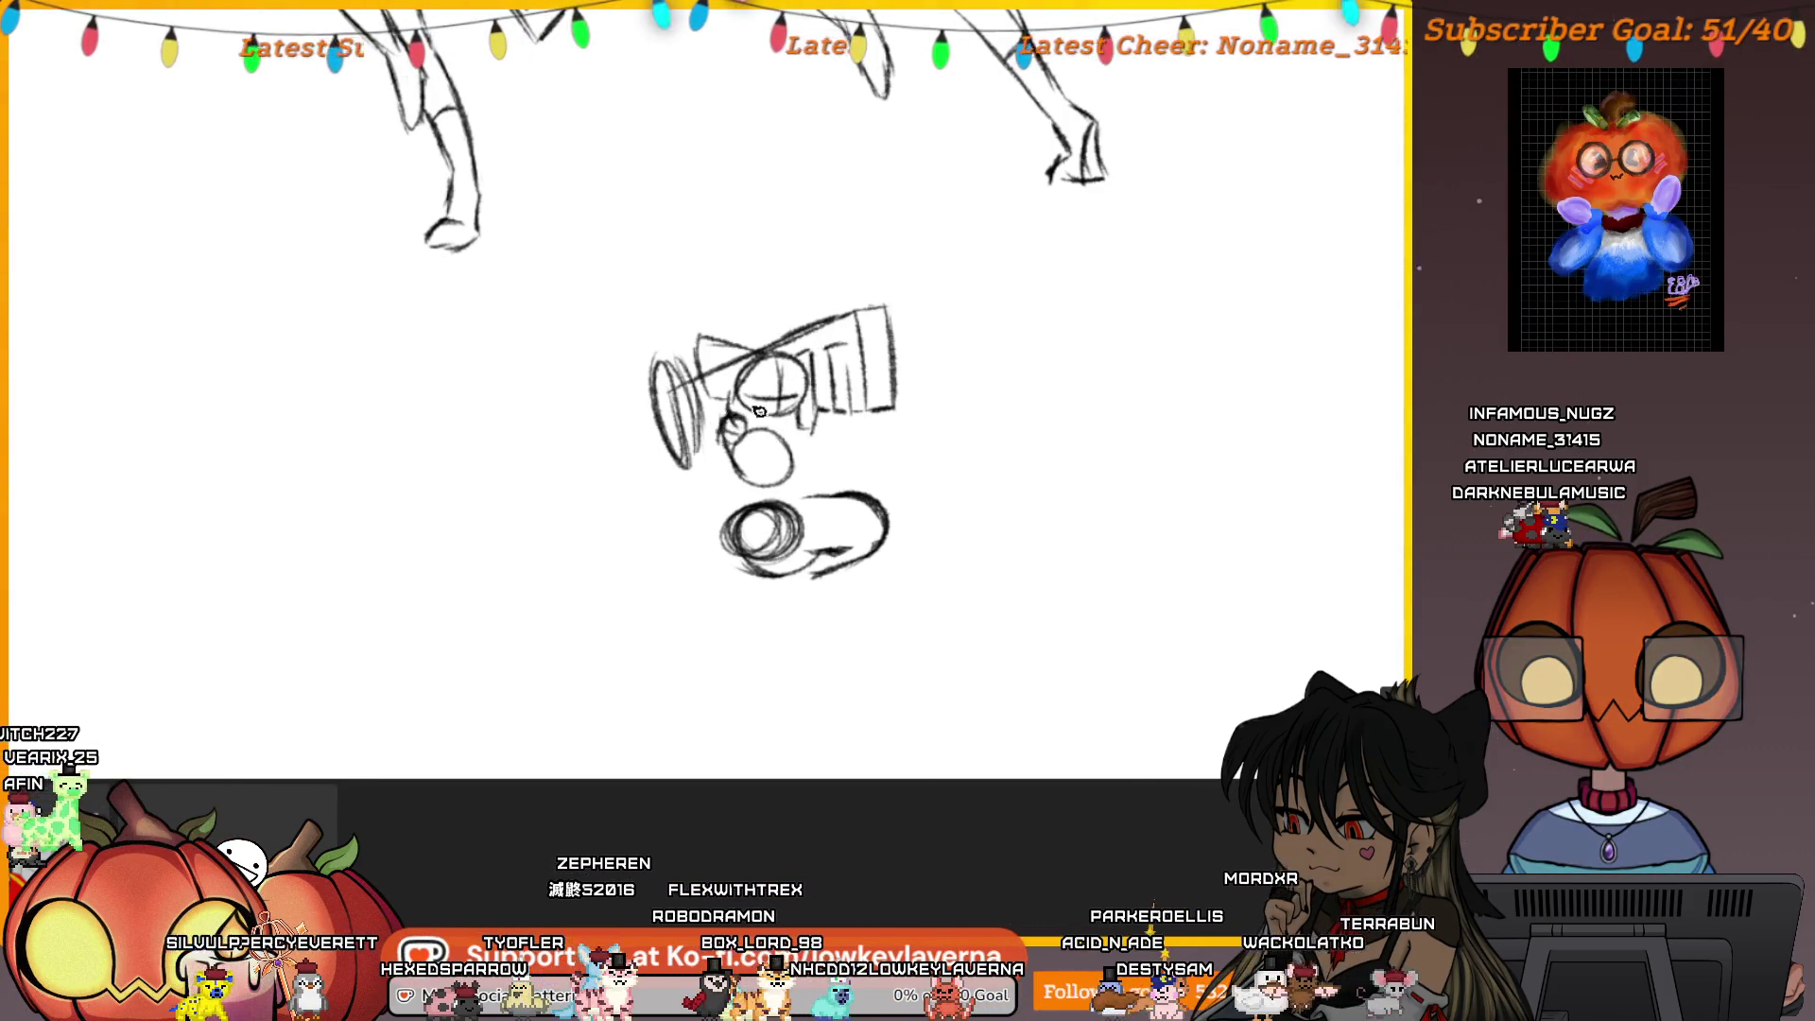
drag(730, 430, 773, 414)
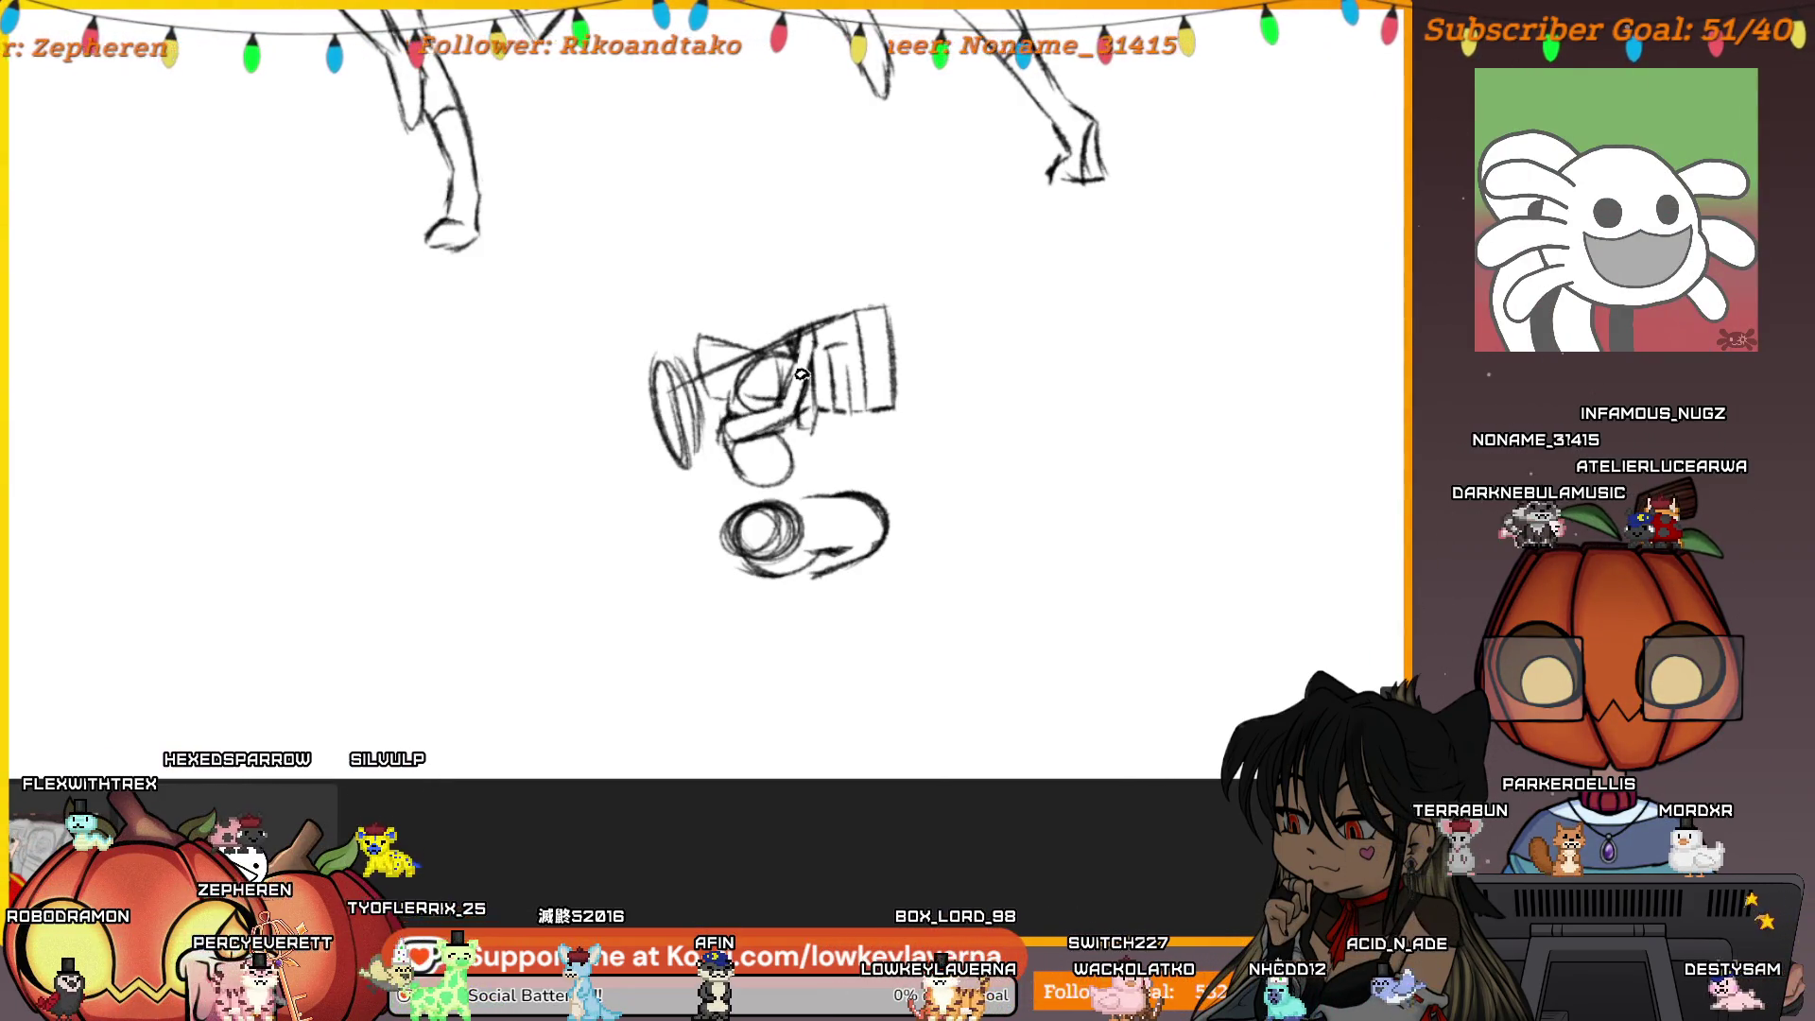
Mirror the canvas, pan to the small crouching figure and draw its lower-leg curve
key(m)
drag(1043, 342, 925, 333)
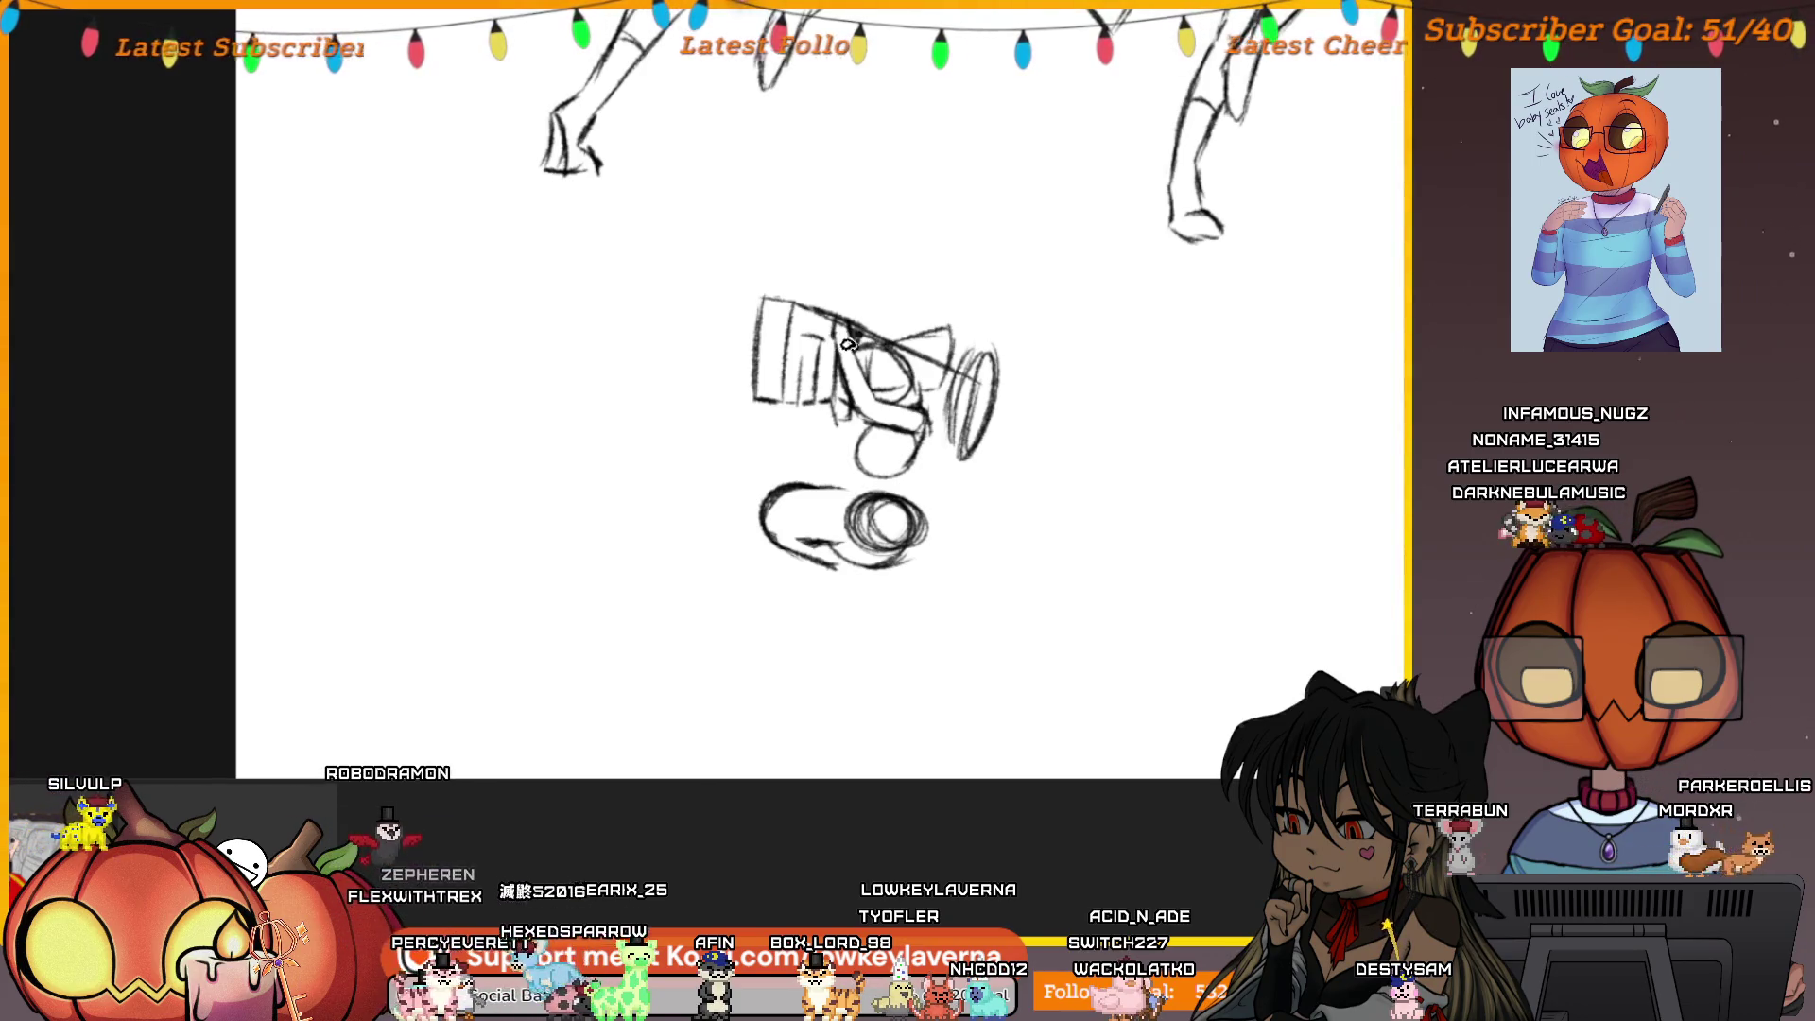
drag(914, 452, 953, 454)
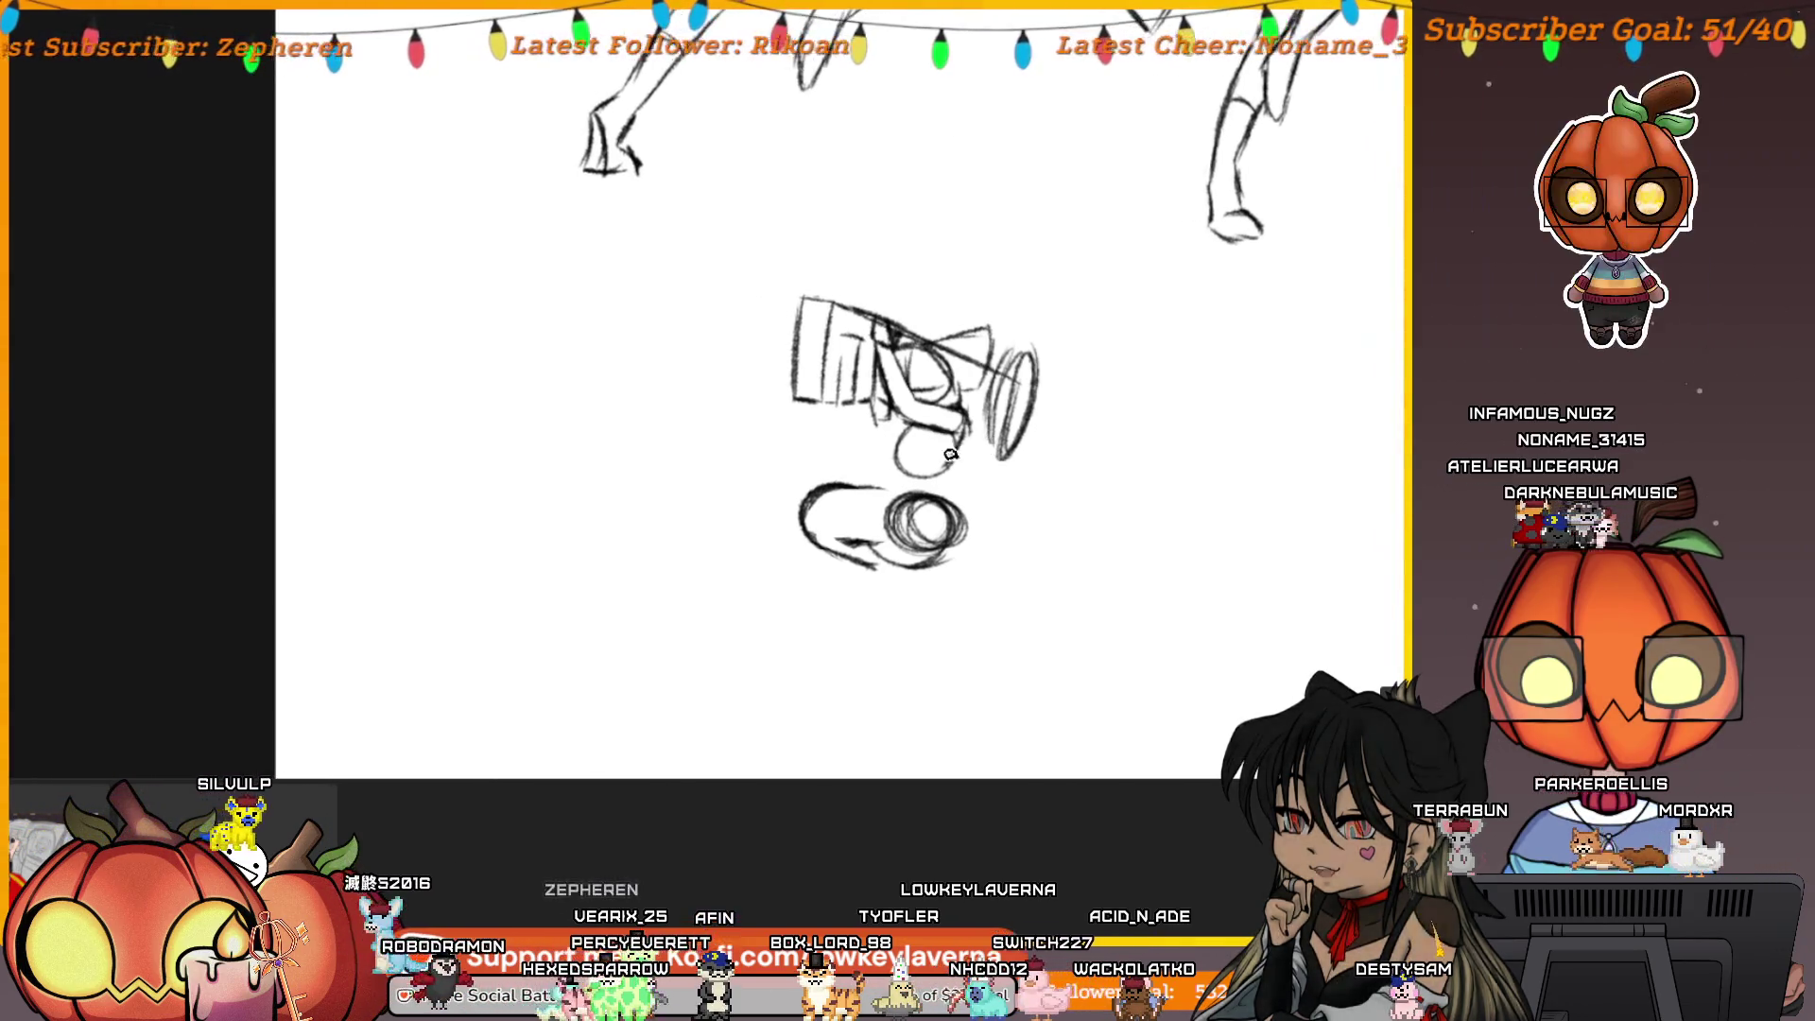
scroll(953, 466, up, 1)
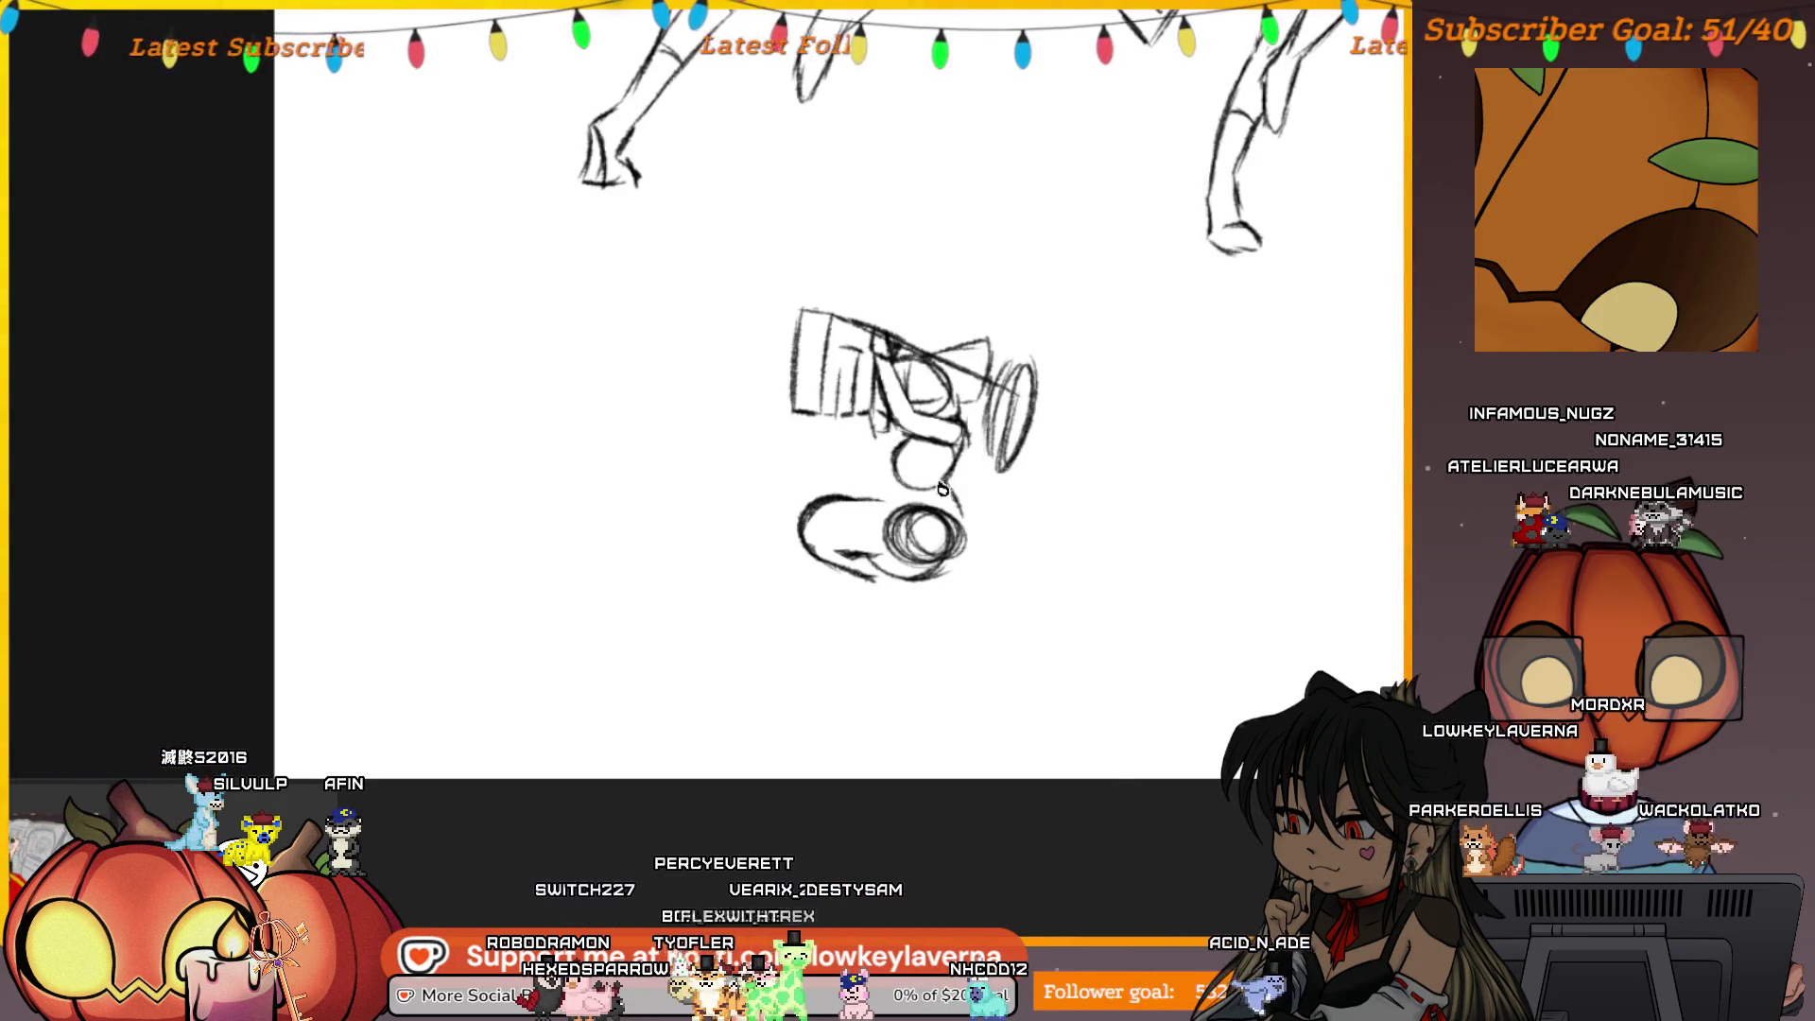
drag(957, 504, 828, 469)
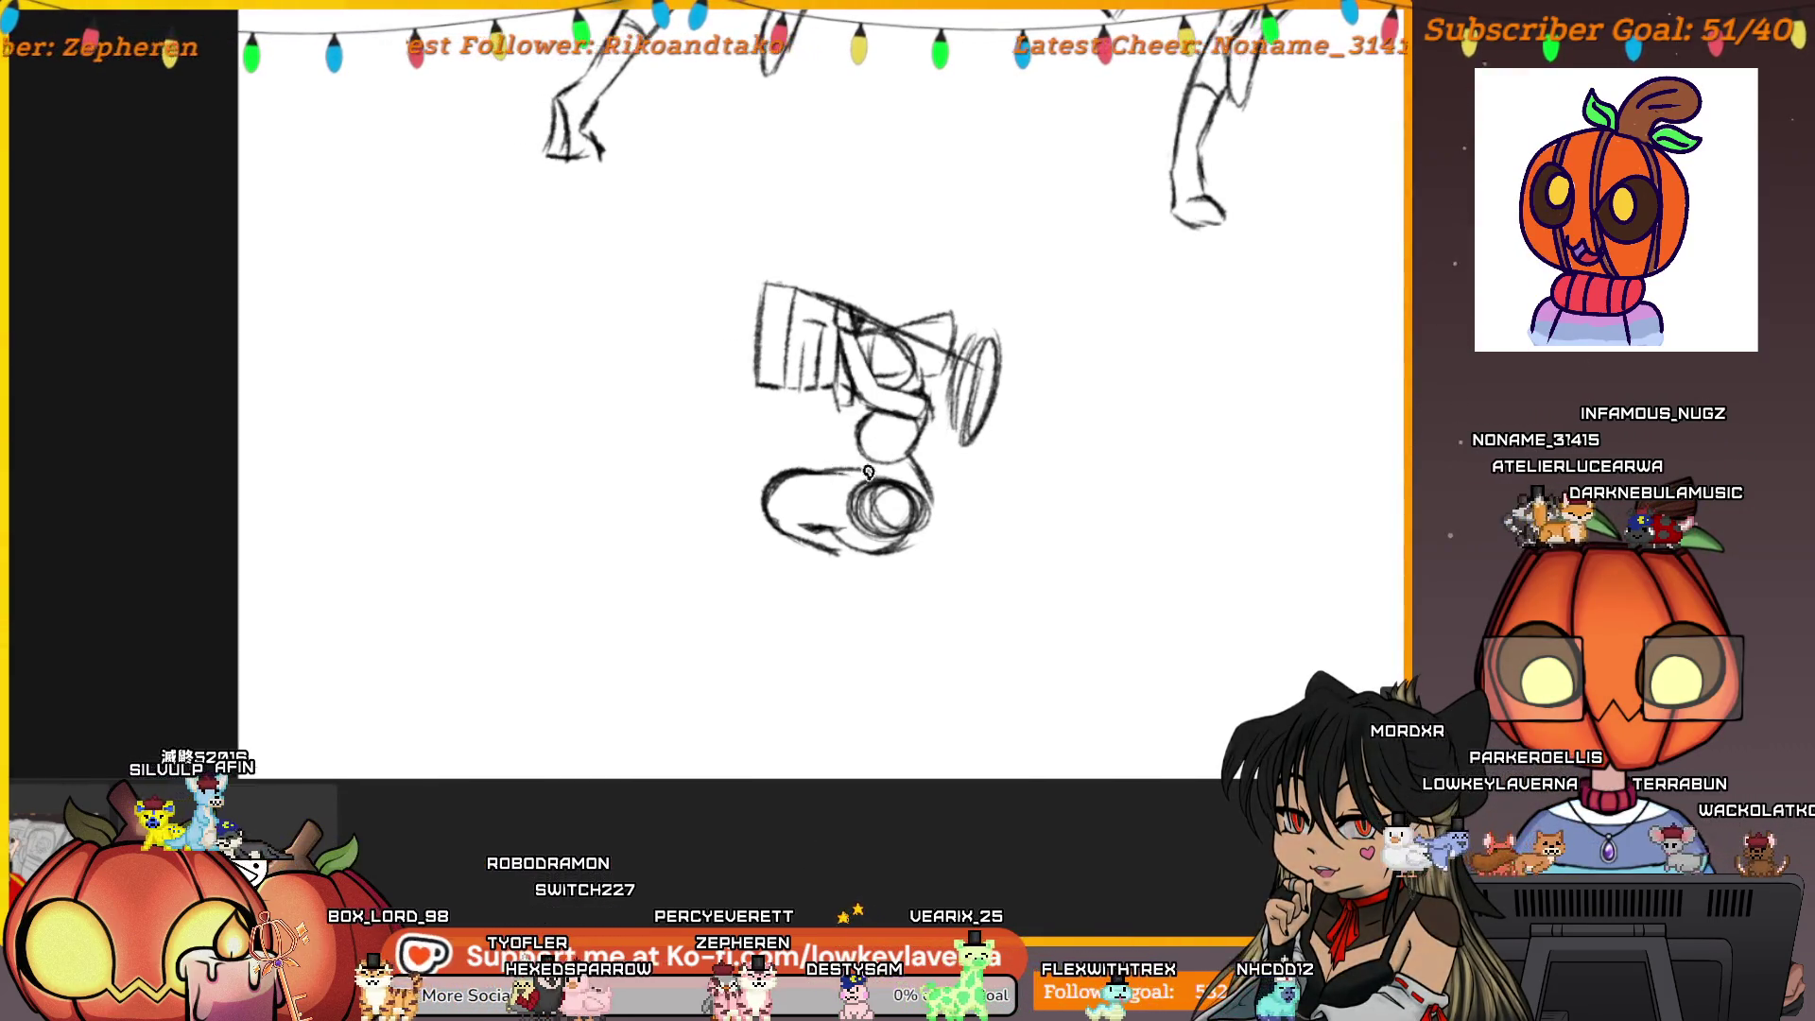
drag(861, 472, 770, 478)
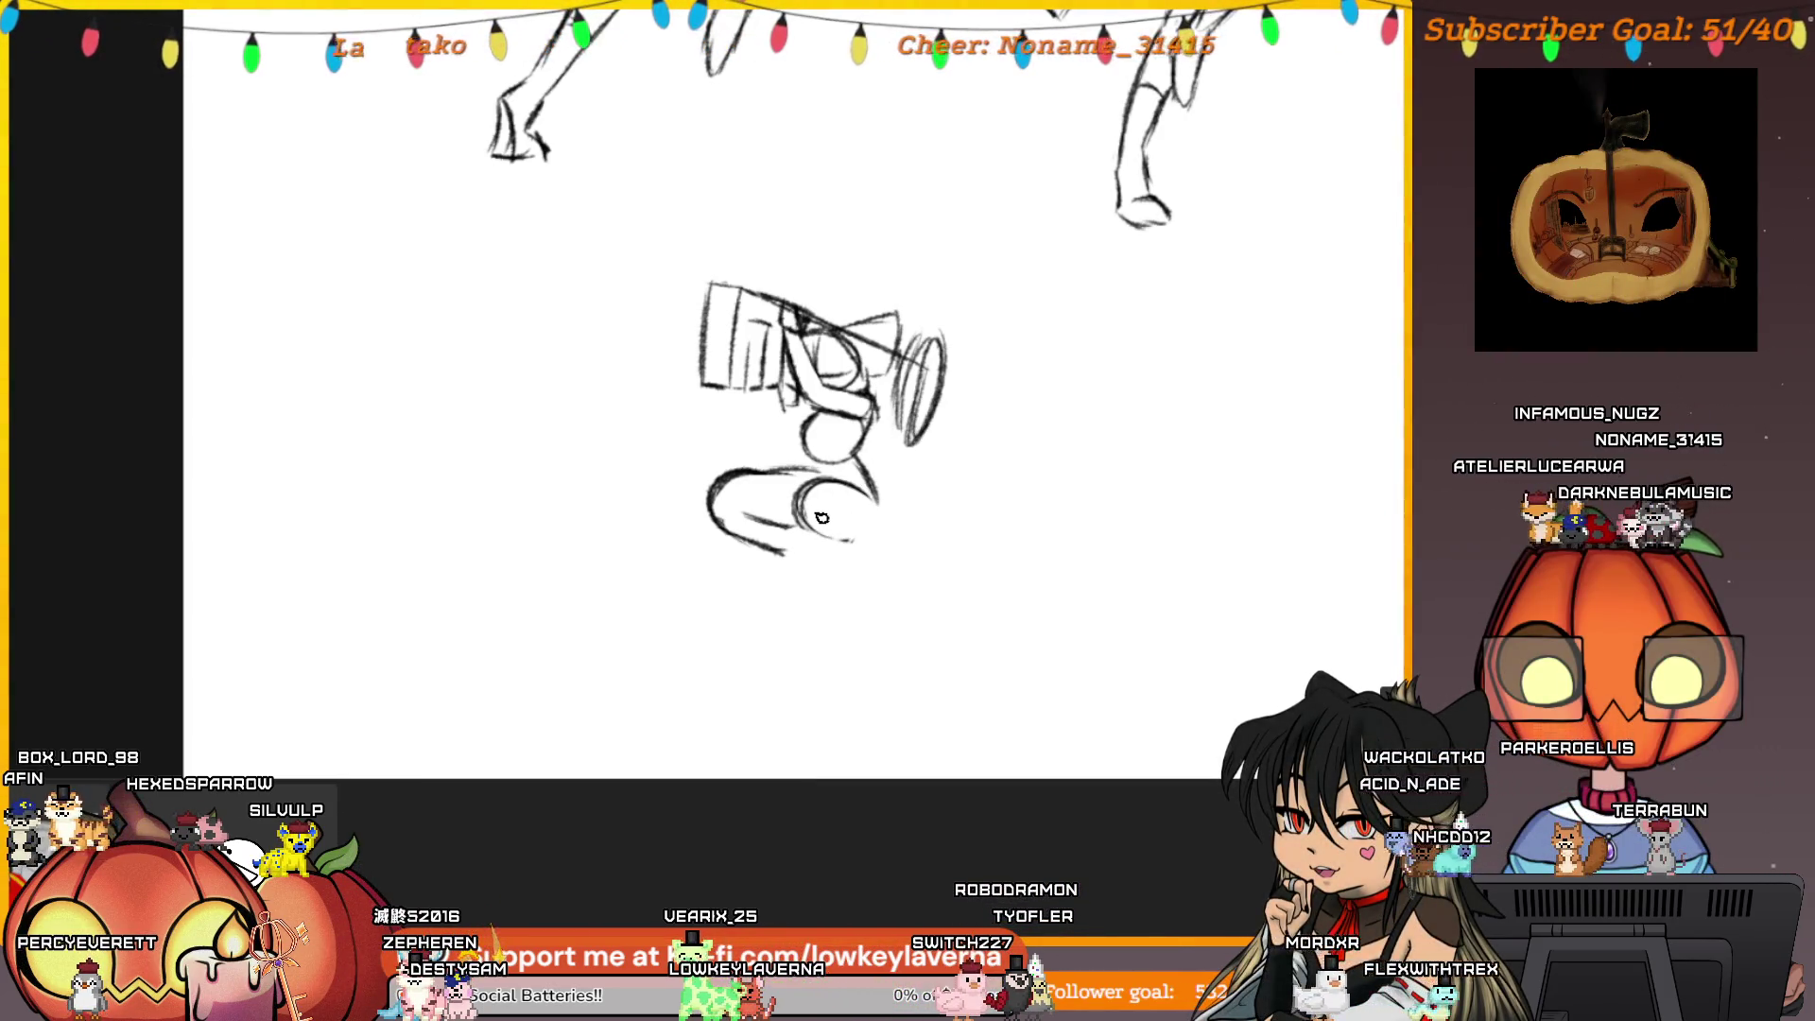
drag(868, 491, 847, 541)
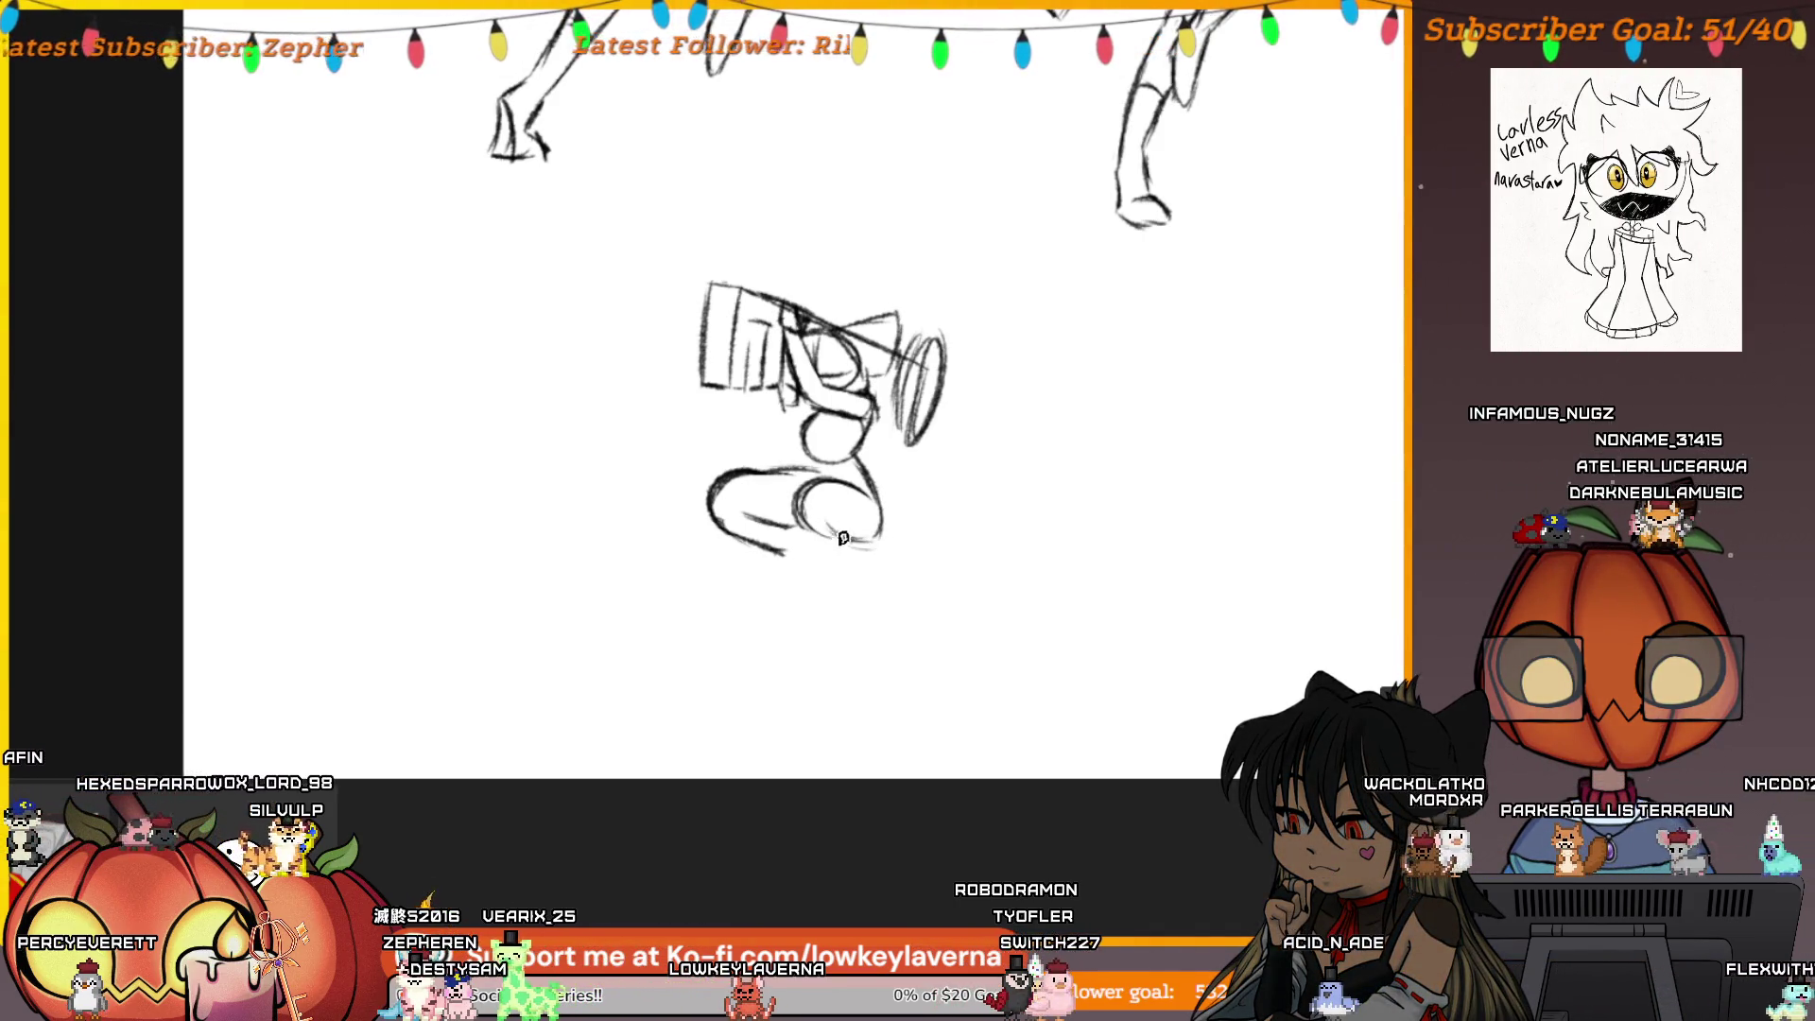
key(Tab)
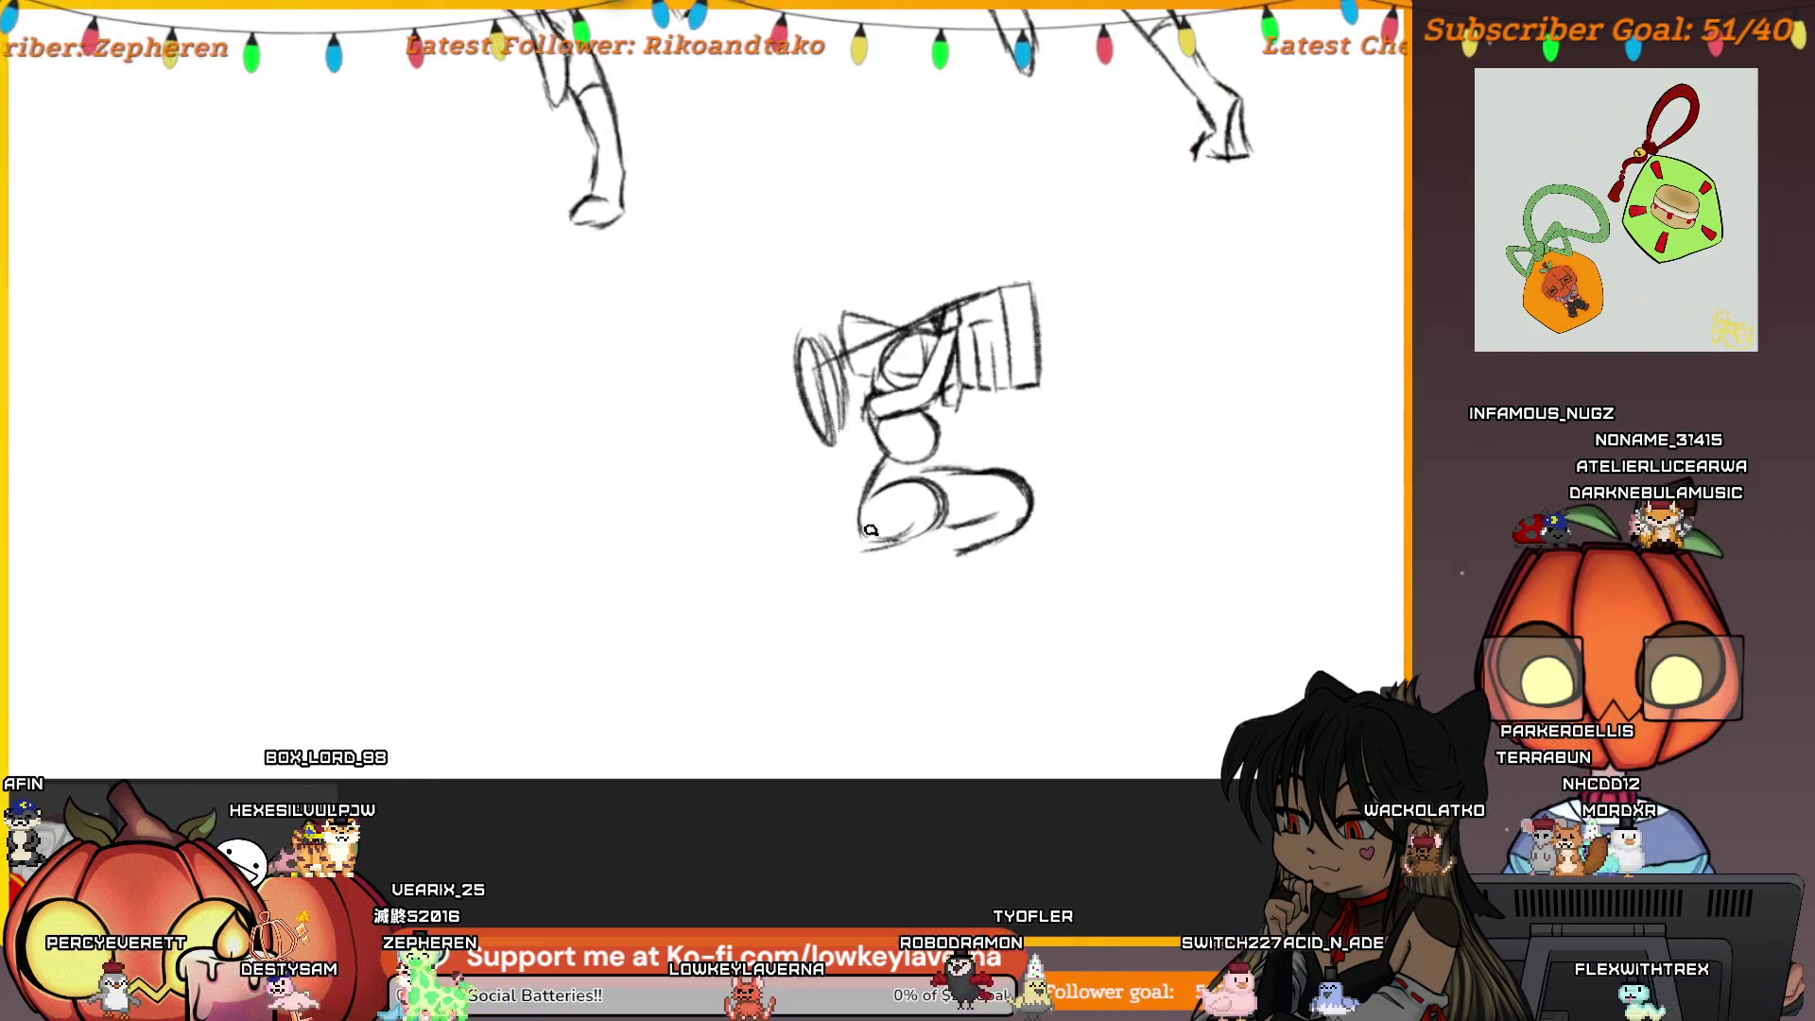
Restore the normal view, undo the old hammer-head ellipse strokes and redraw its rim
key(m)
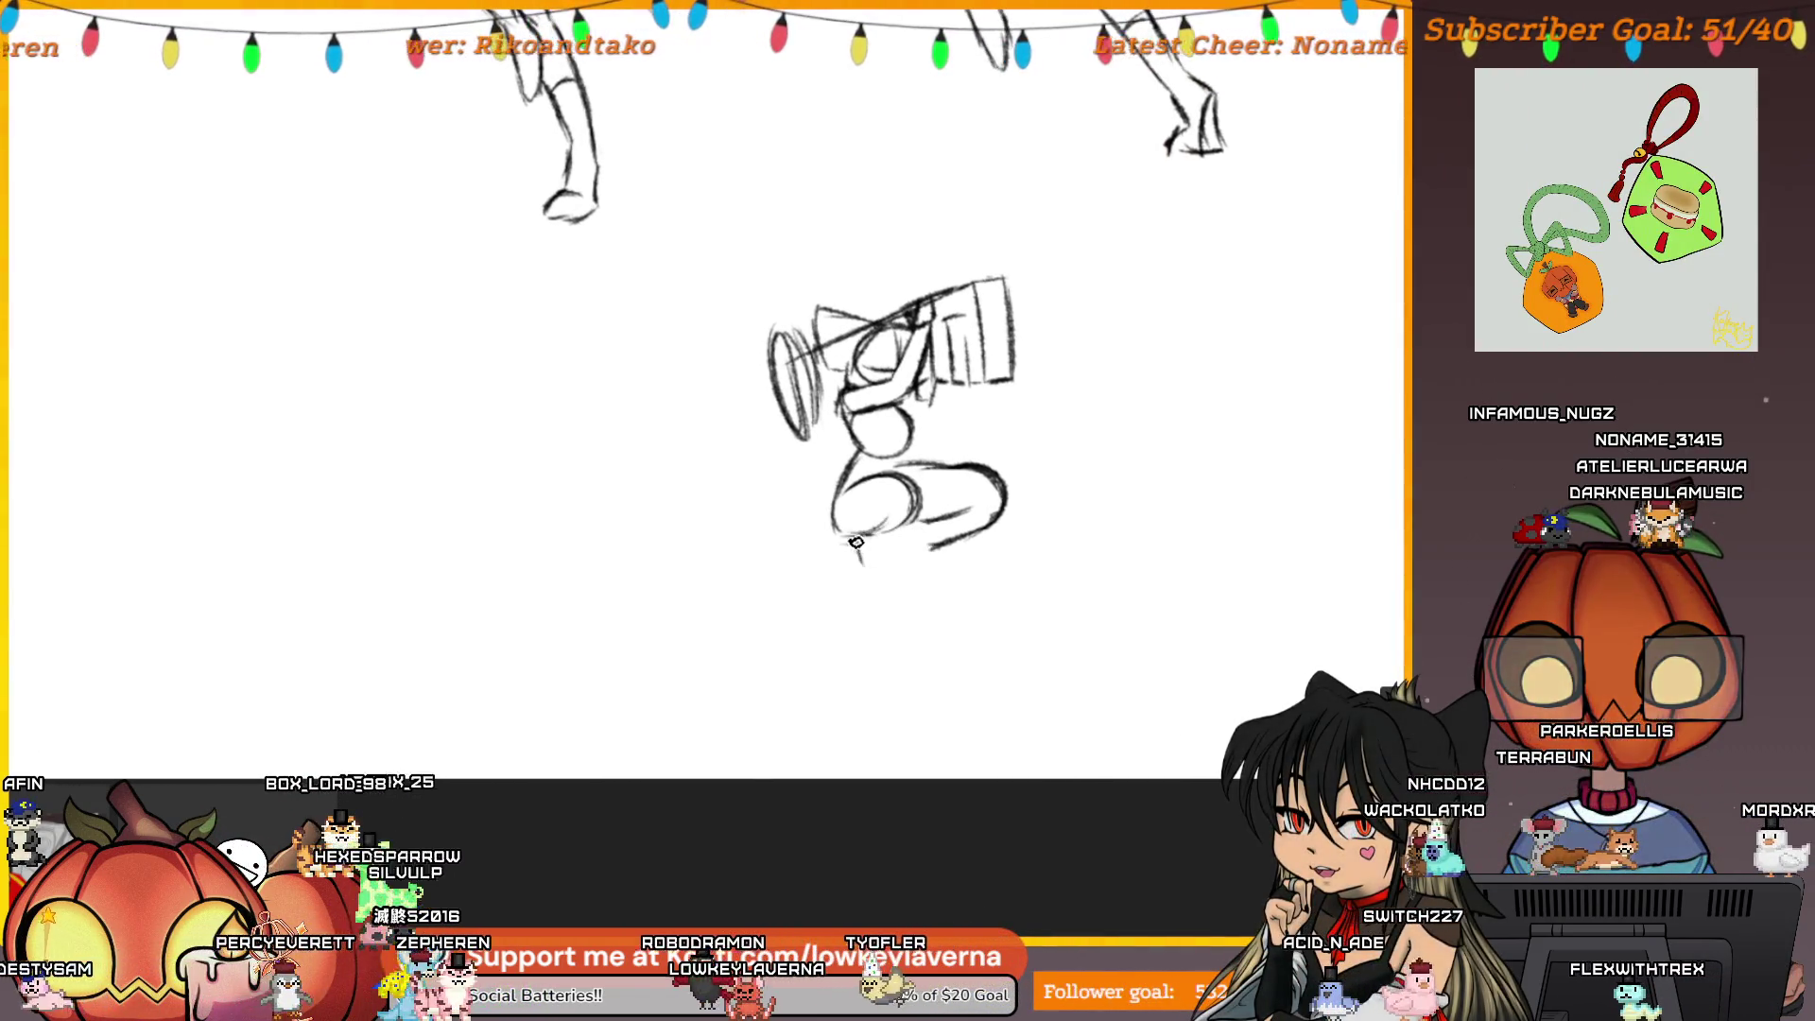
mouse_move(866, 545)
mouse_down()
mouse_move(846, 545)
mouse_move(868, 573)
mouse_up()
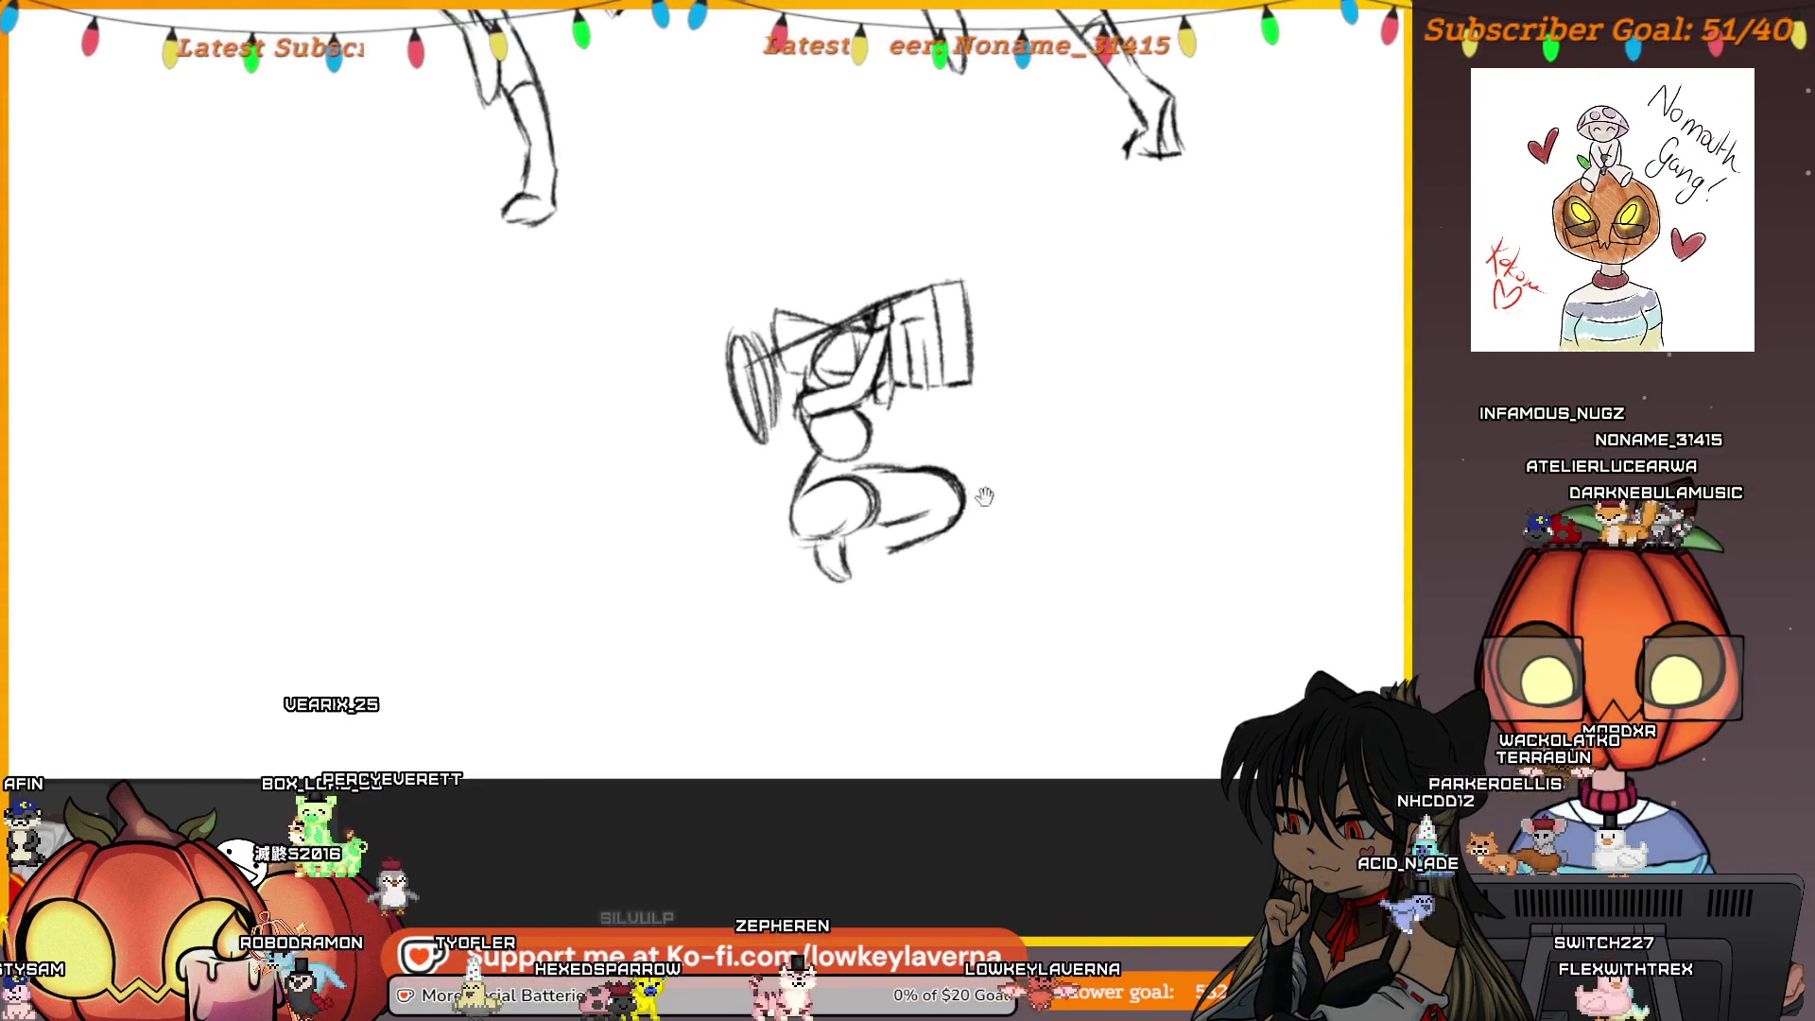
drag(955, 432, 934, 439)
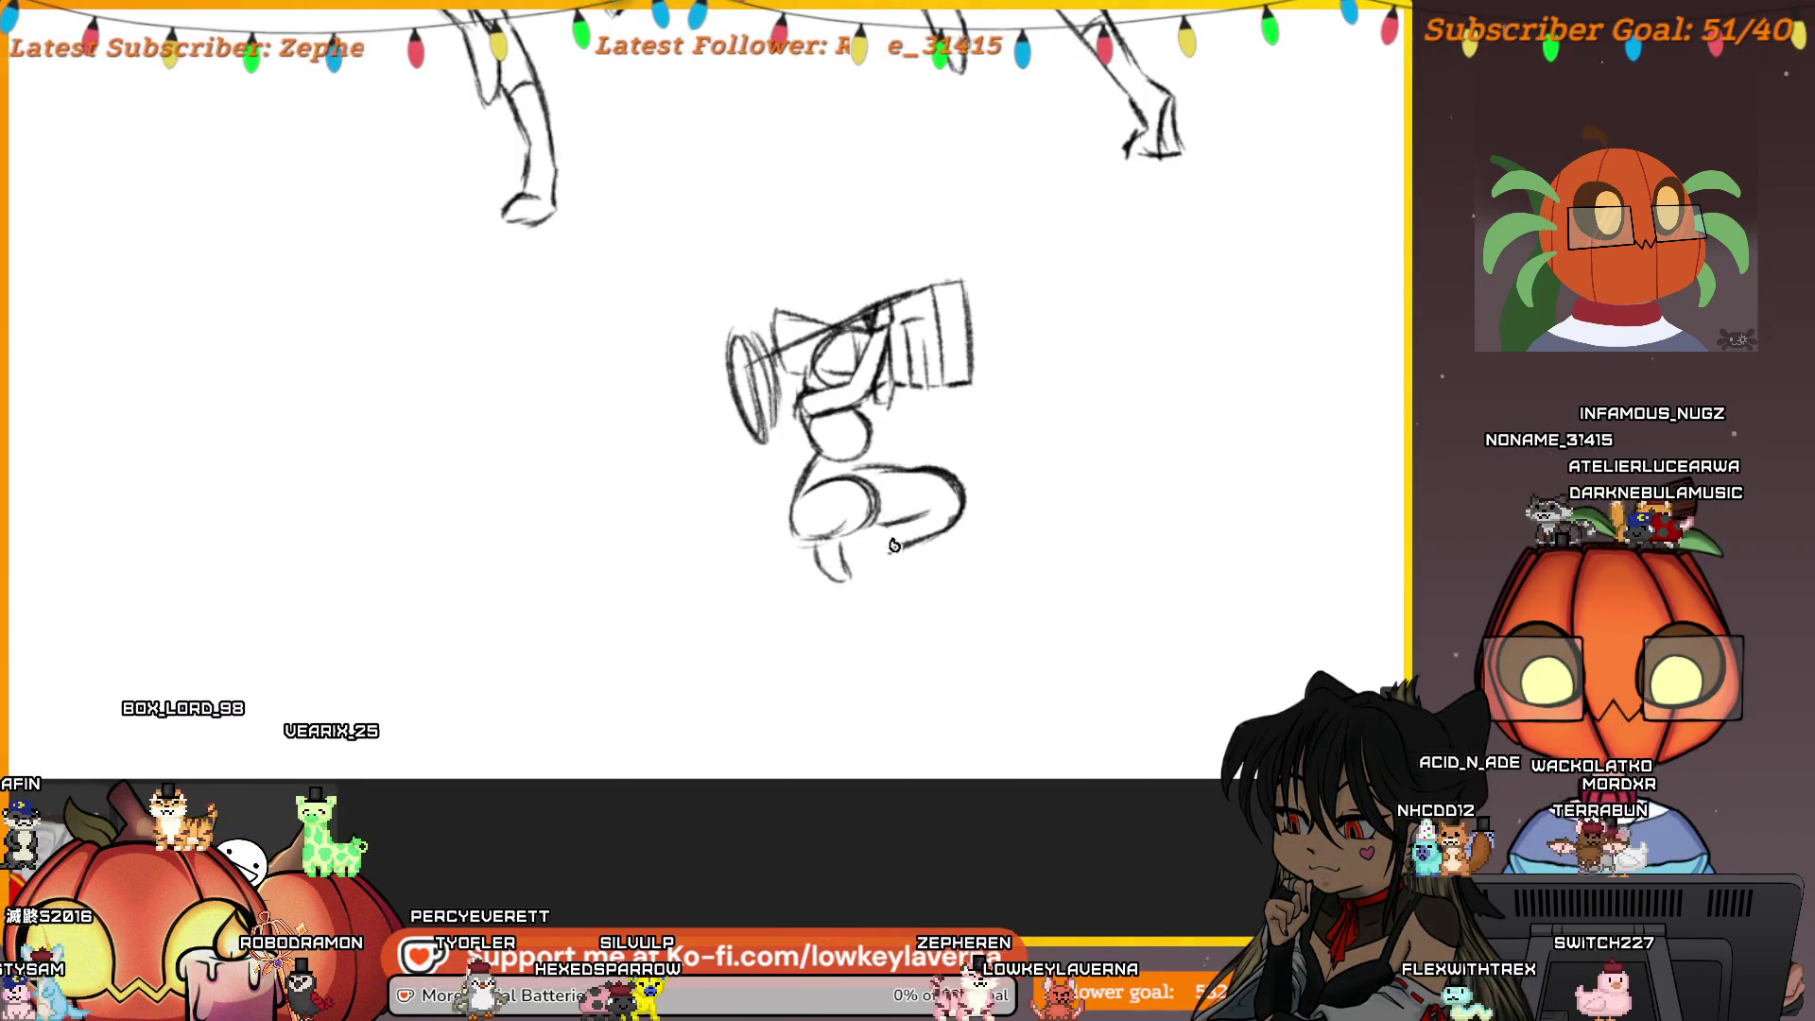
drag(865, 567, 856, 571)
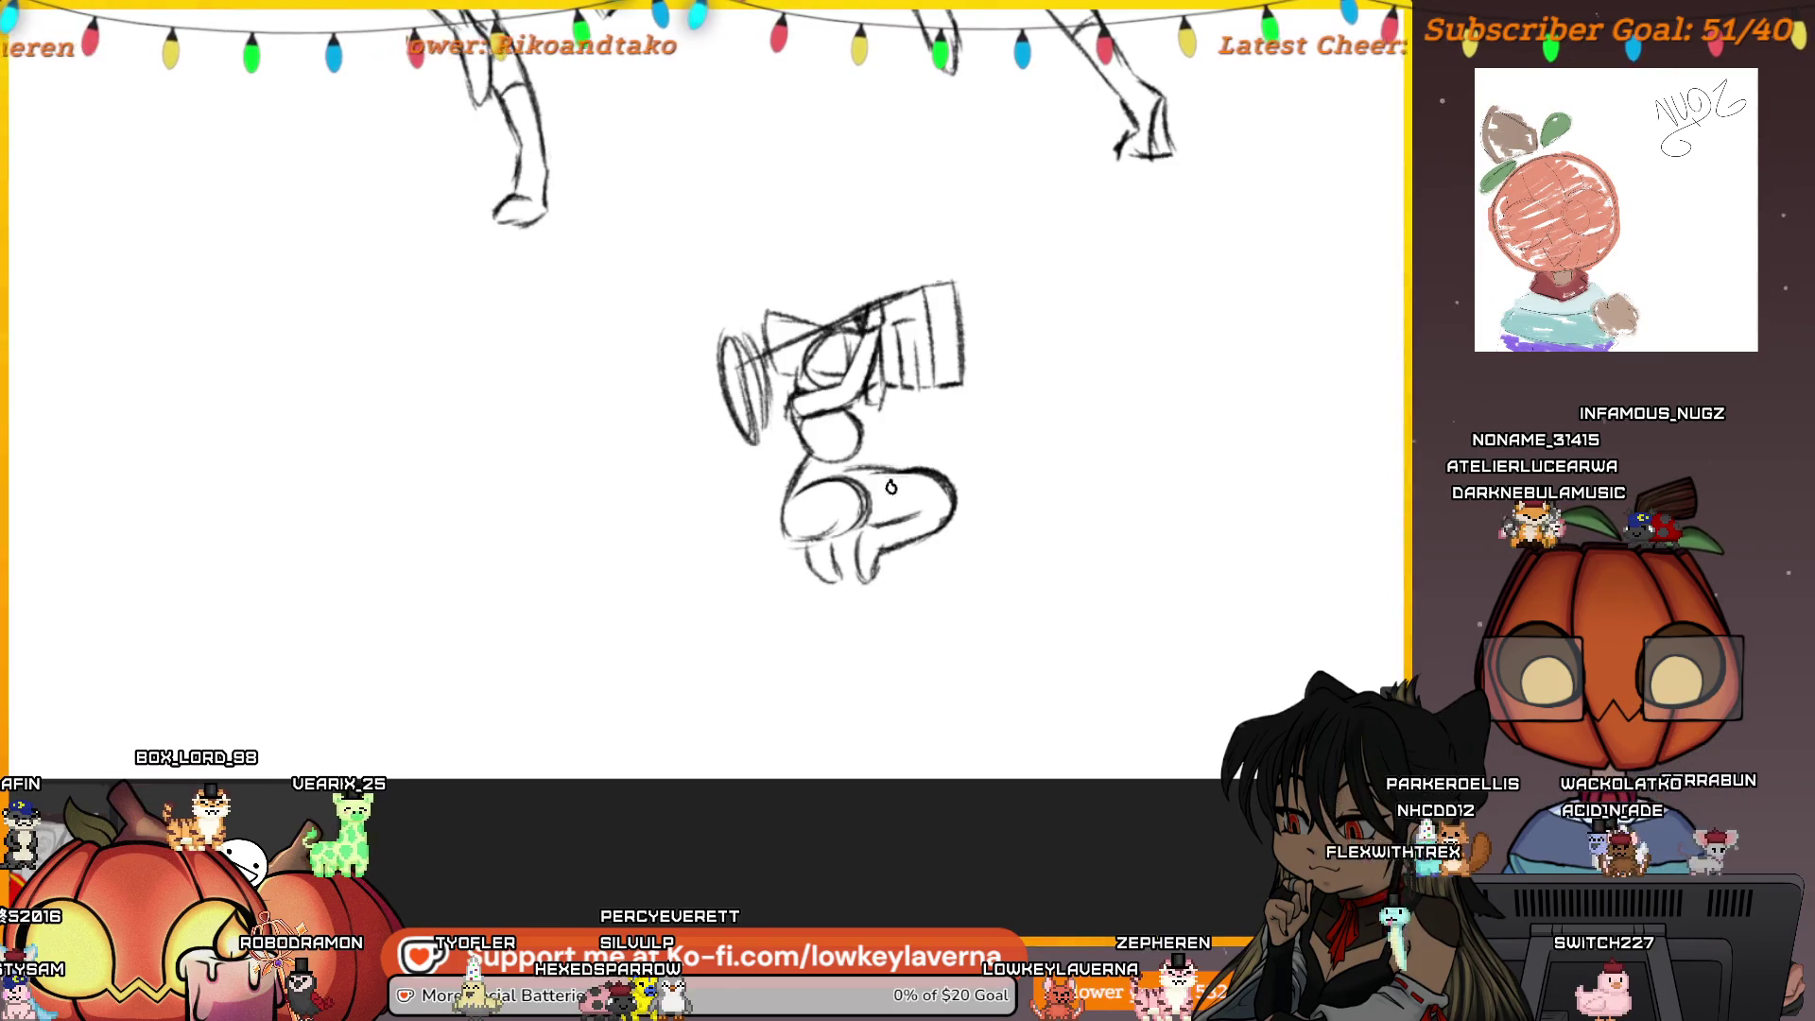
scroll(988, 484, down, 3)
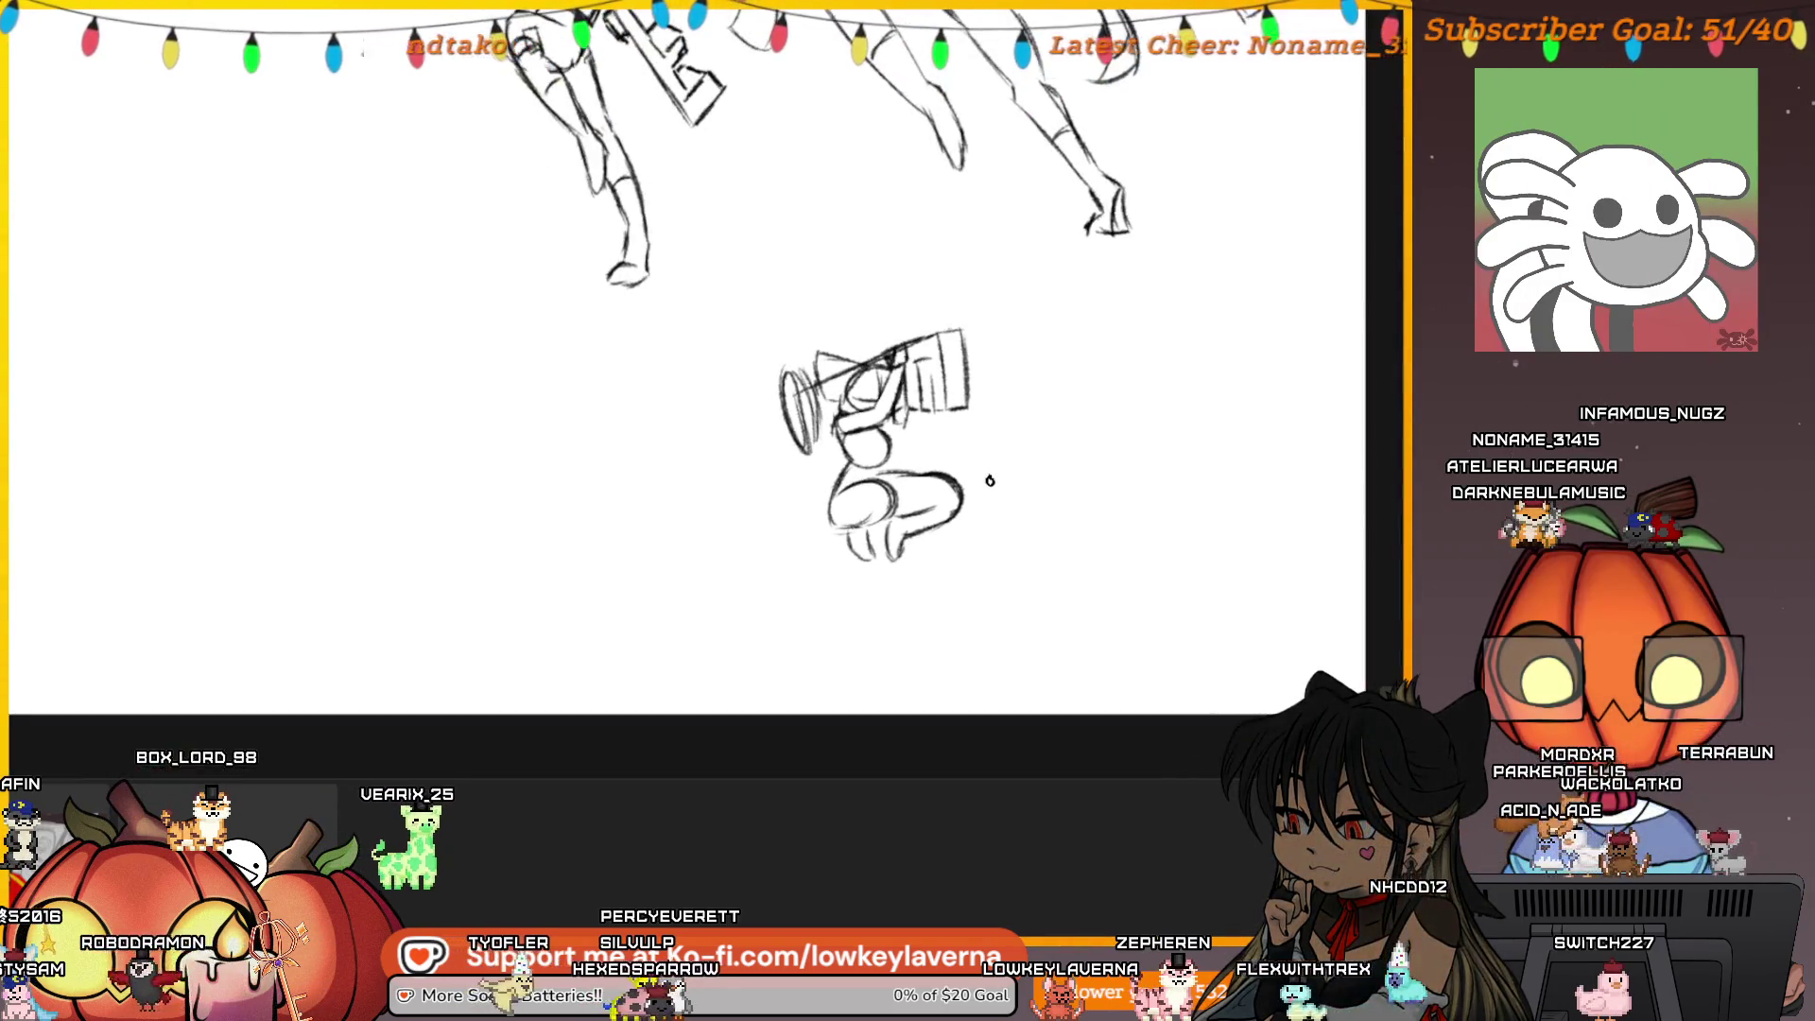
scroll(983, 463, up, 3)
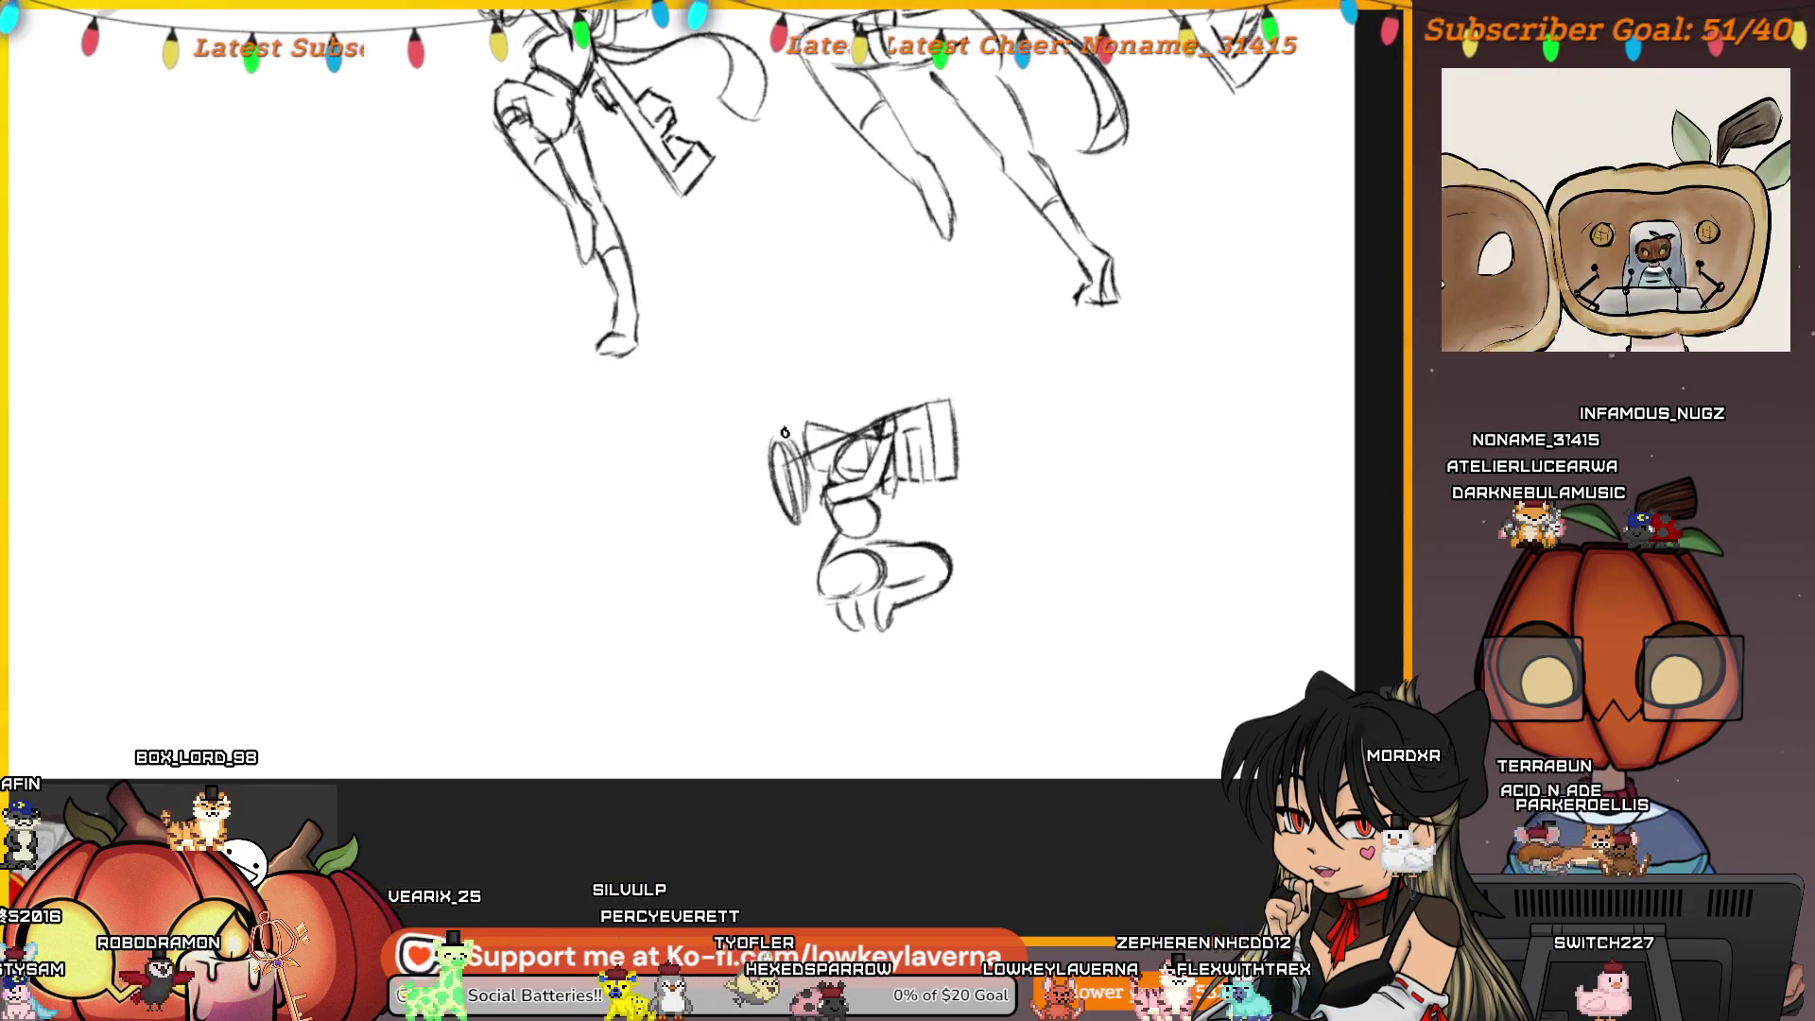
key(ctrl+z)
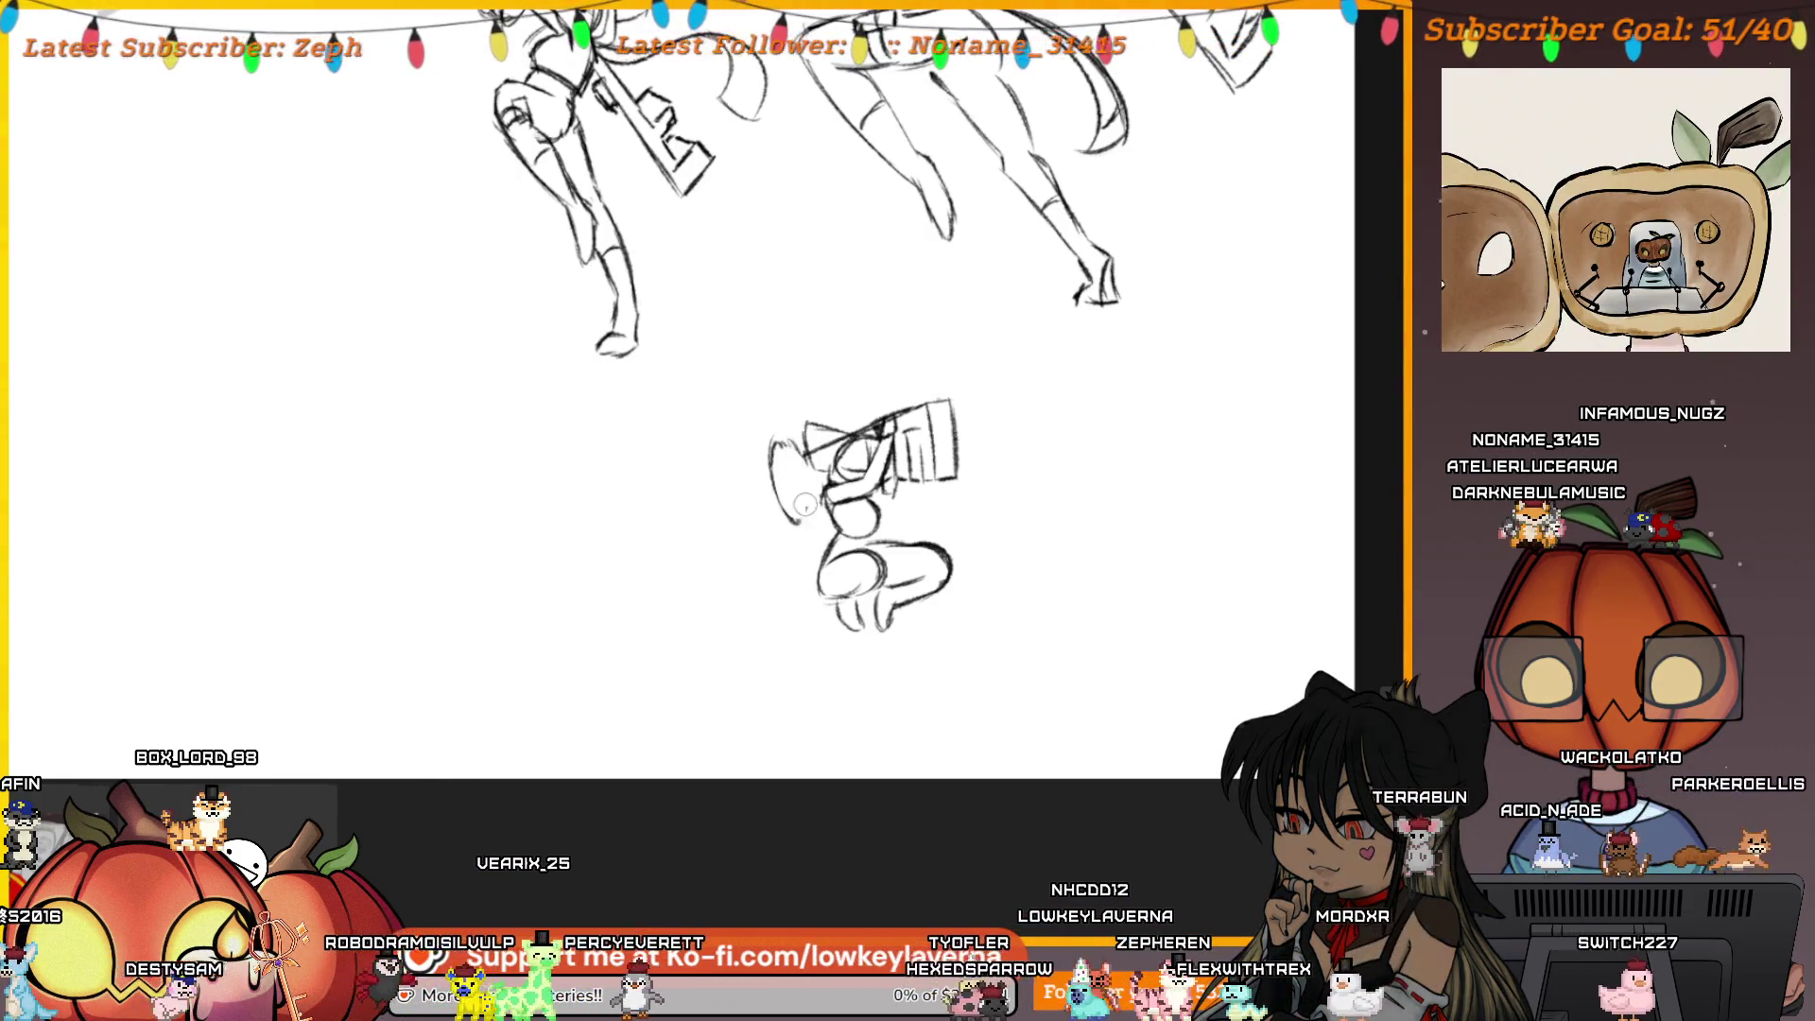
drag(772, 476, 781, 445)
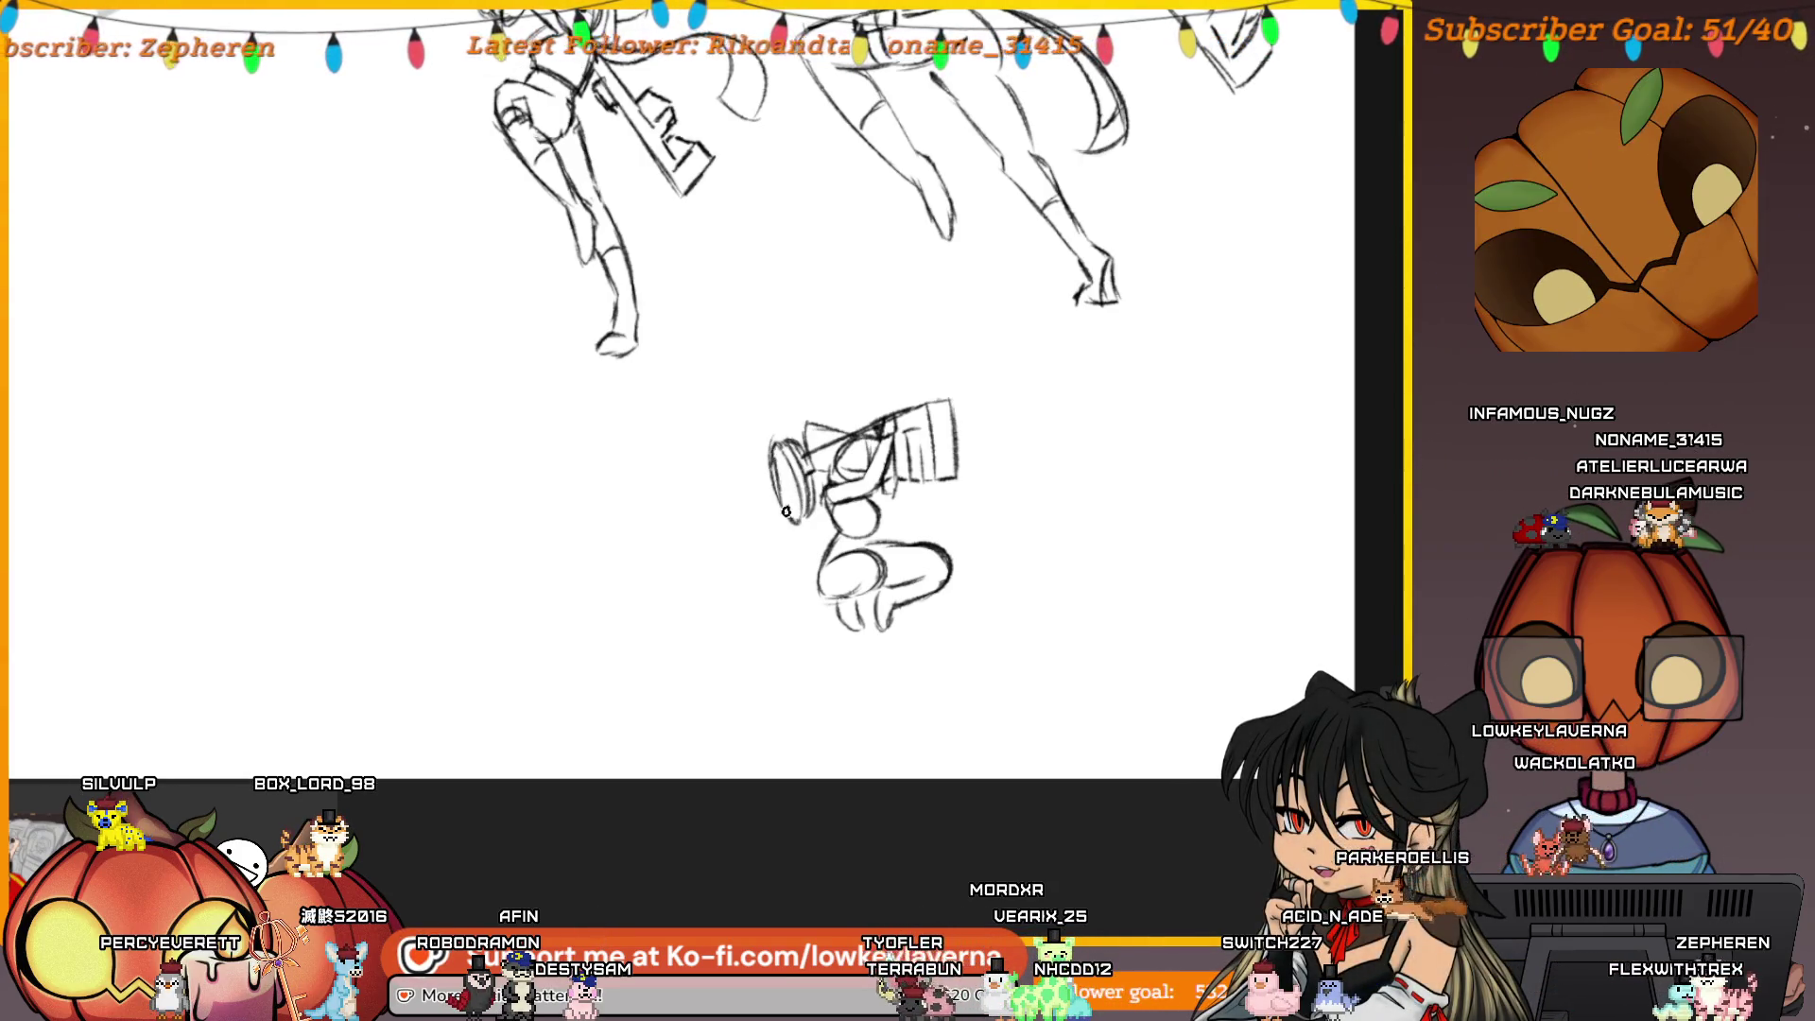
Zoom out and lasso-select the whole small hammer figure
drag(1000, 531, 1043, 553)
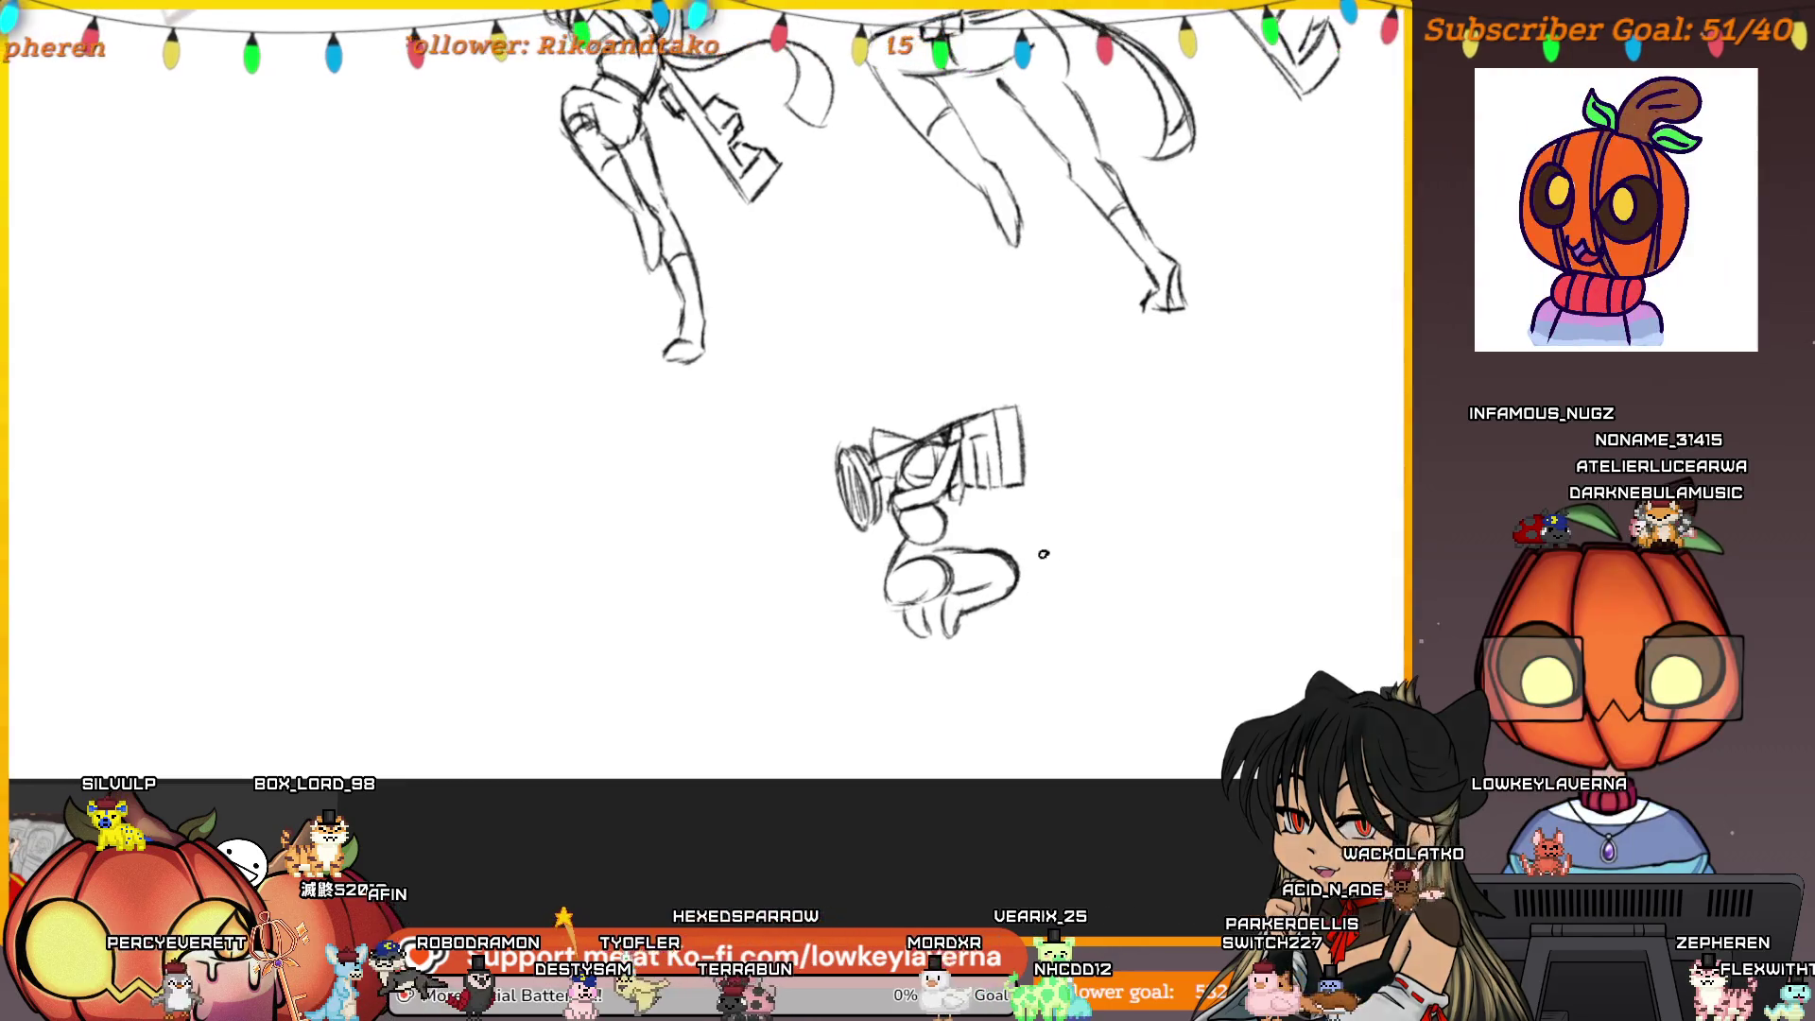
scroll(1052, 521, down, 2)
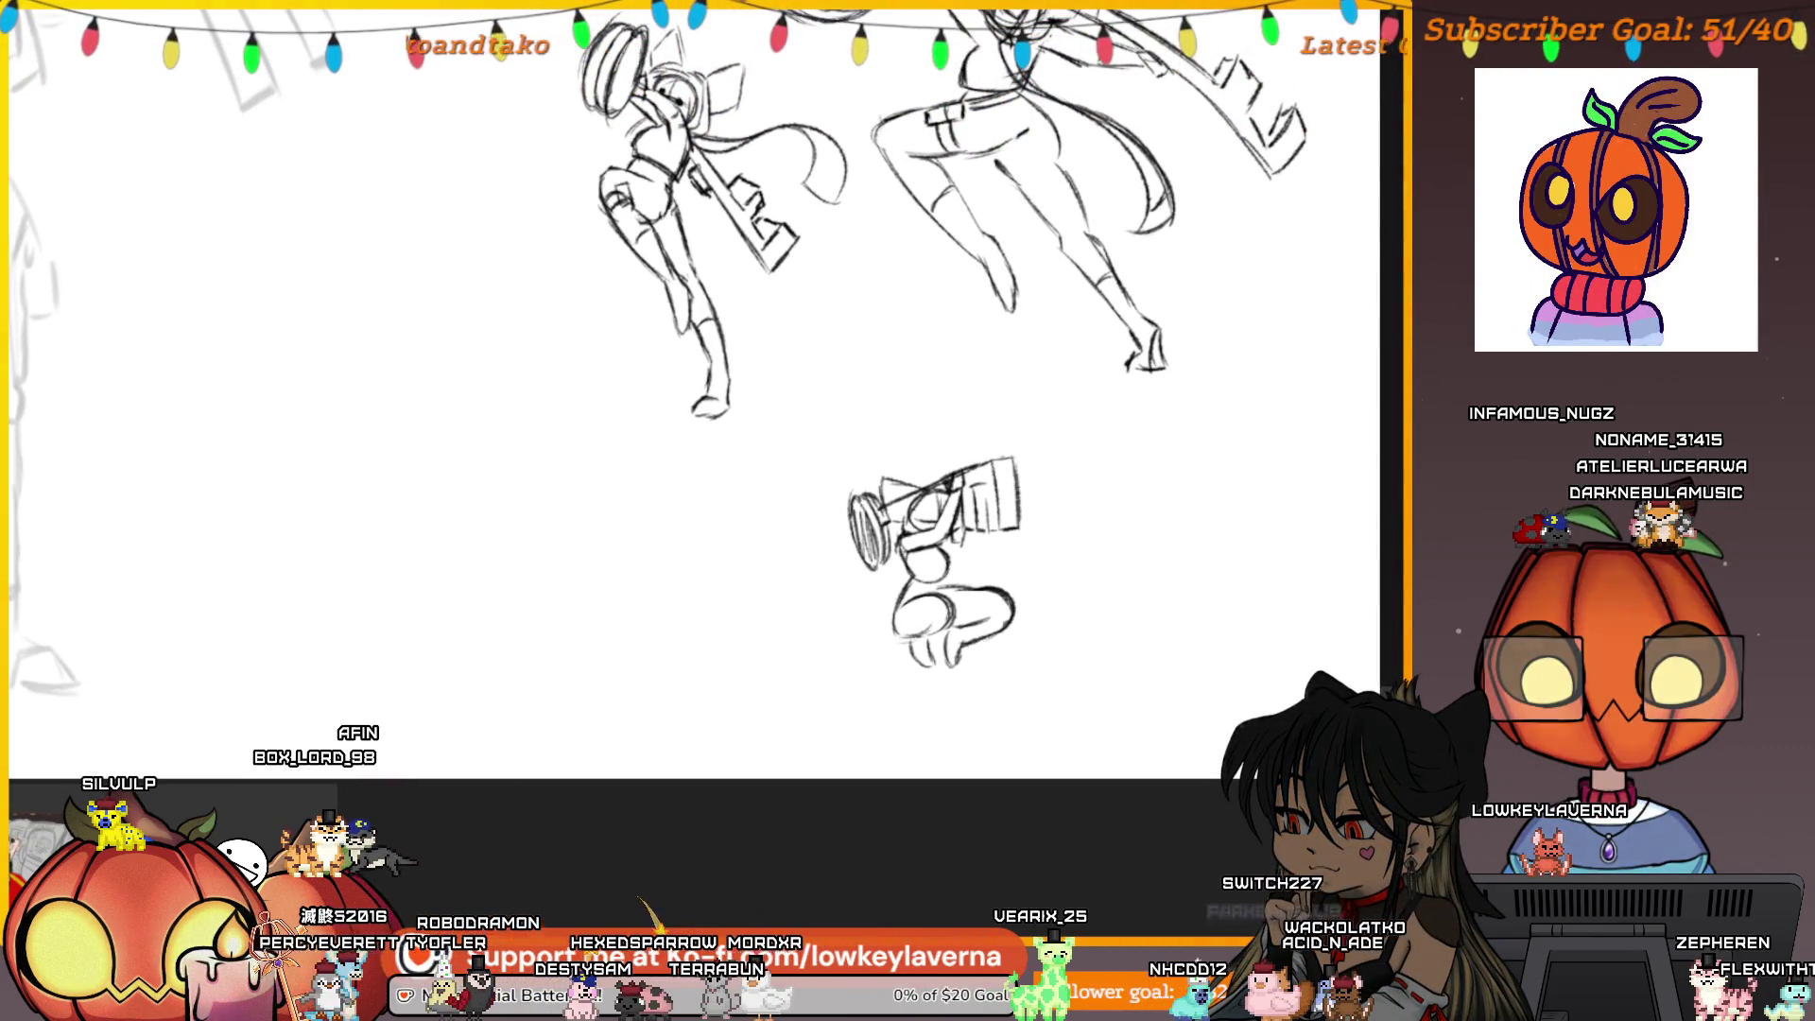
mouse_move(960, 438)
mouse_down()
mouse_move(1078, 656)
mouse_move(964, 421)
mouse_up()
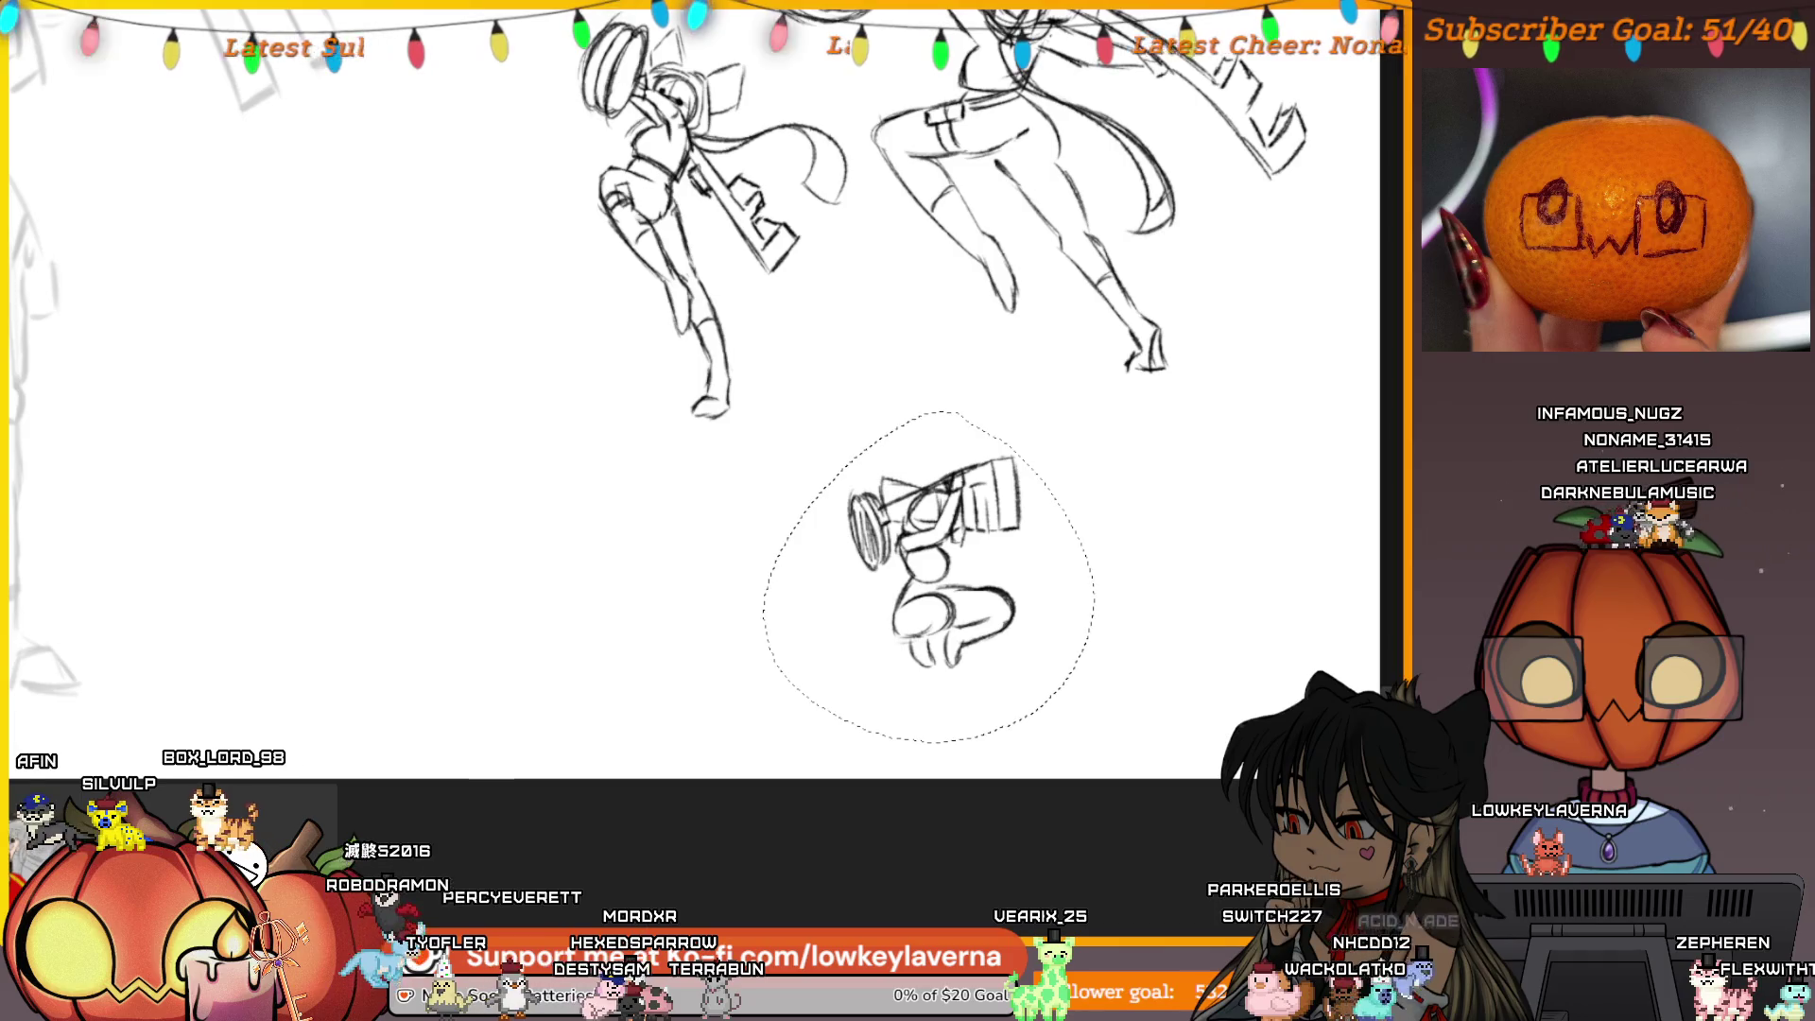
Move the selected small figure up about 58 px, deselect, and return to the normal view
key(m)
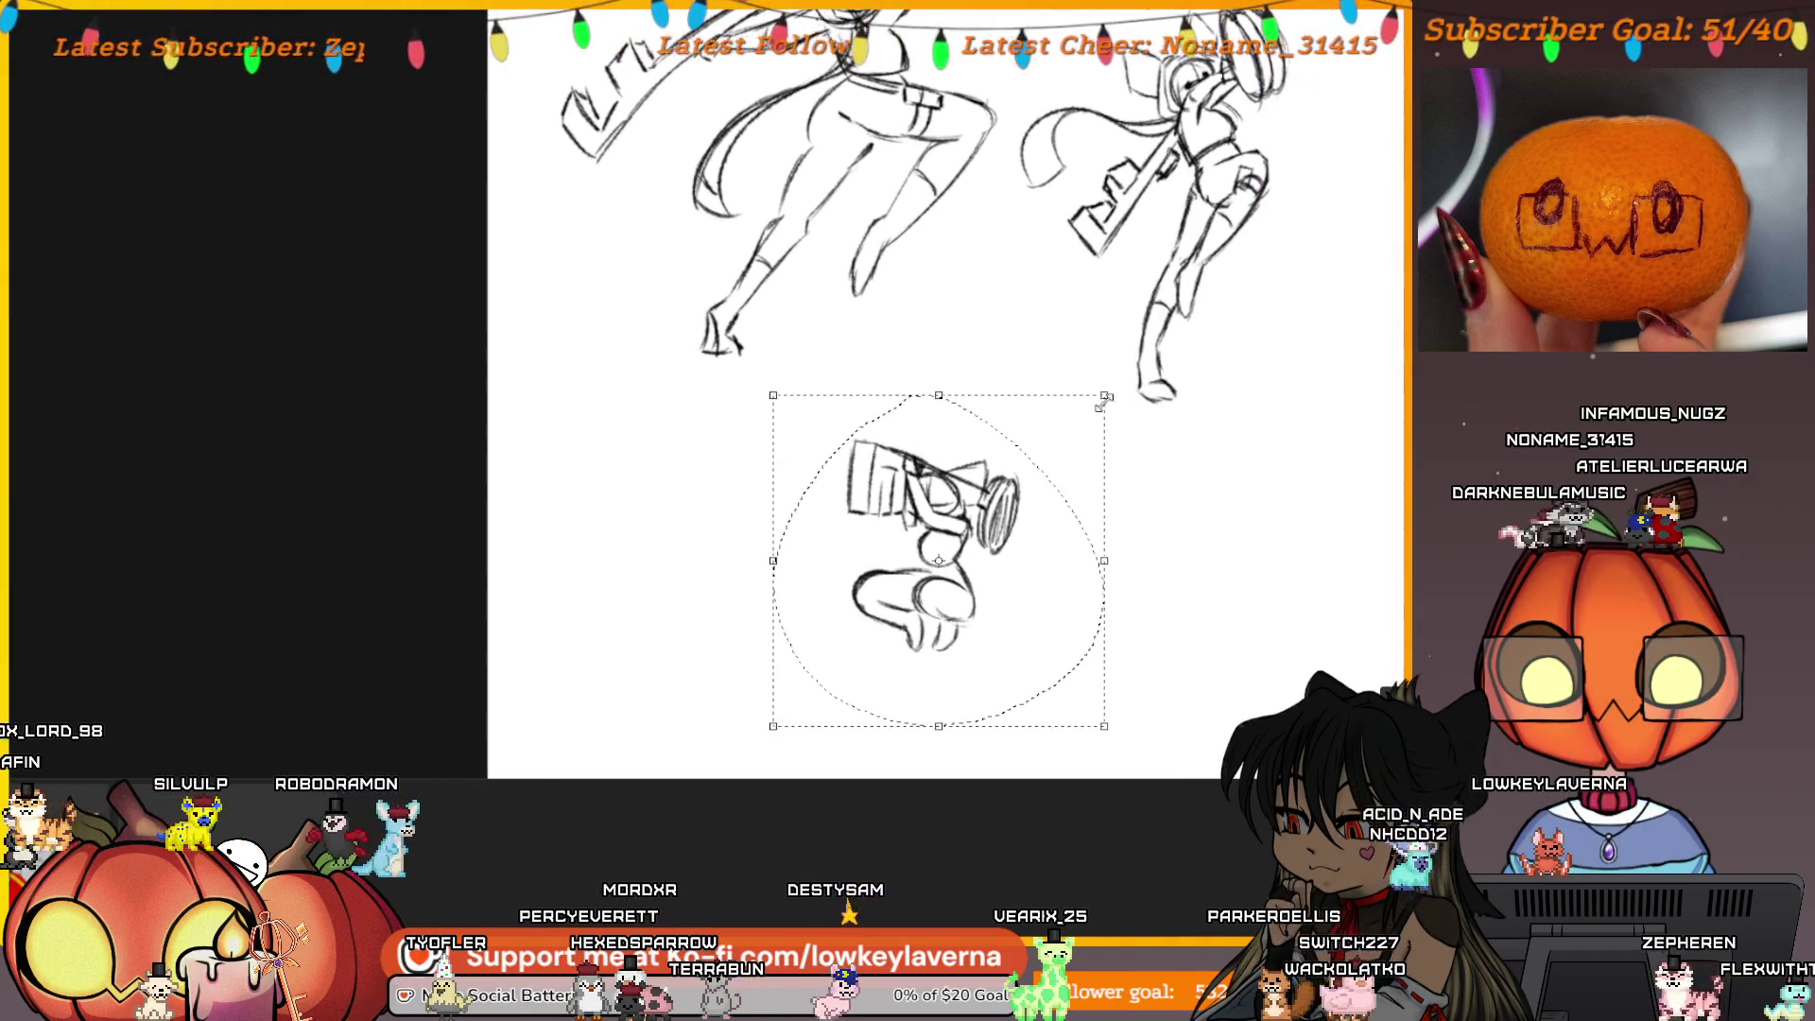
drag(1090, 440, 1044, 434)
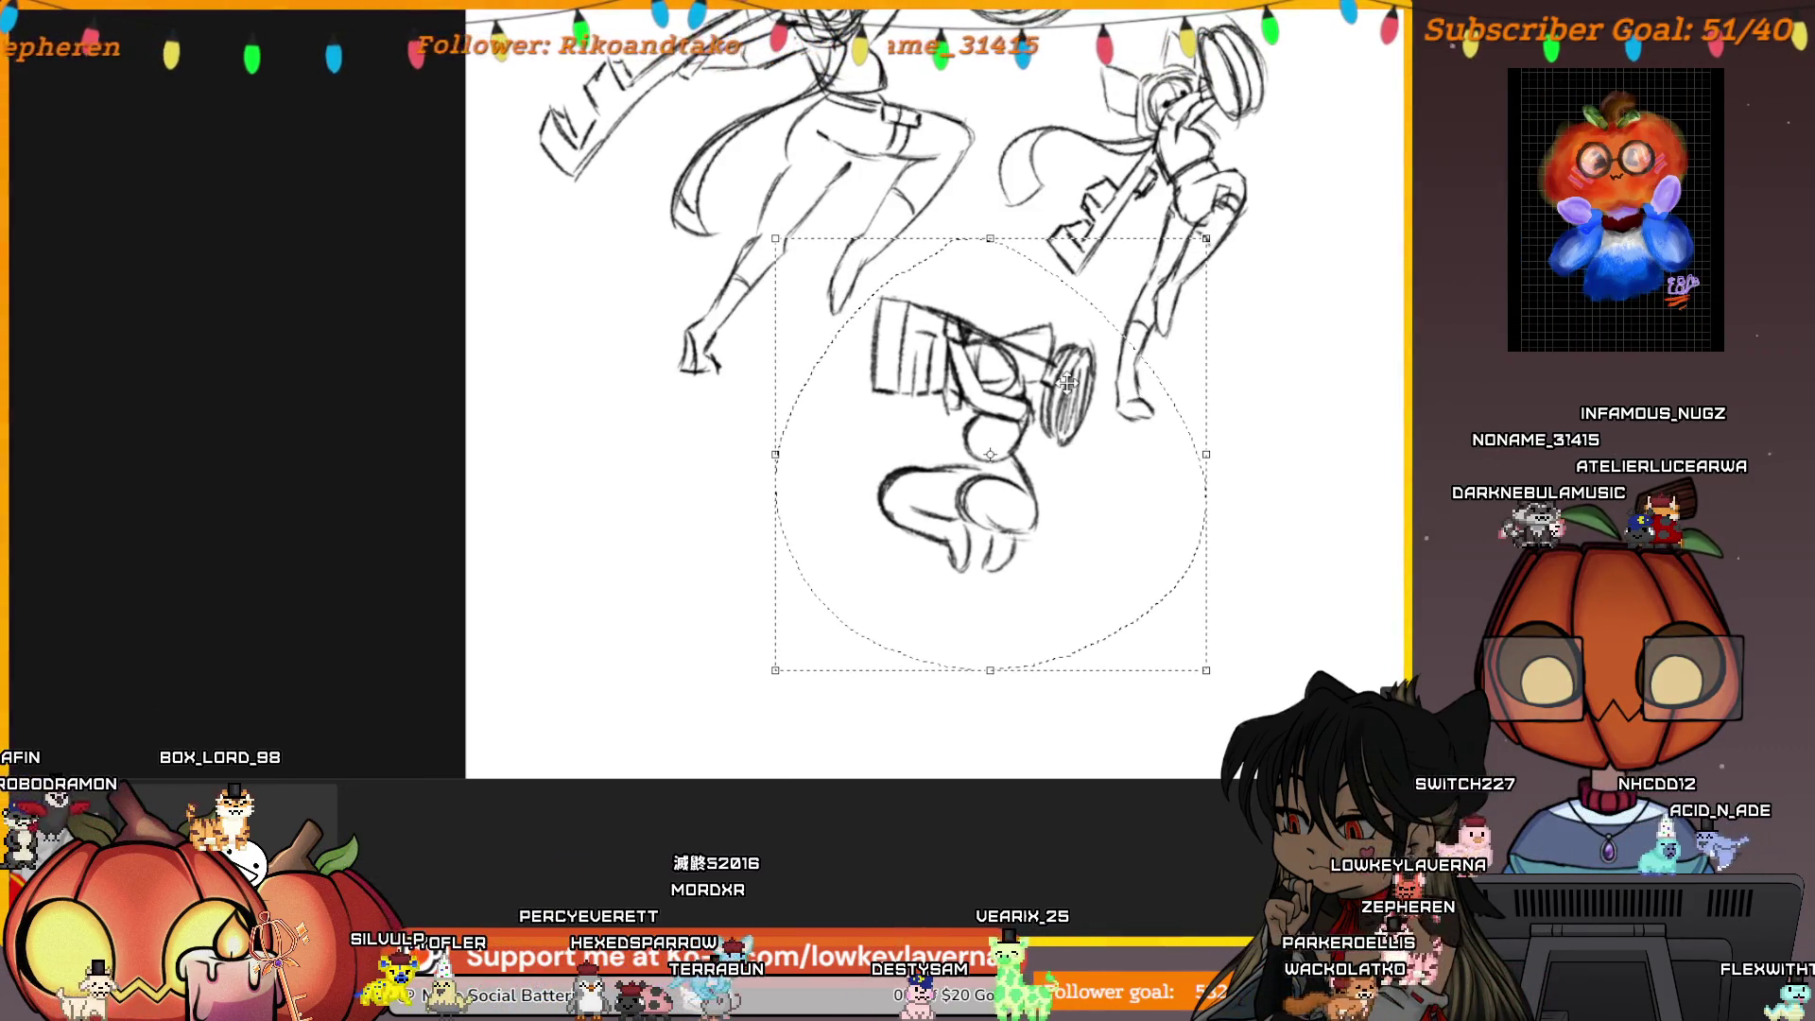
key(ctrl+d)
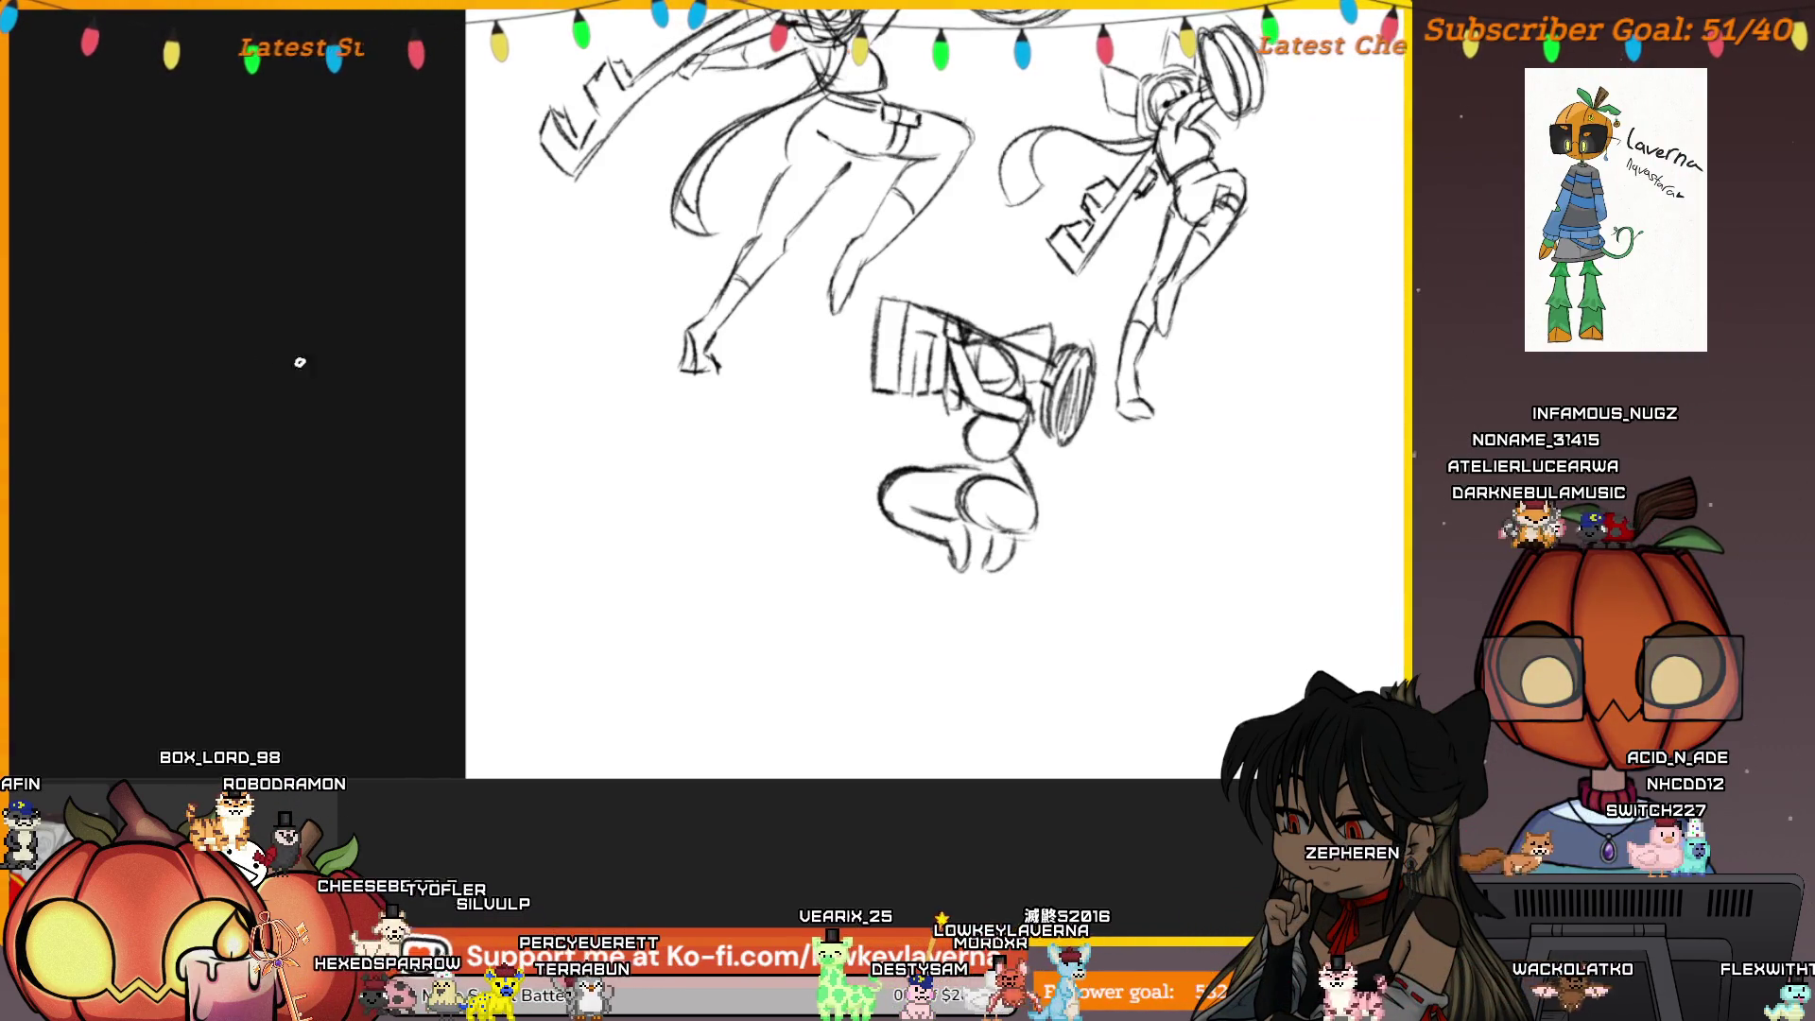
key(m)
drag(513, 473, 1099, 576)
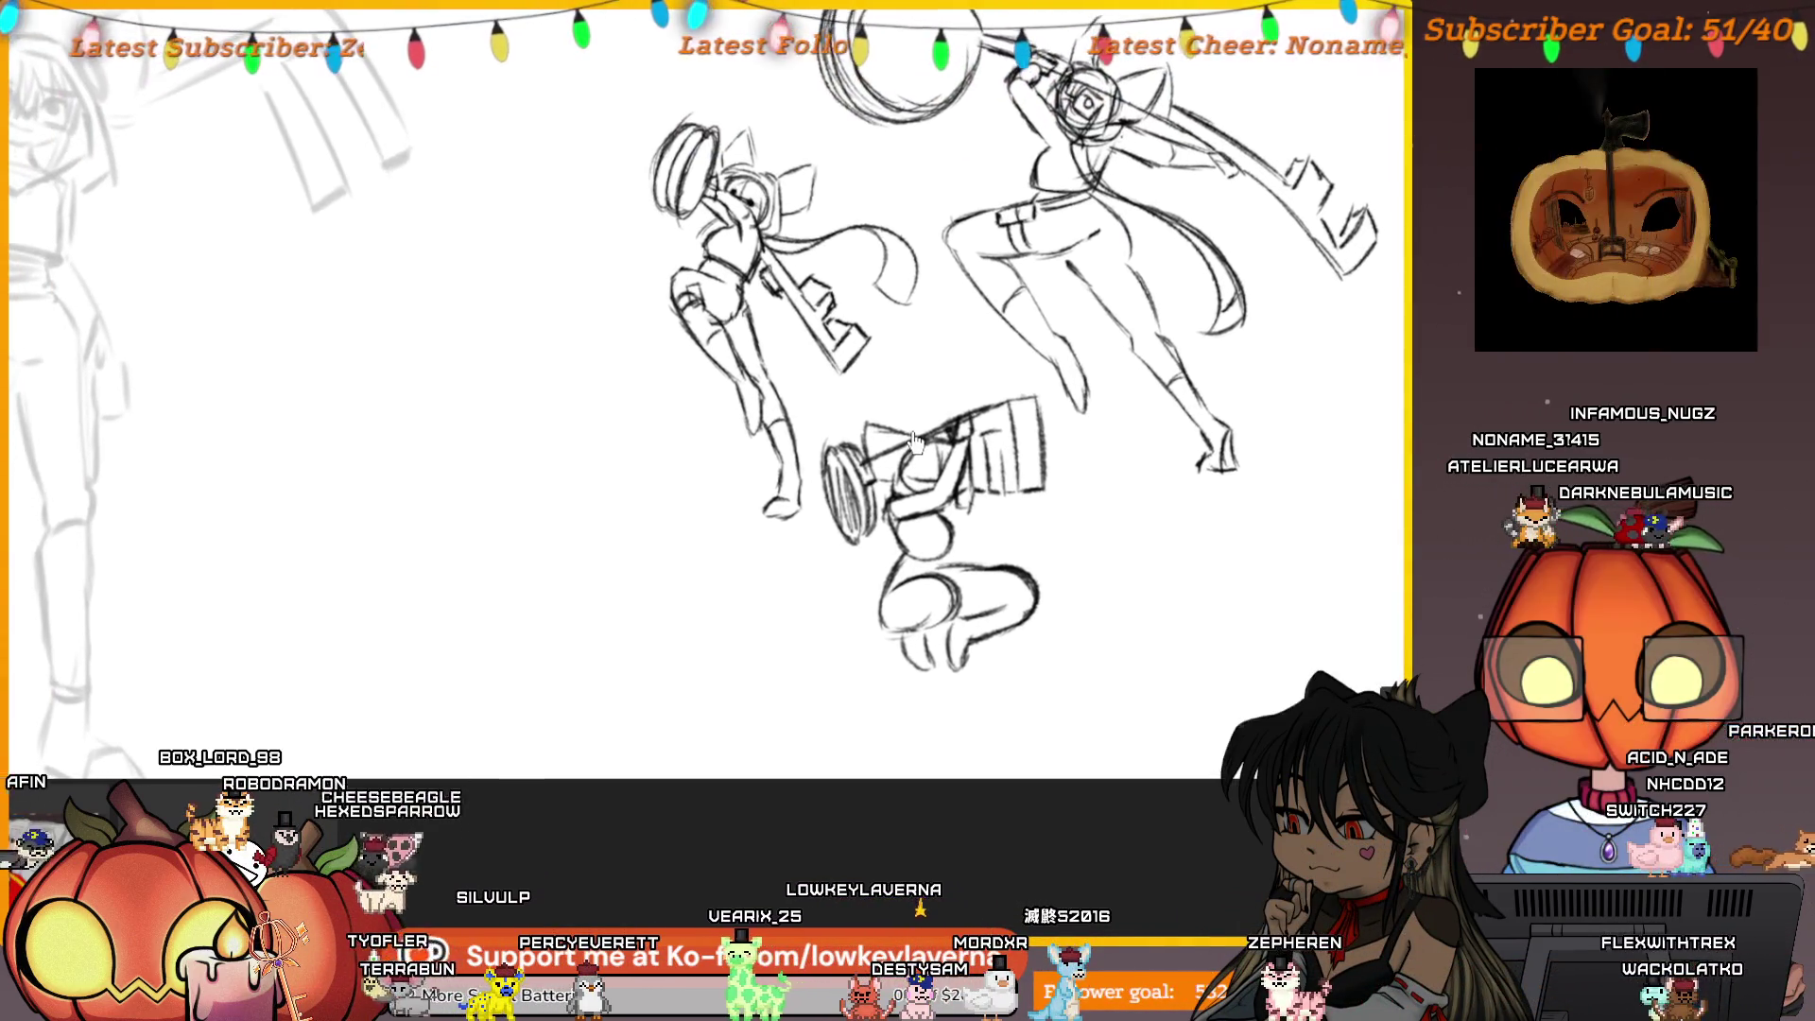
Sketch extra rough lines on the bottom figure's legs, then fit the whole page in the window
scroll(1054, 383, down, 1)
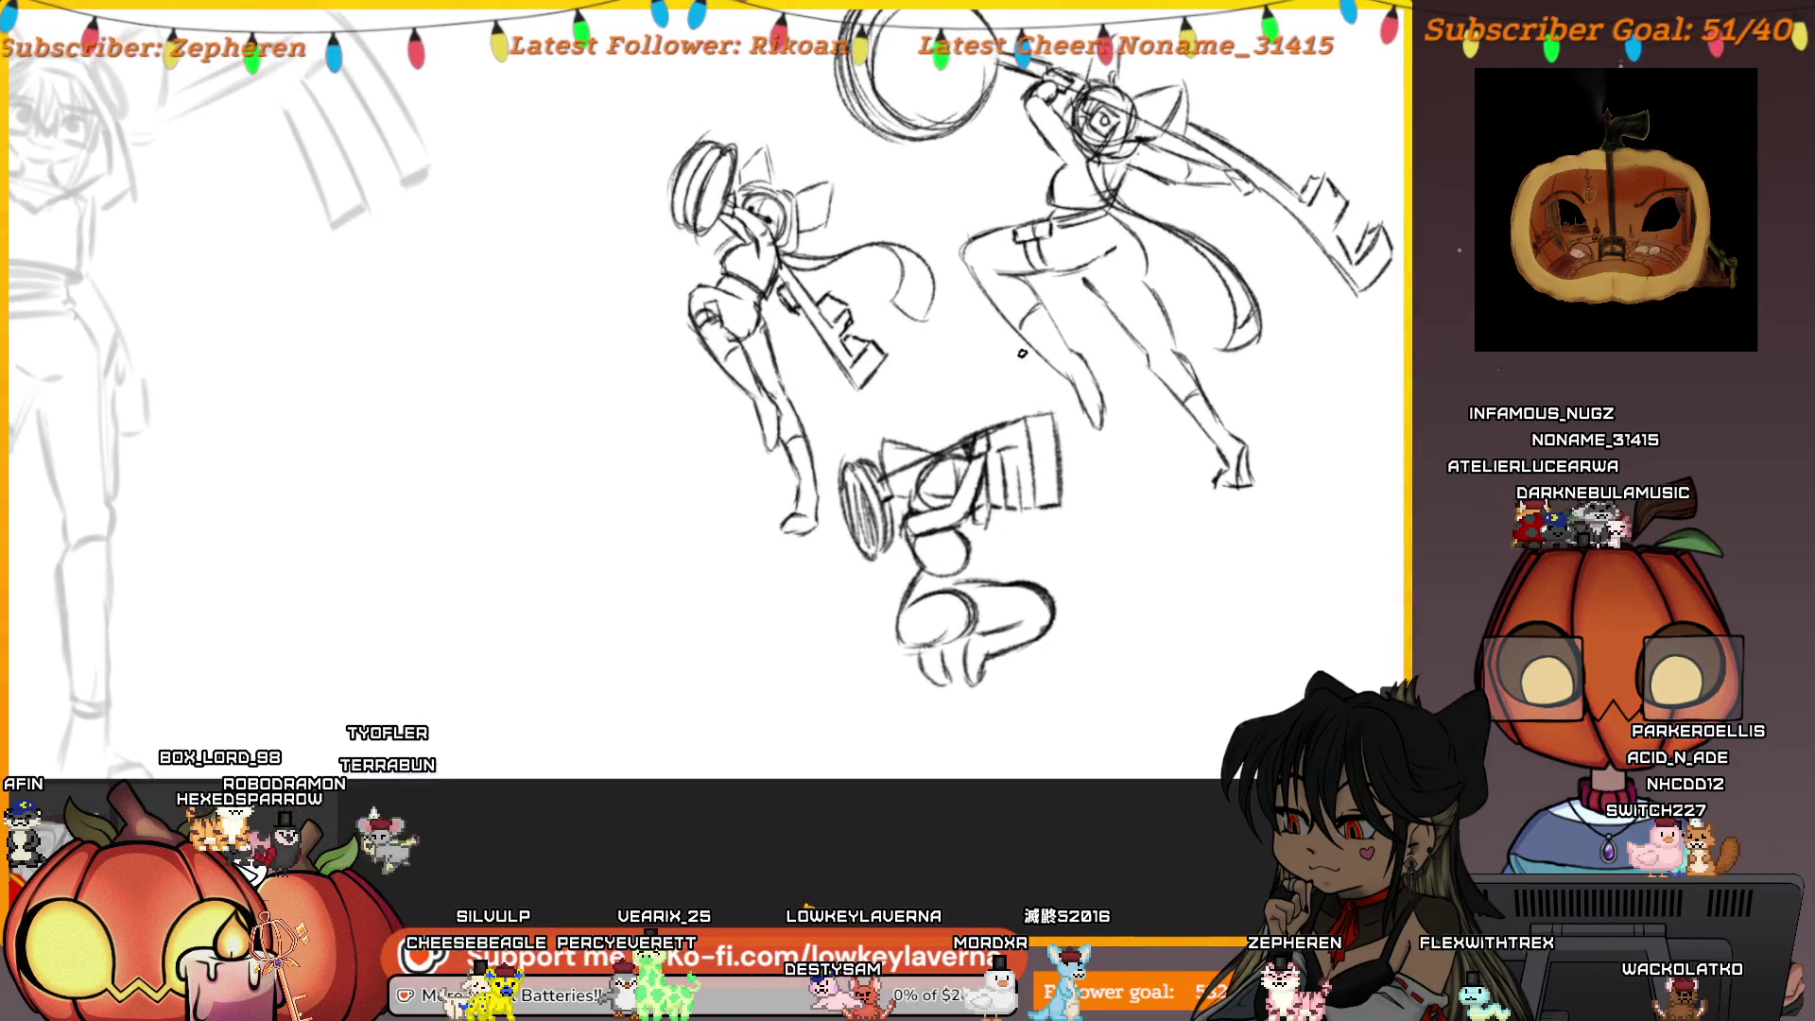
scroll(993, 472, down, 1)
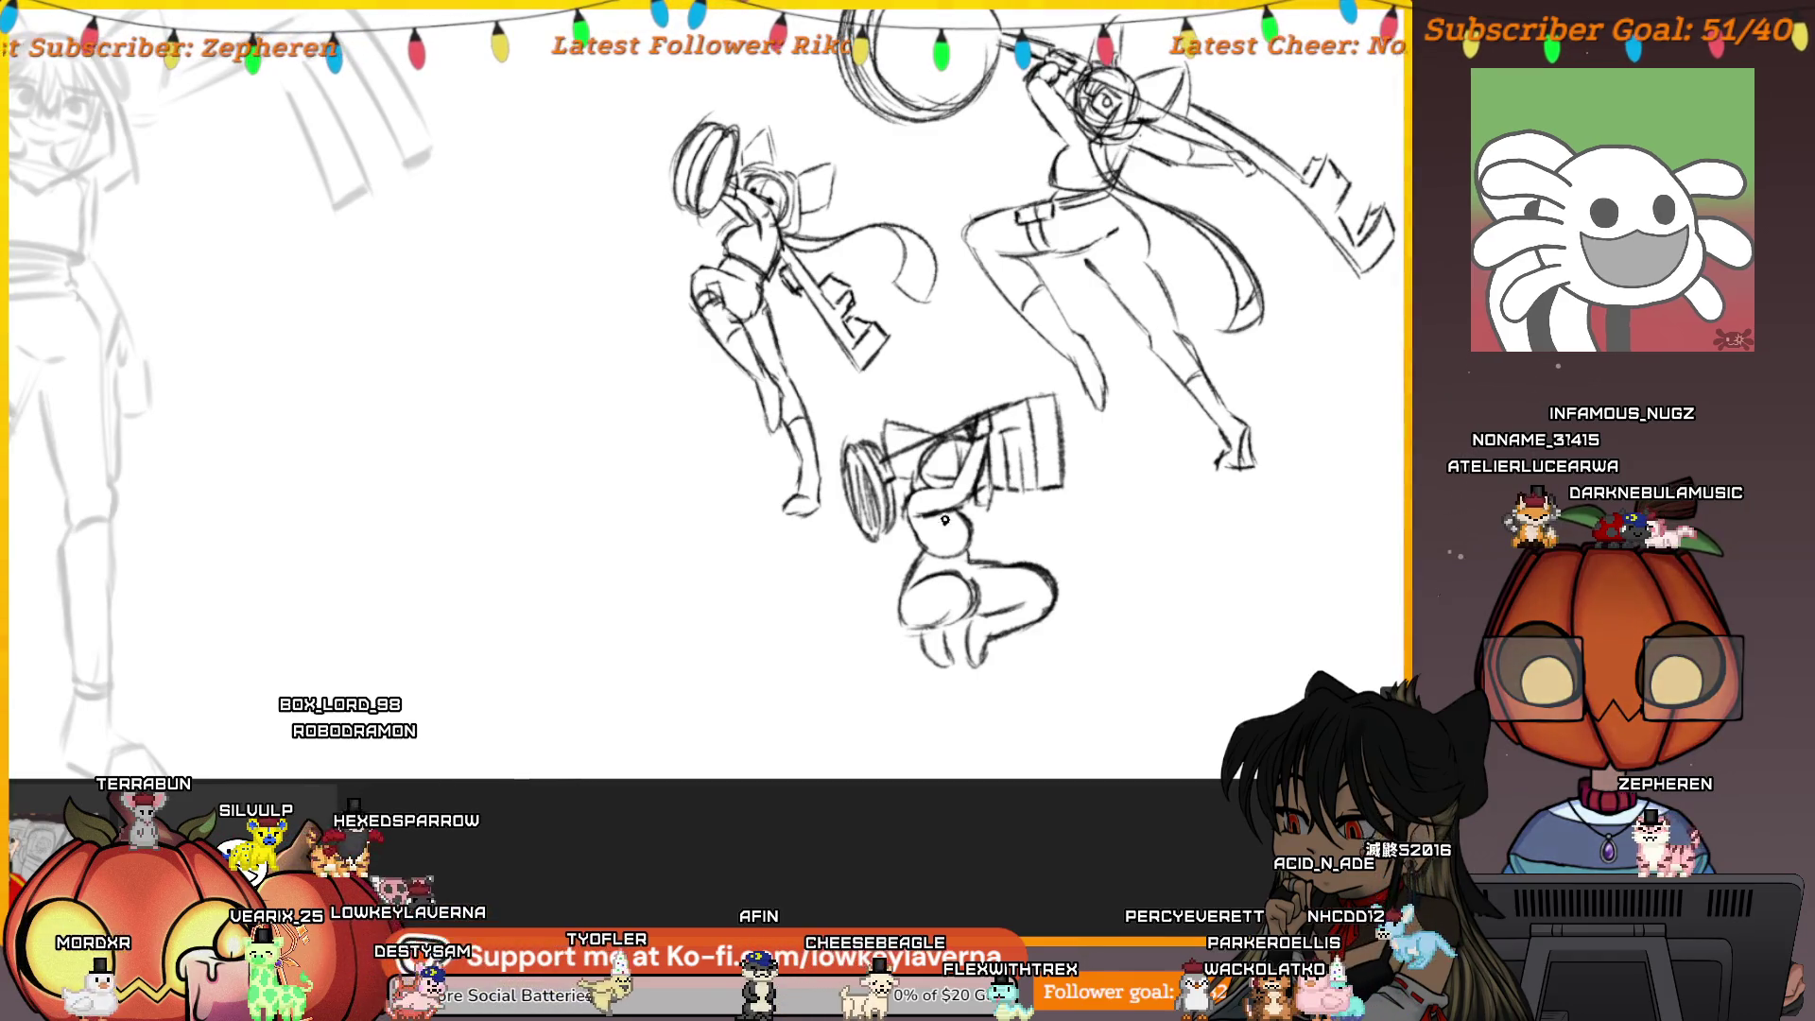
drag(962, 518, 979, 439)
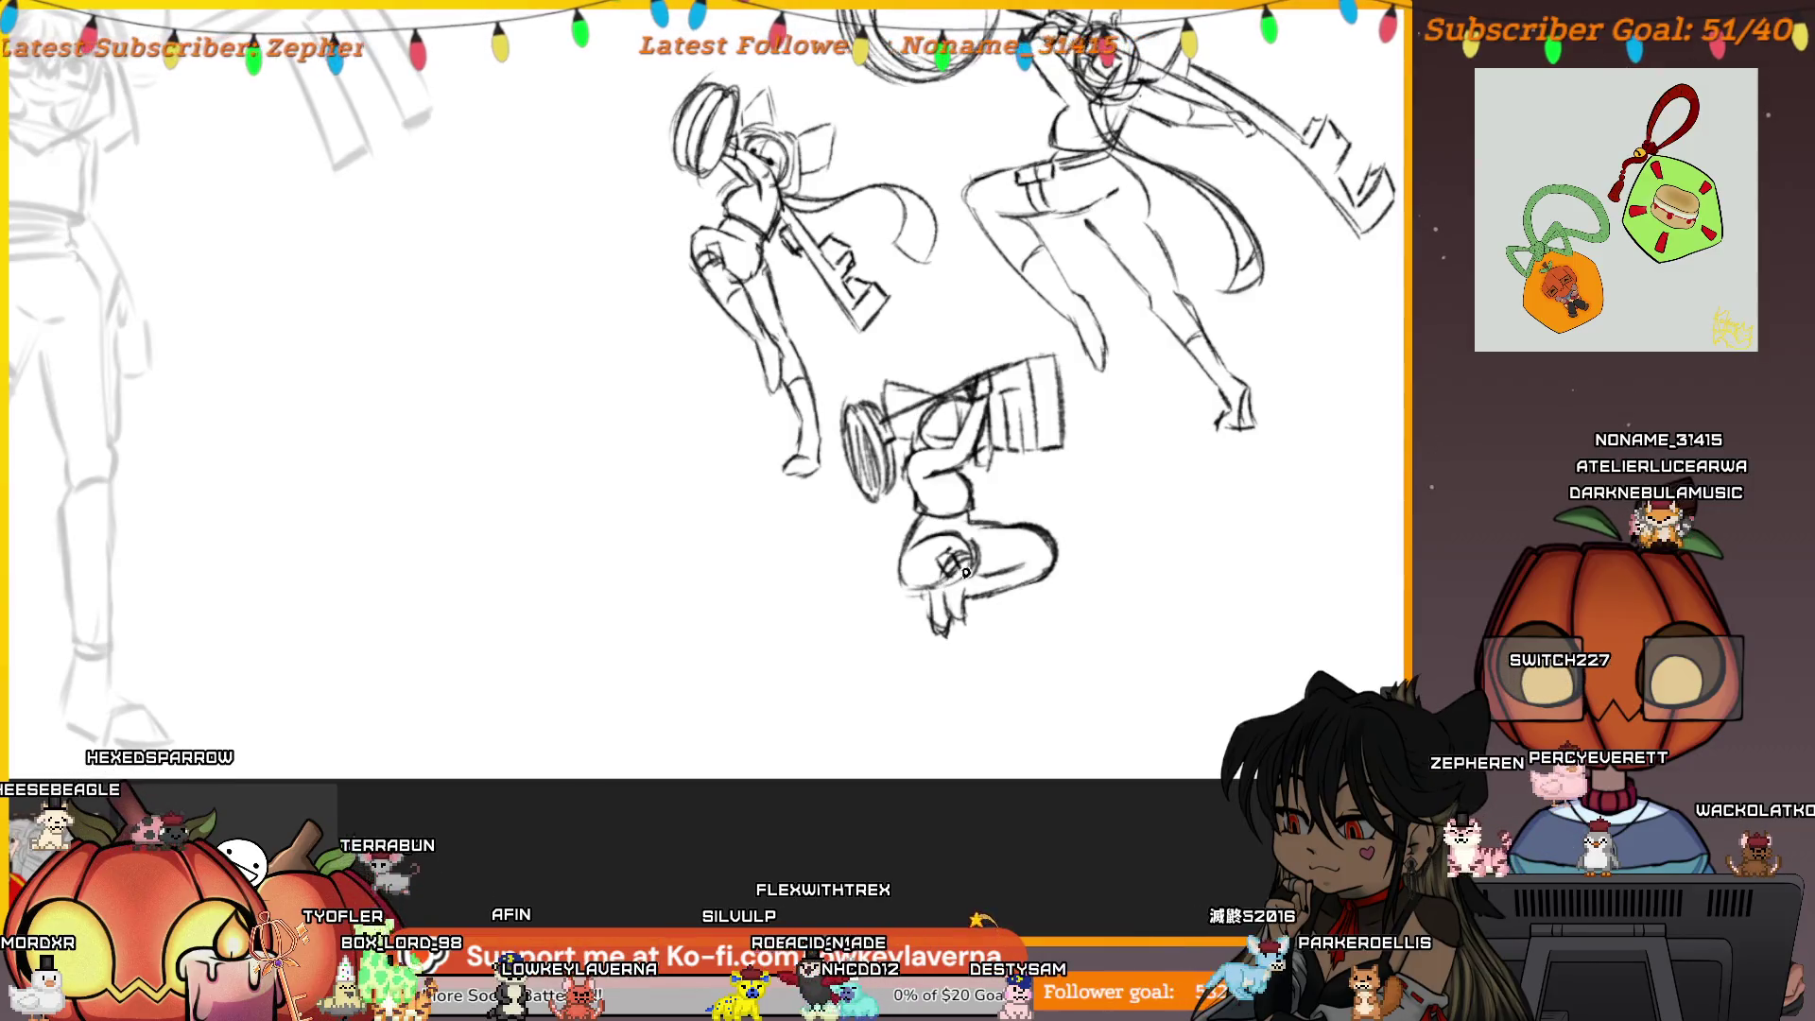
drag(960, 558, 933, 592)
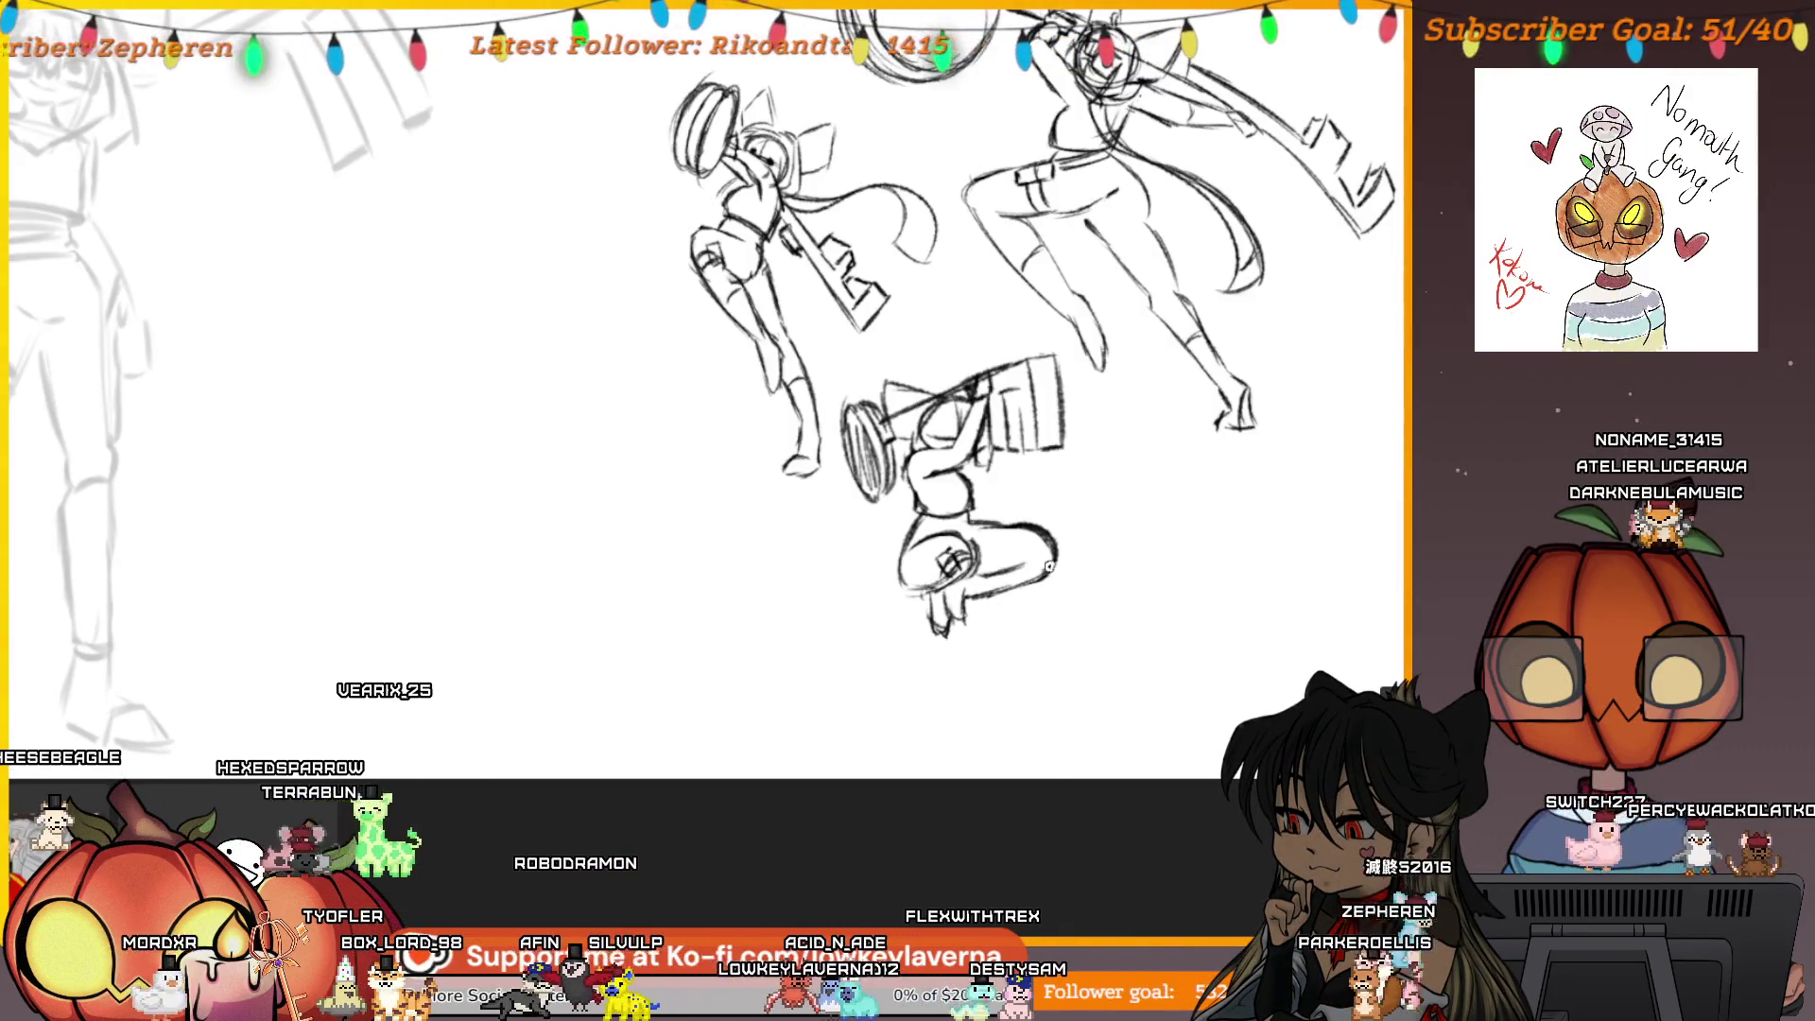
key(ctrl+0)
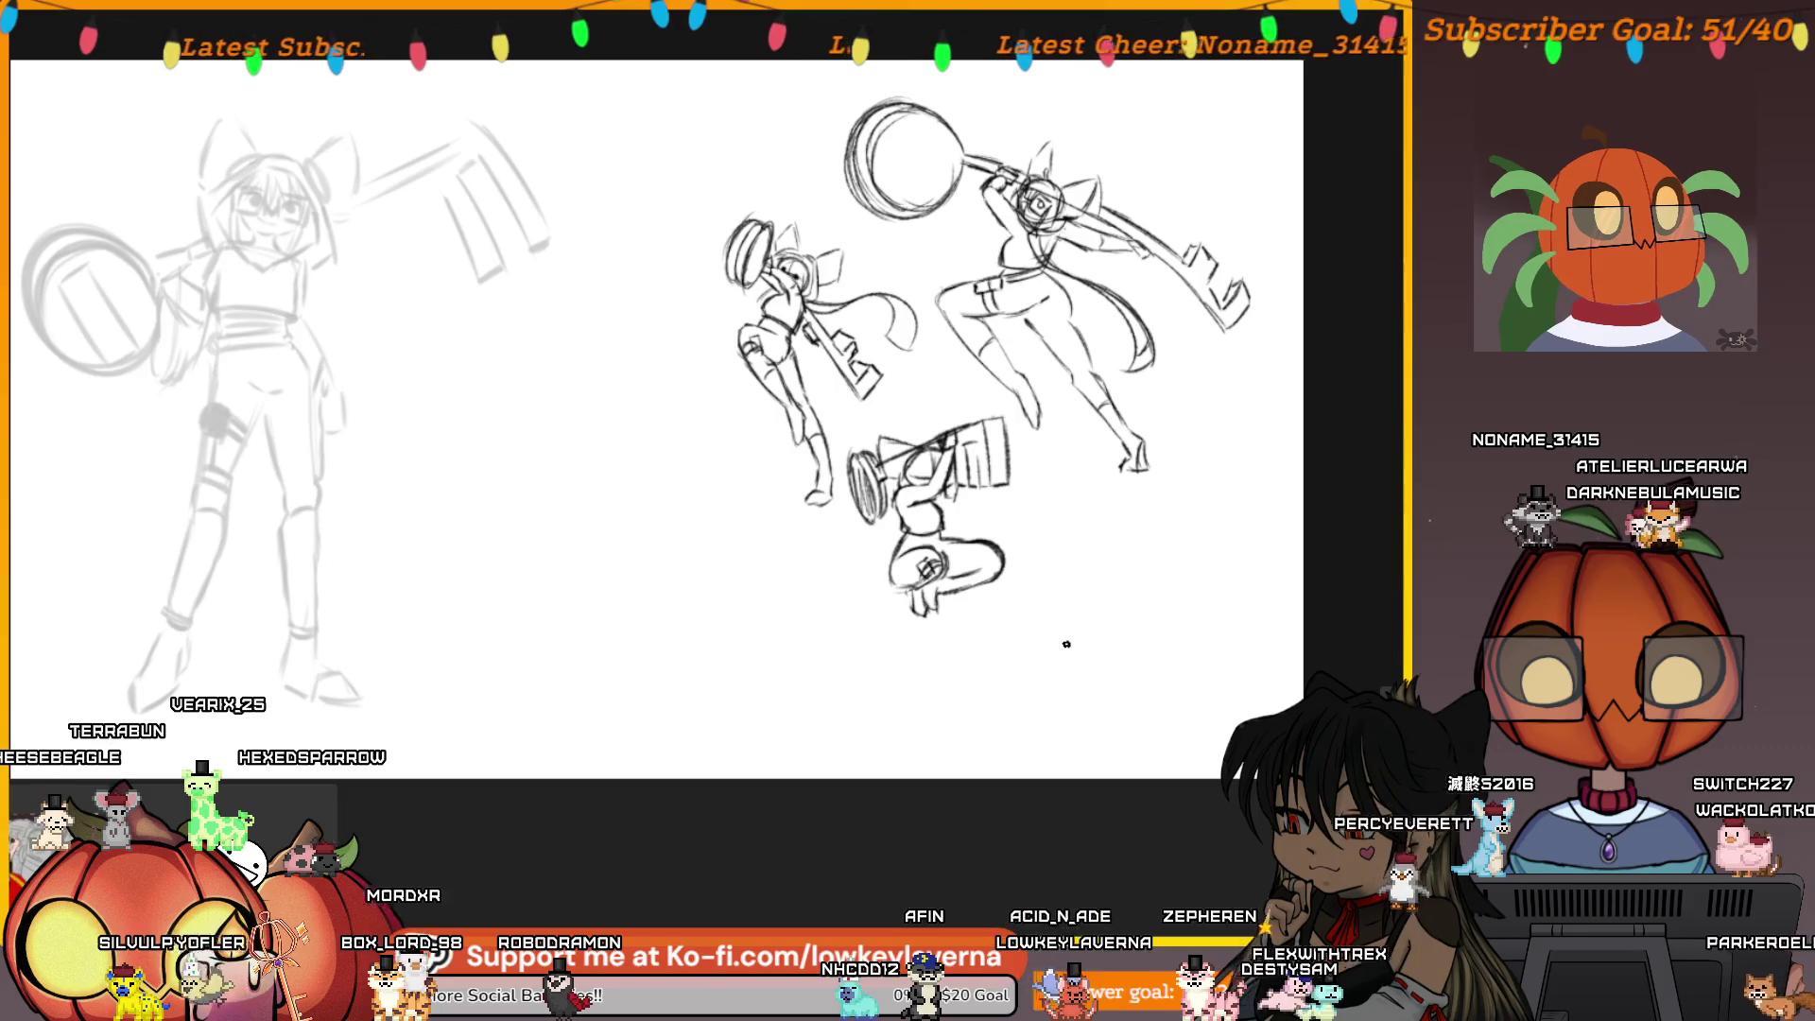
key(m)
drag(1319, 650, 1046, 632)
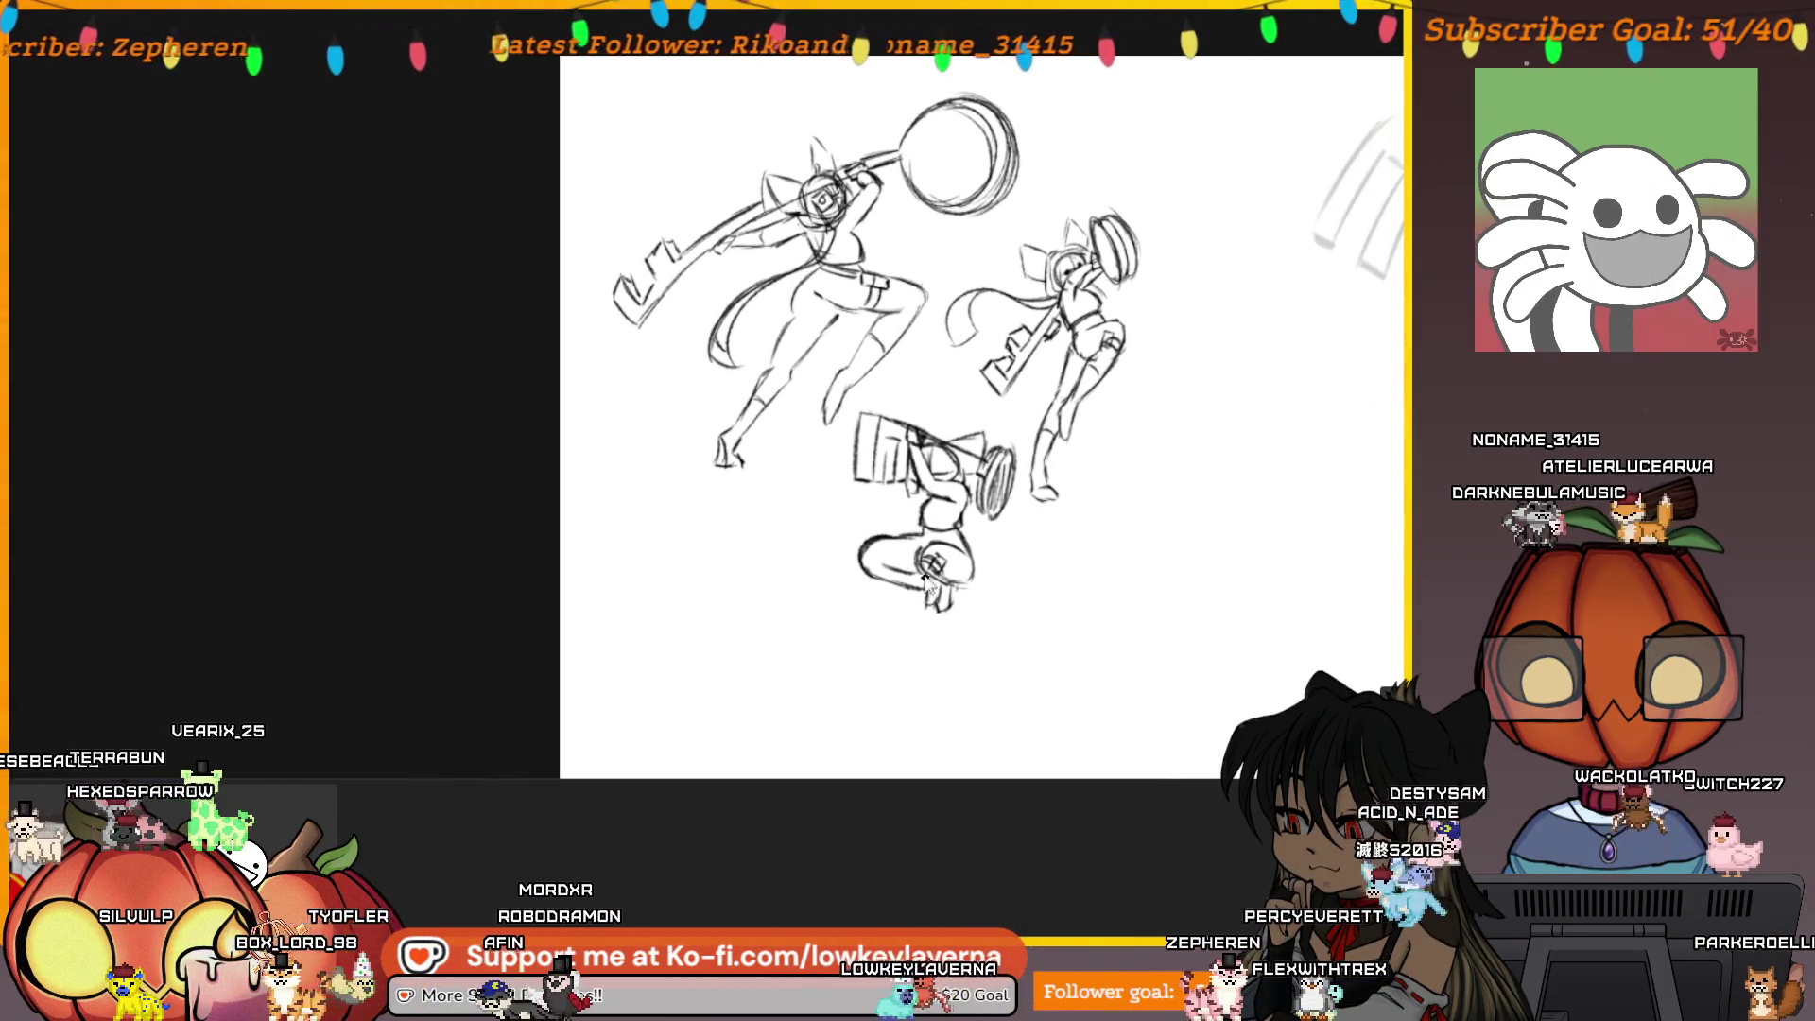
scroll(1030, 543, up, 3)
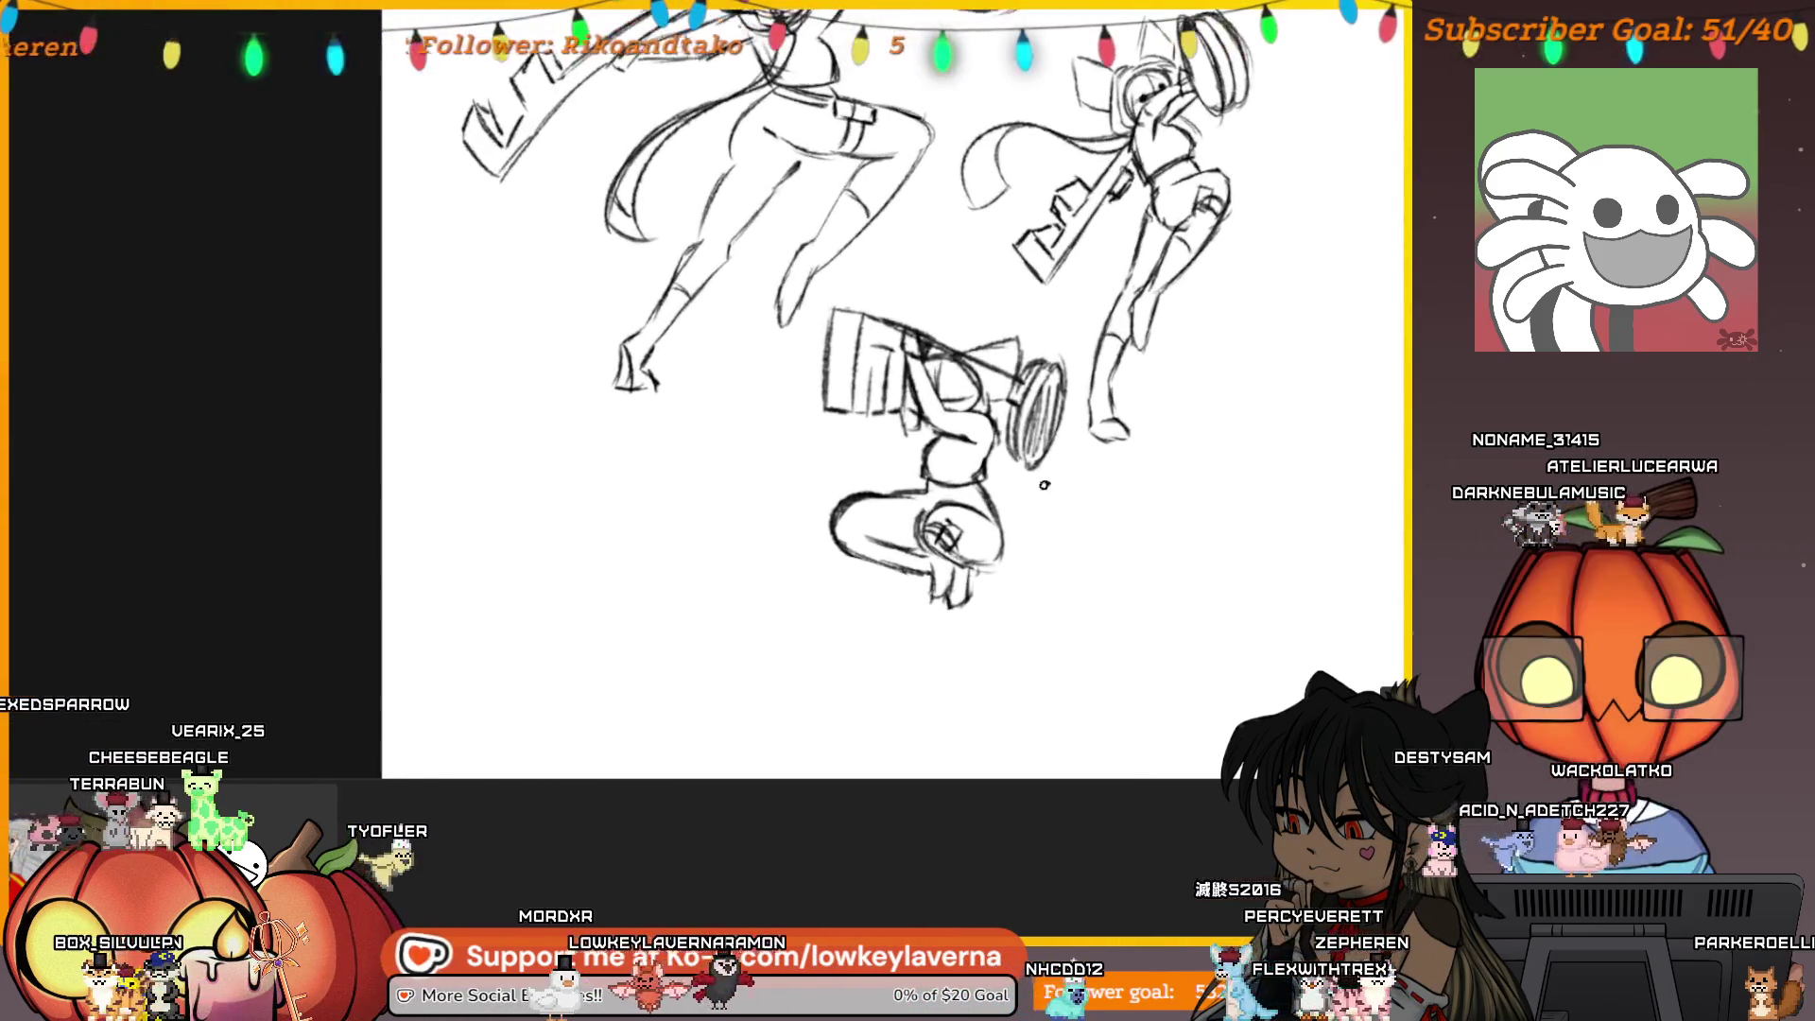
drag(955, 610, 927, 583)
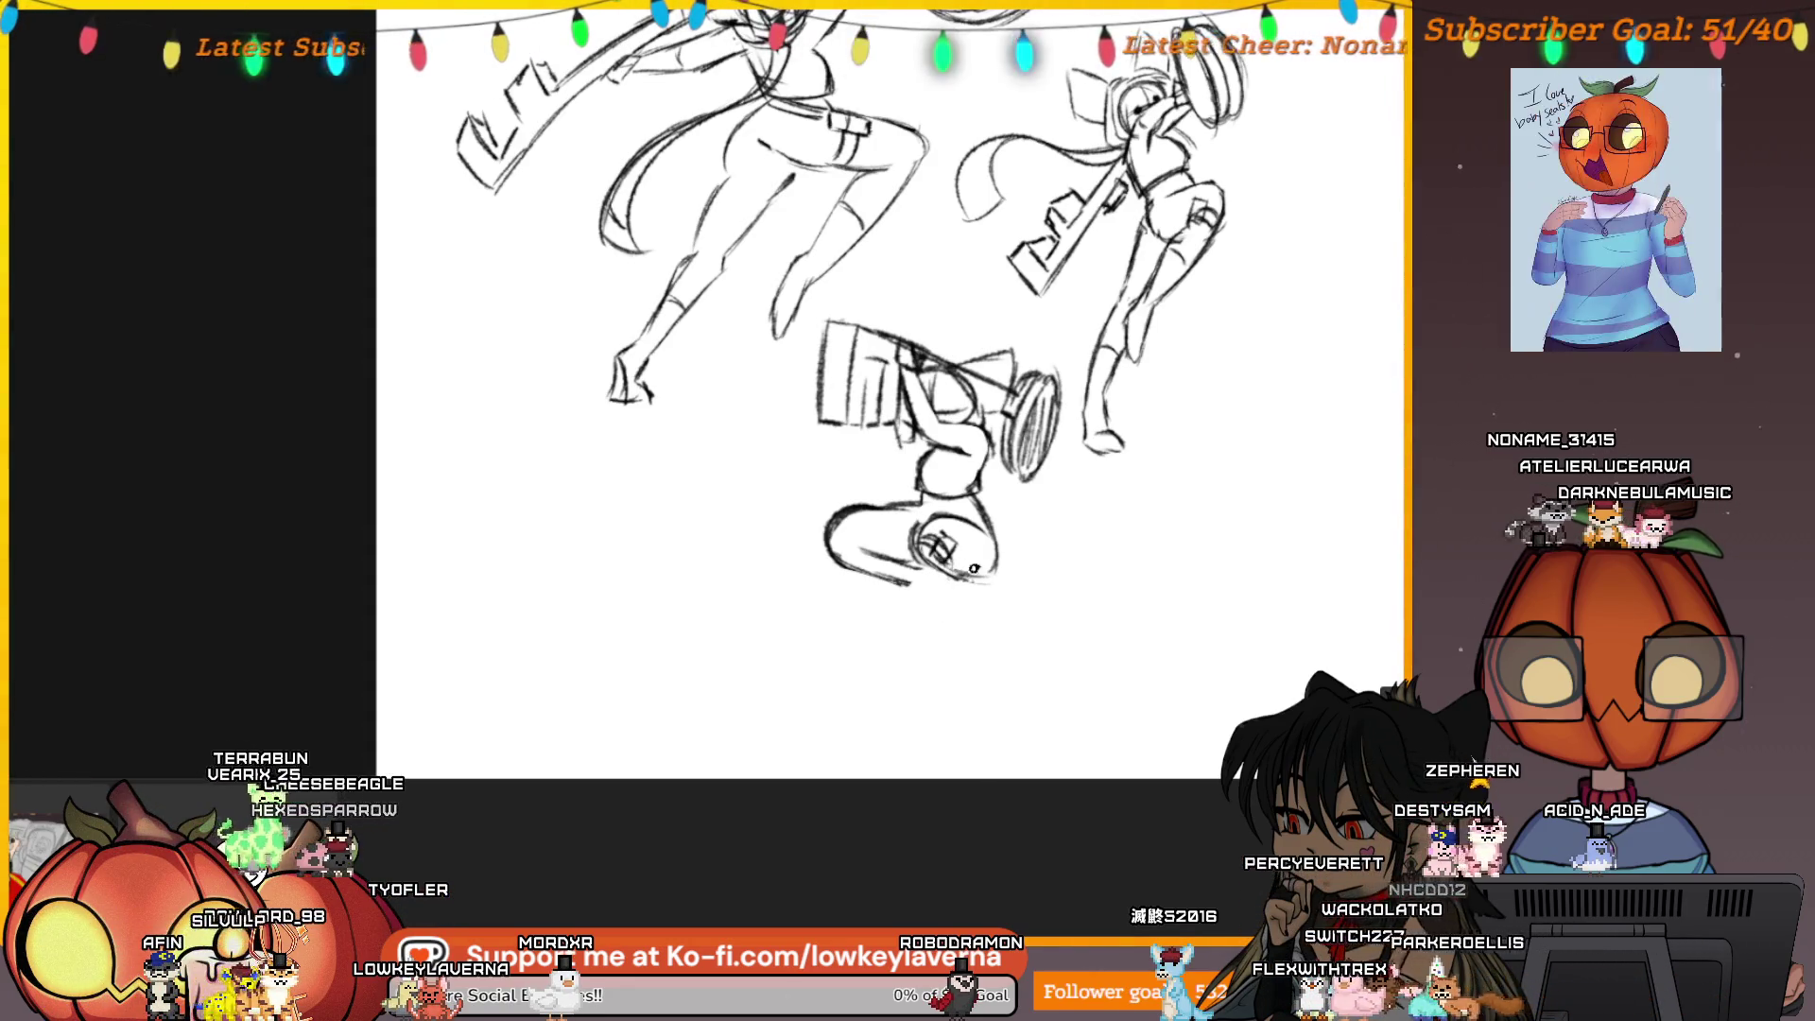
drag(1022, 555, 936, 546)
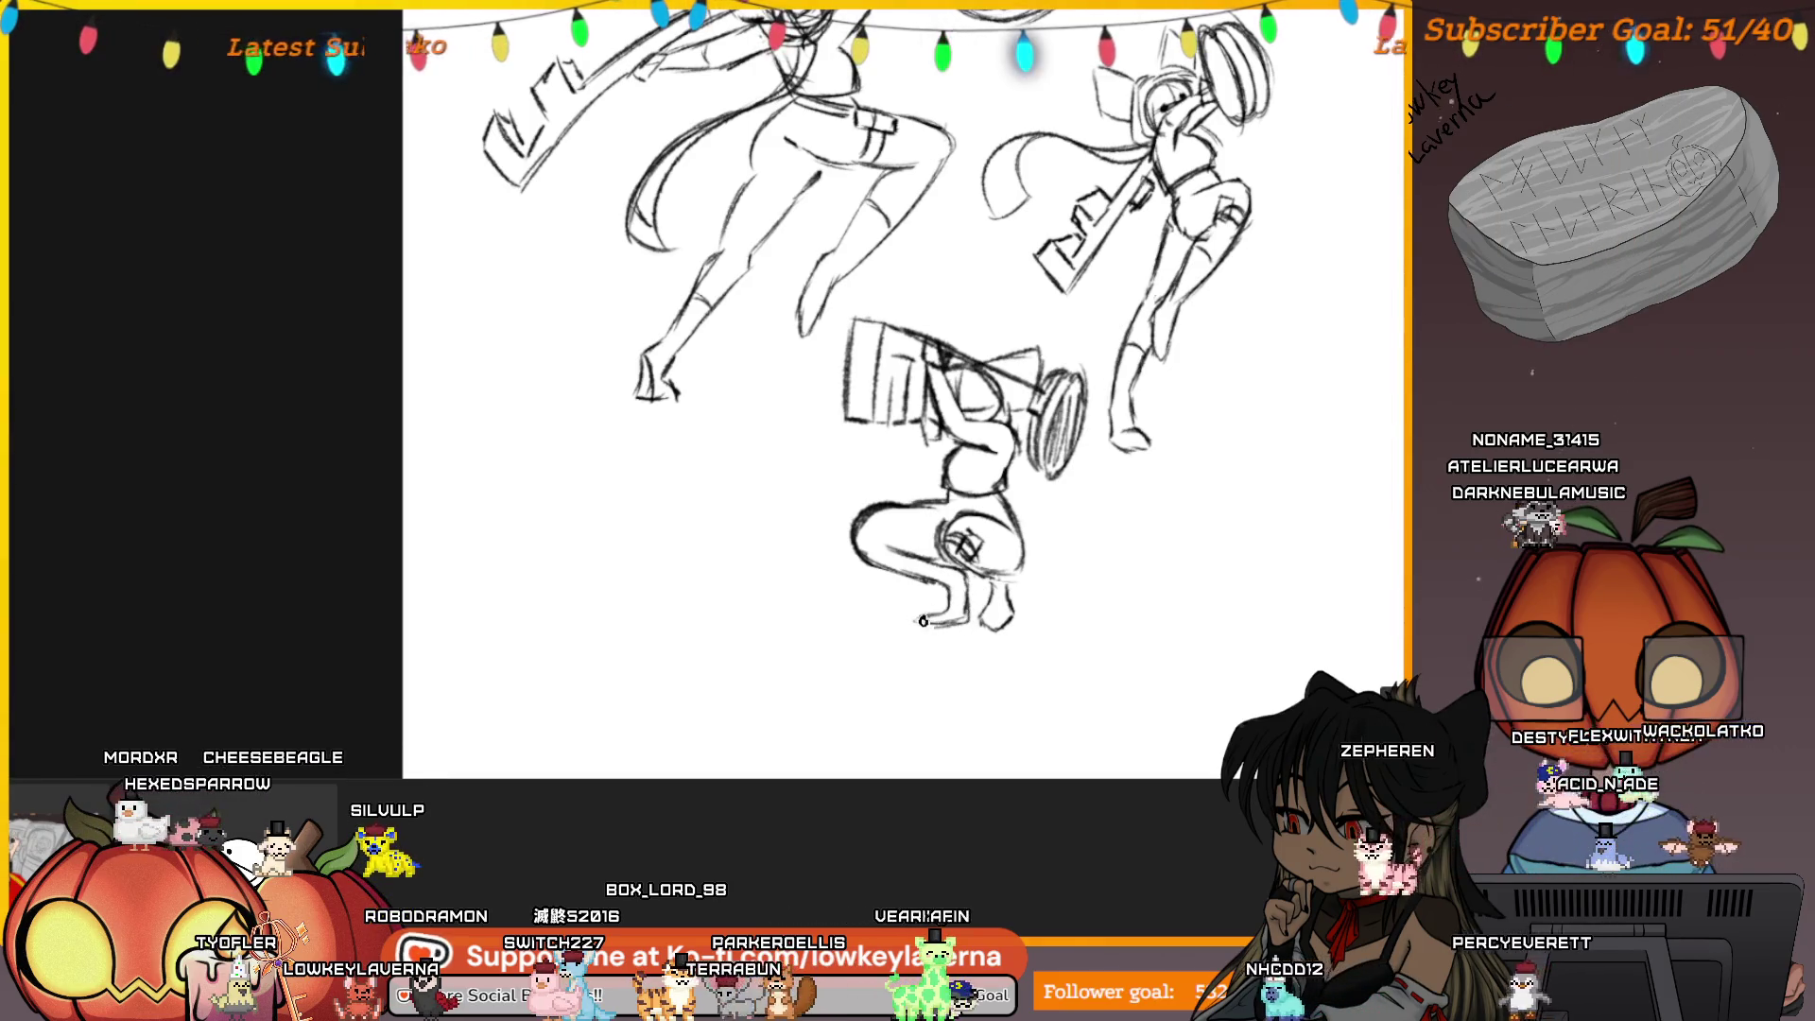
key(ctrl+minus)
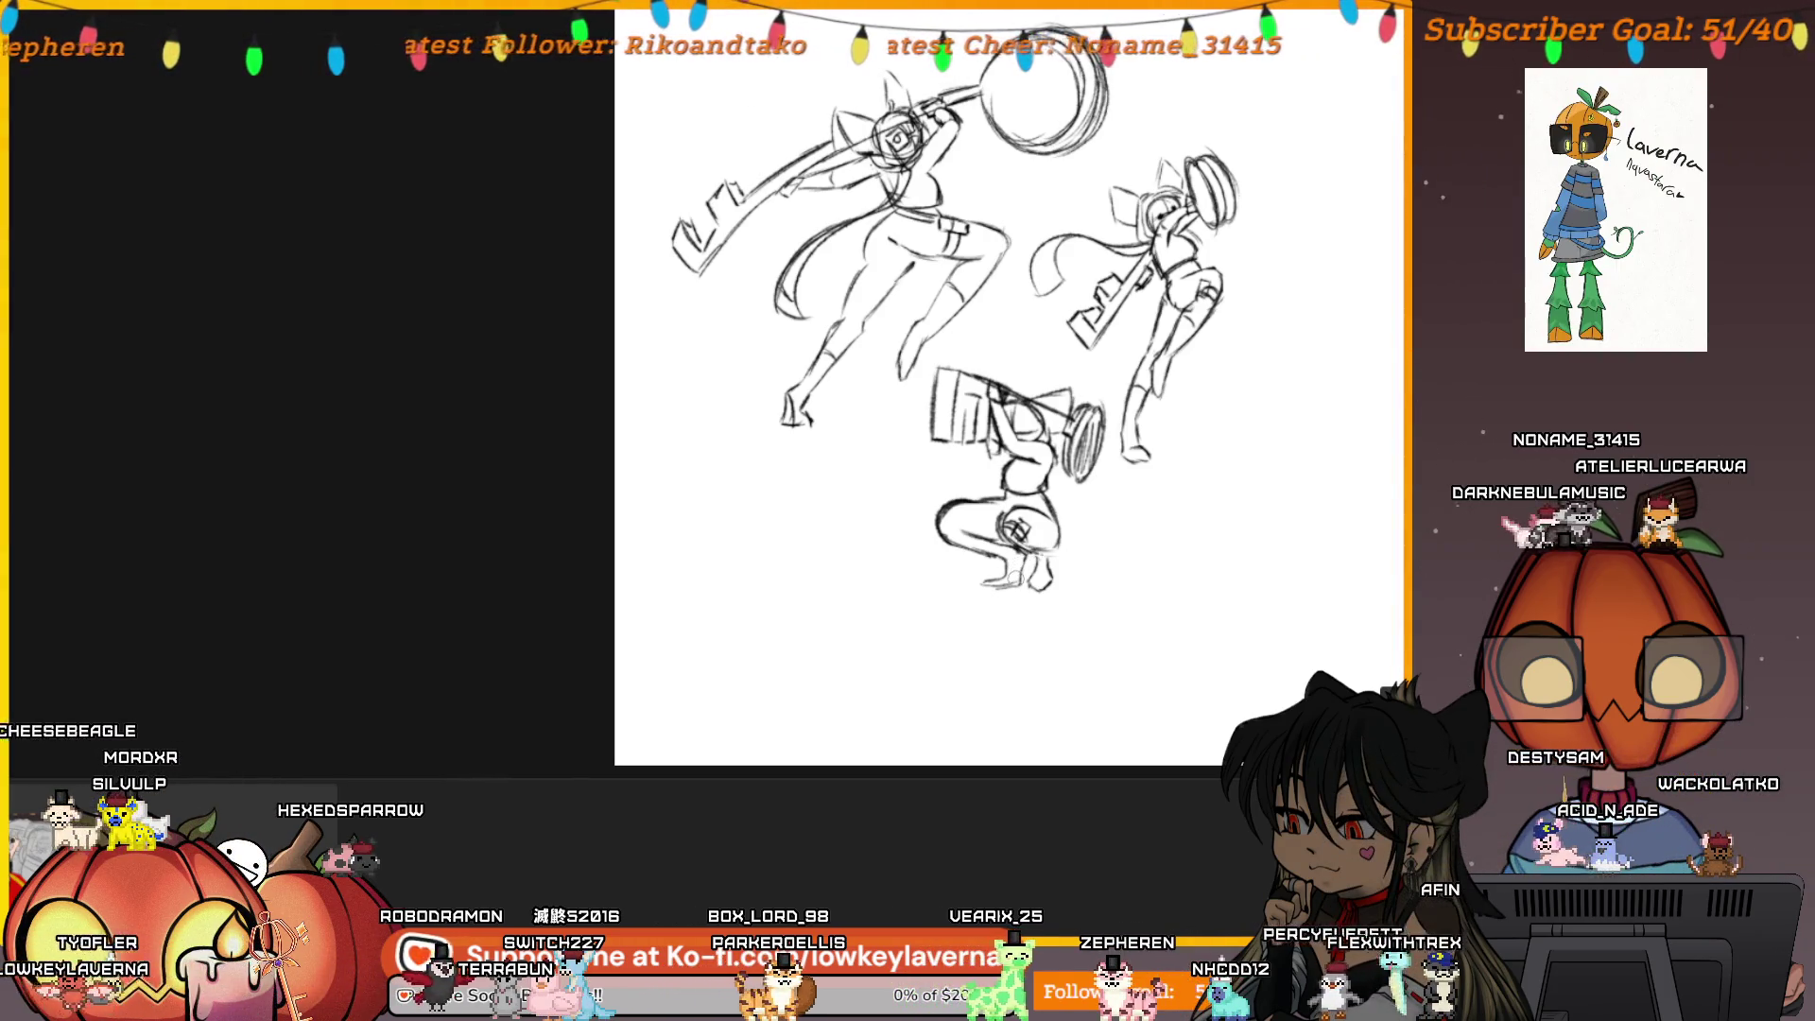
scroll(1053, 454, up, 1)
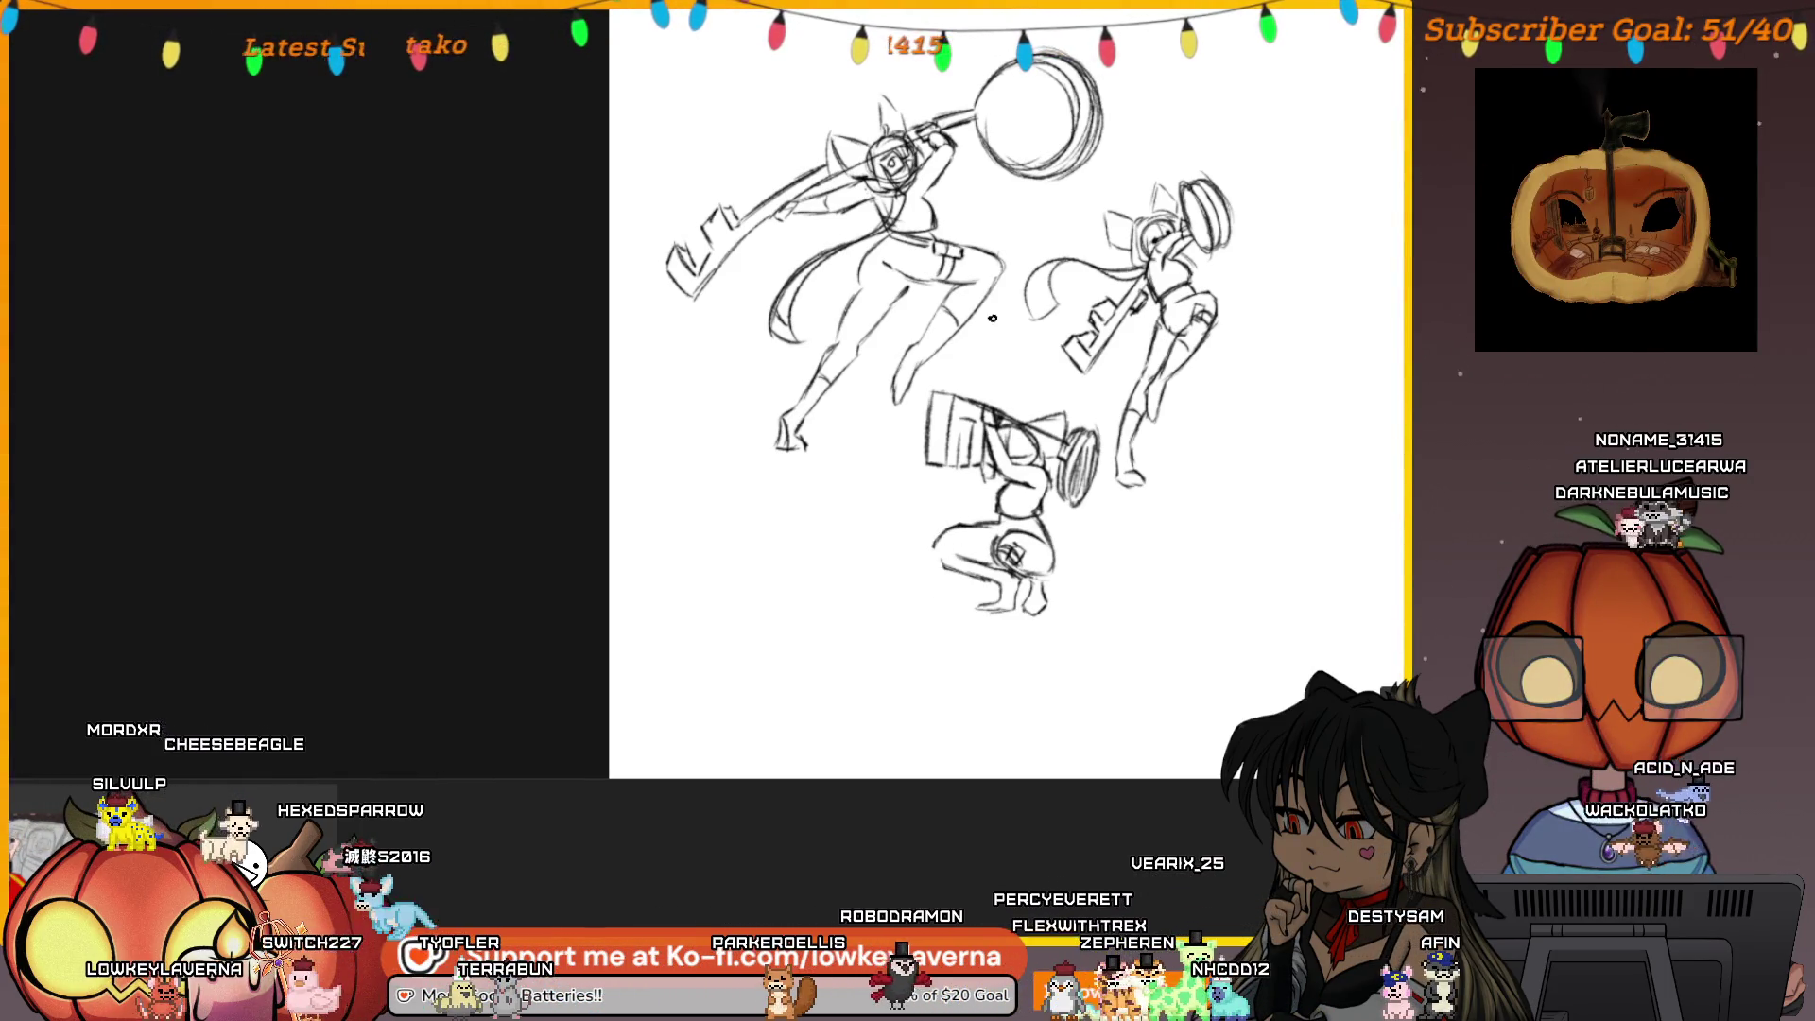
drag(1159, 605, 1061, 610)
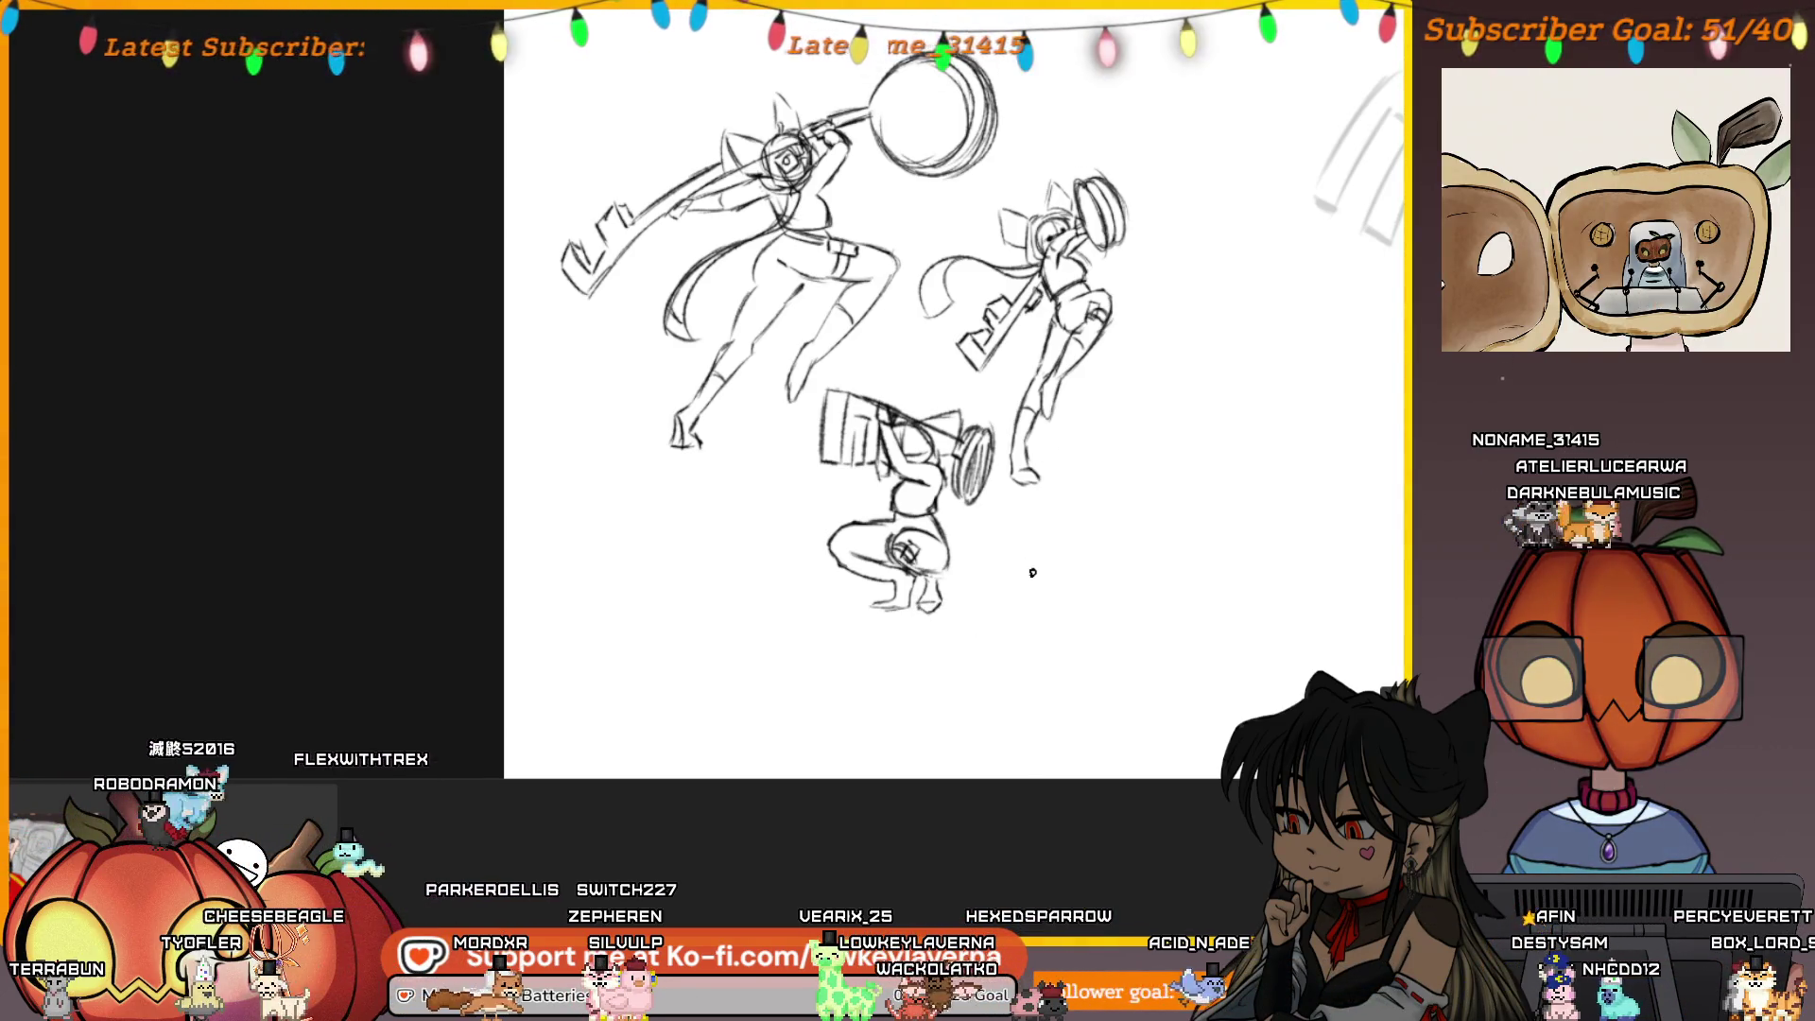
scroll(1000, 633, up, 3)
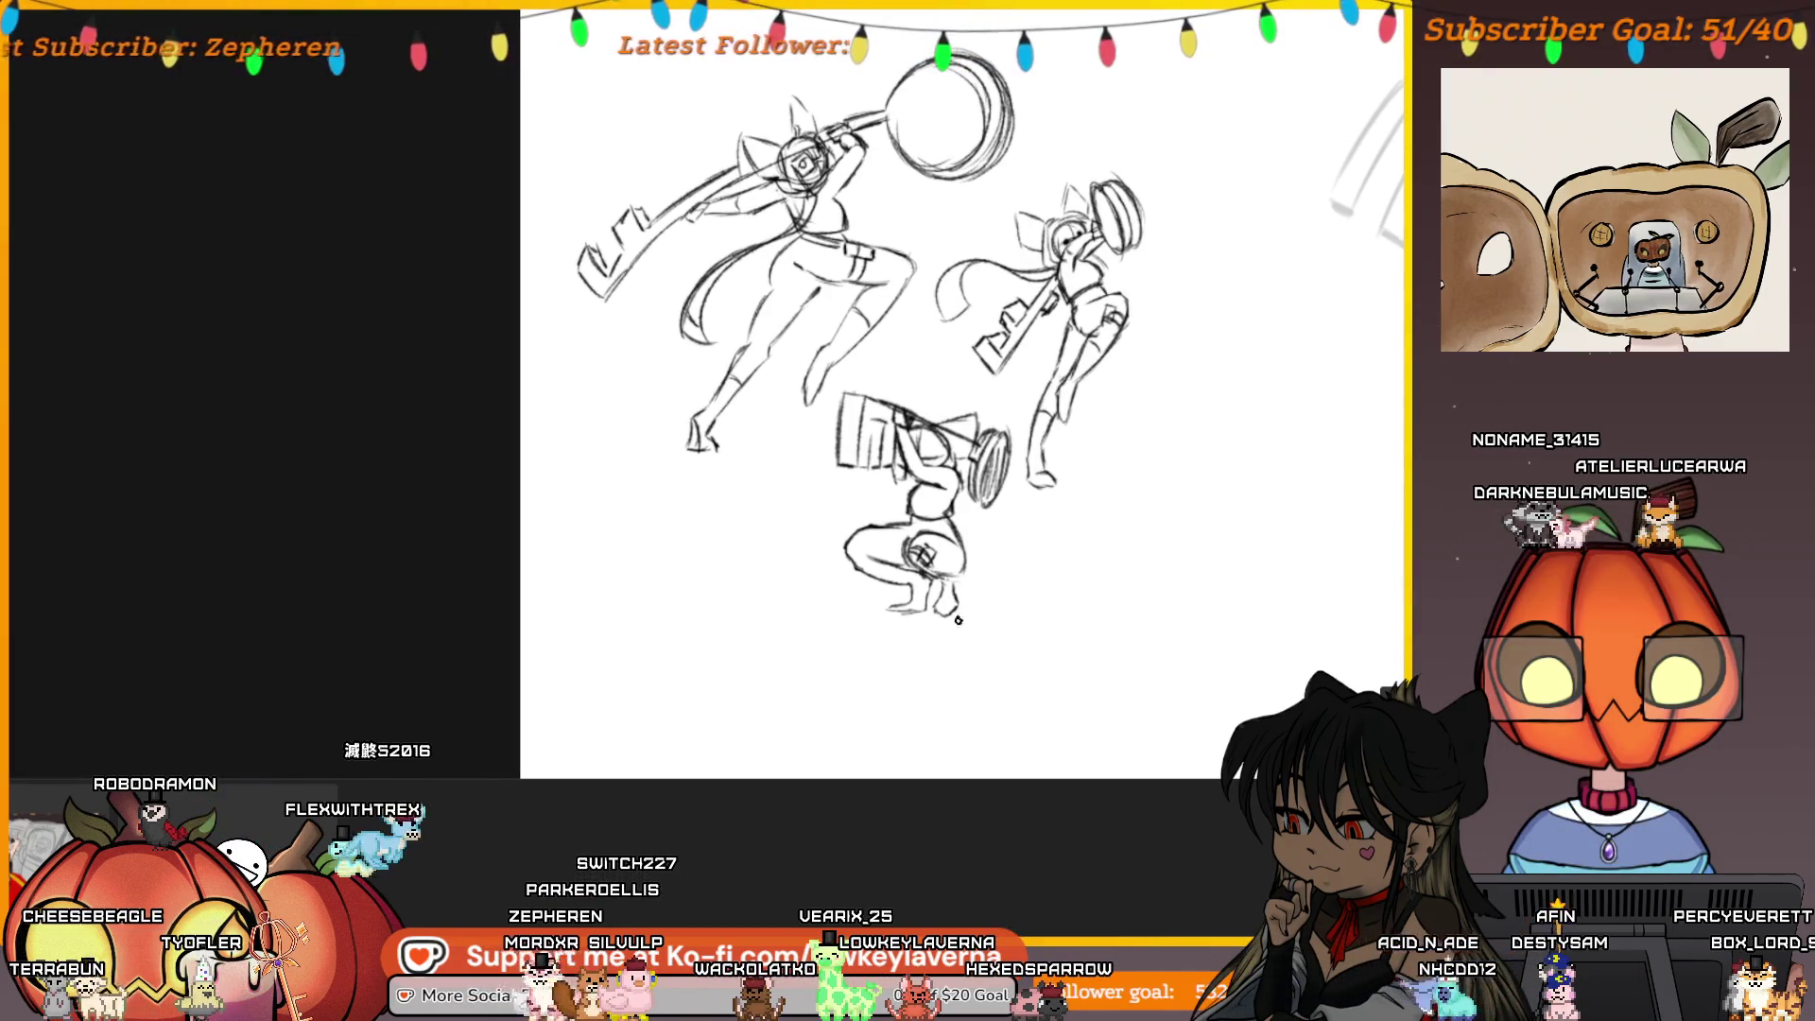
scroll(1039, 542, down, 5)
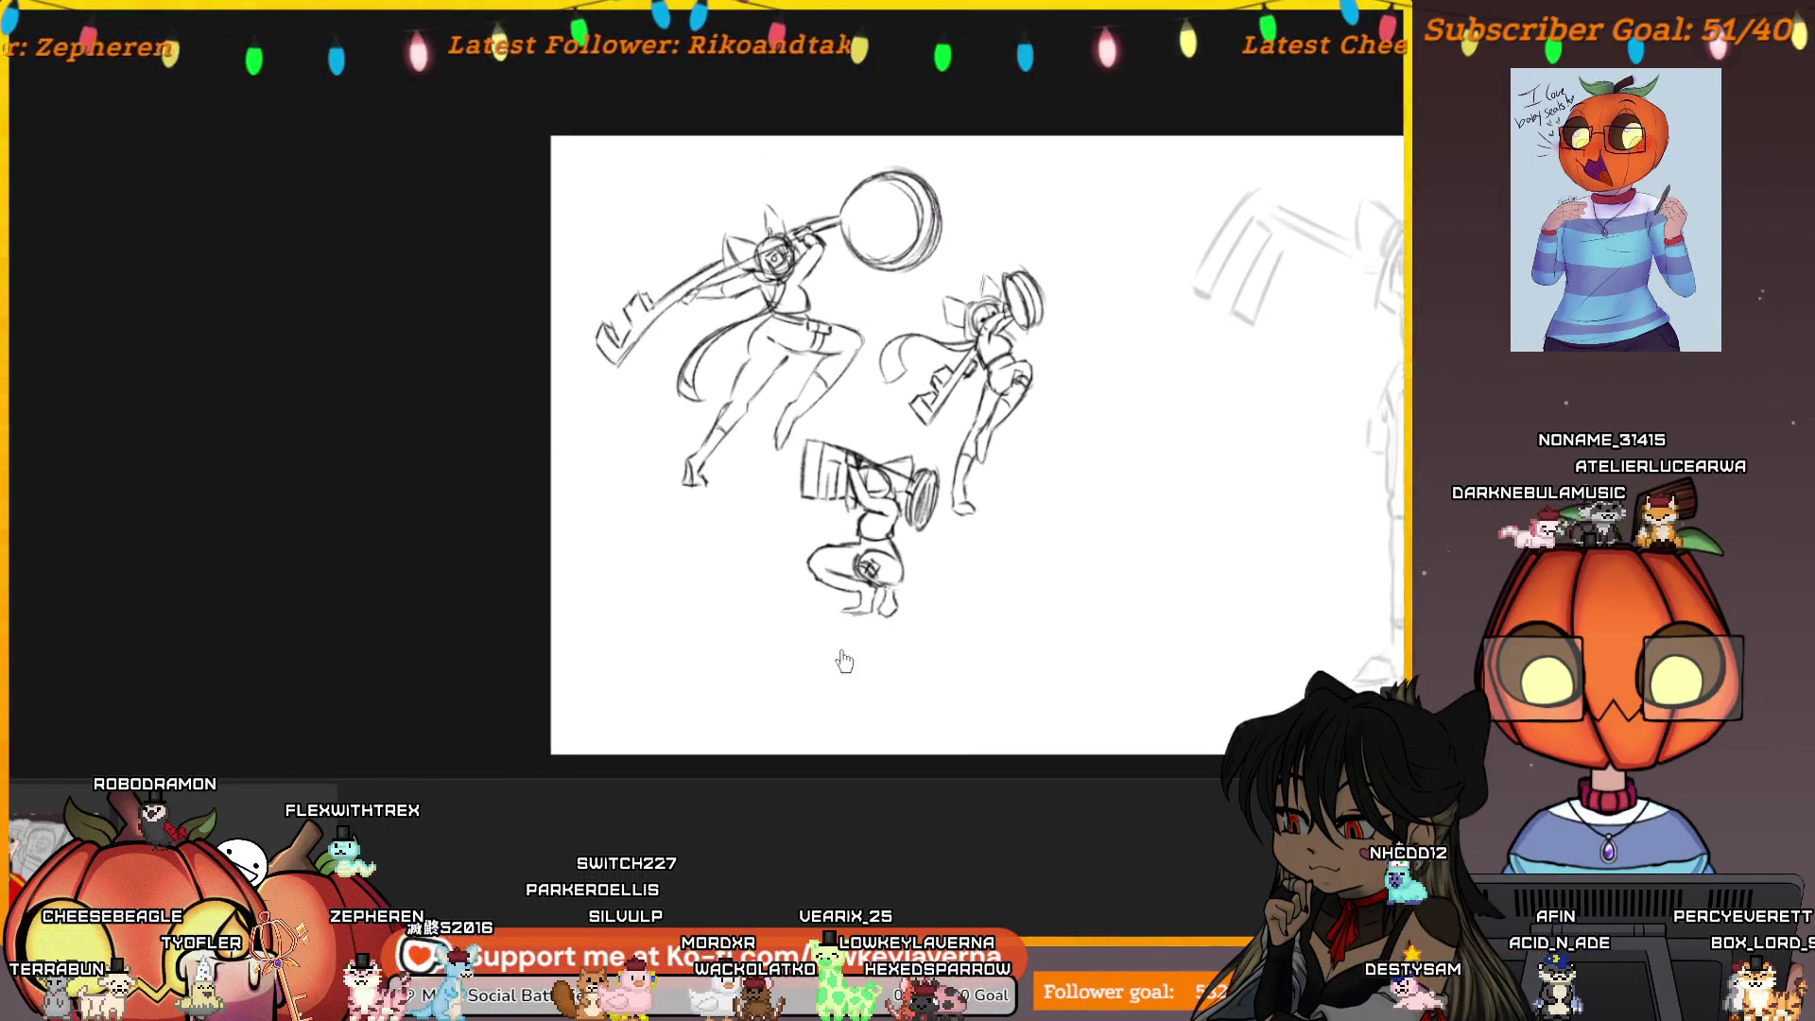
scroll(1005, 465, up, 2)
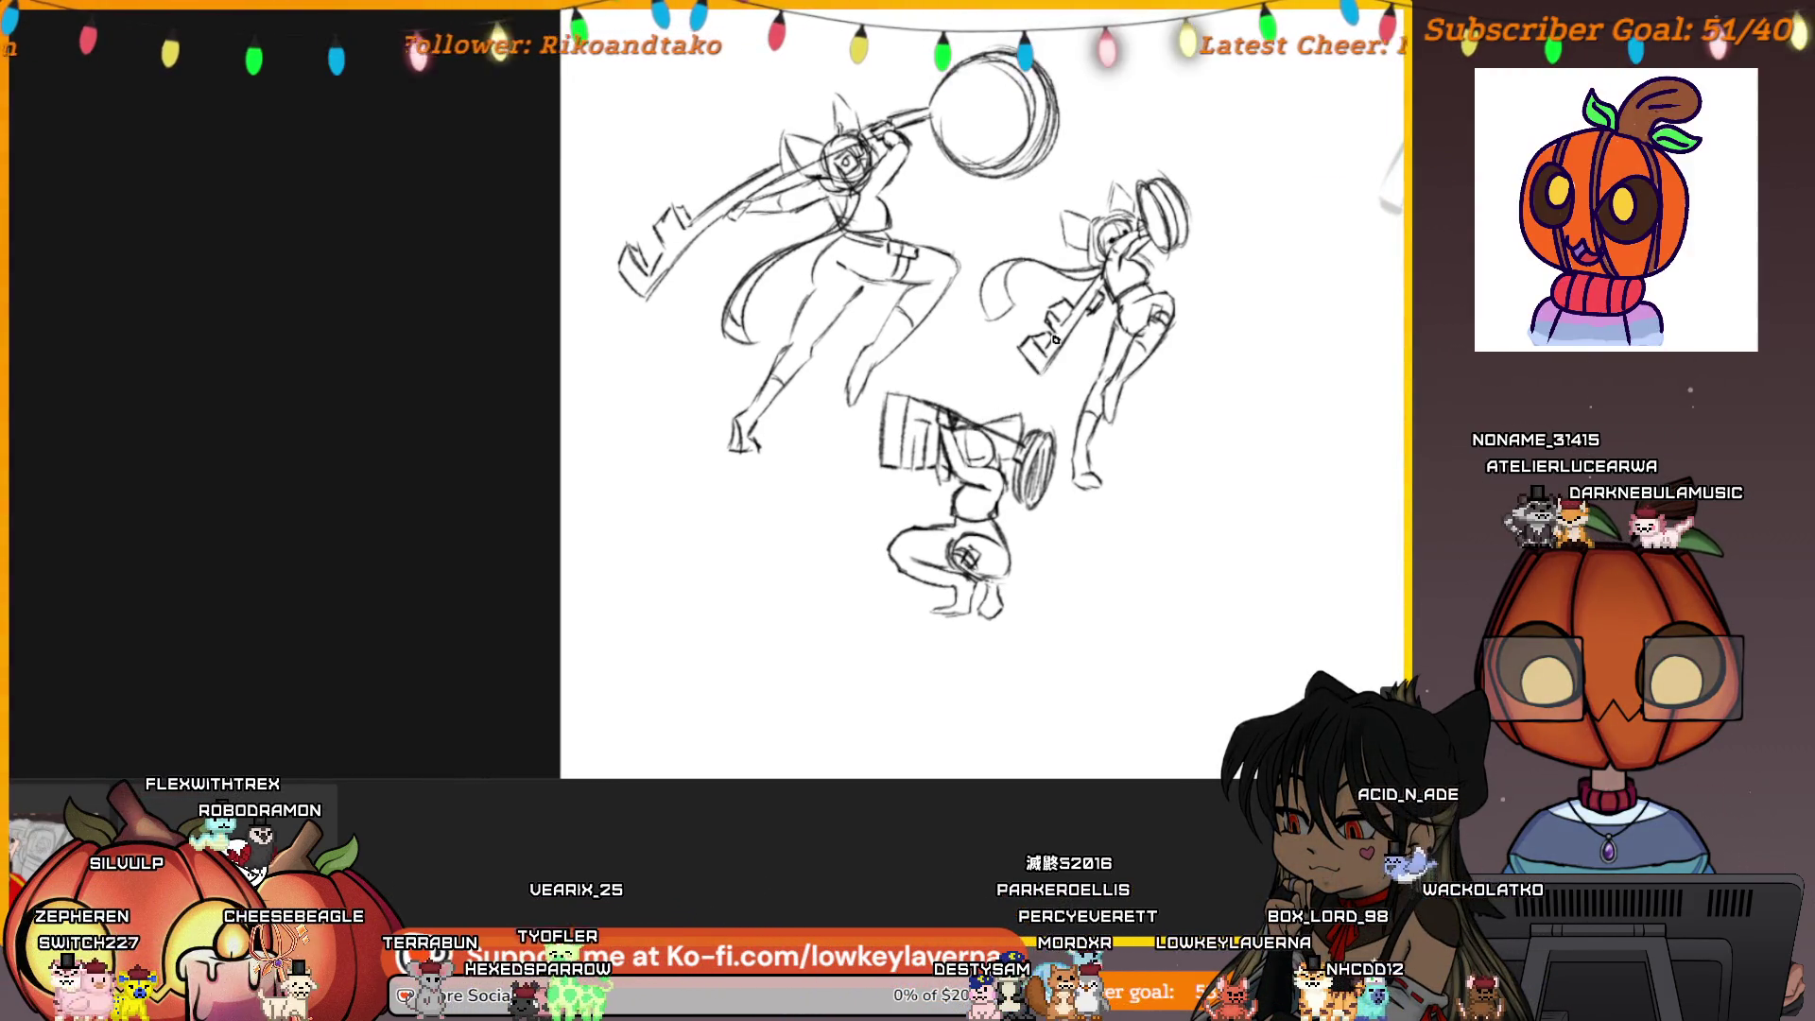
drag(1056, 341, 1006, 406)
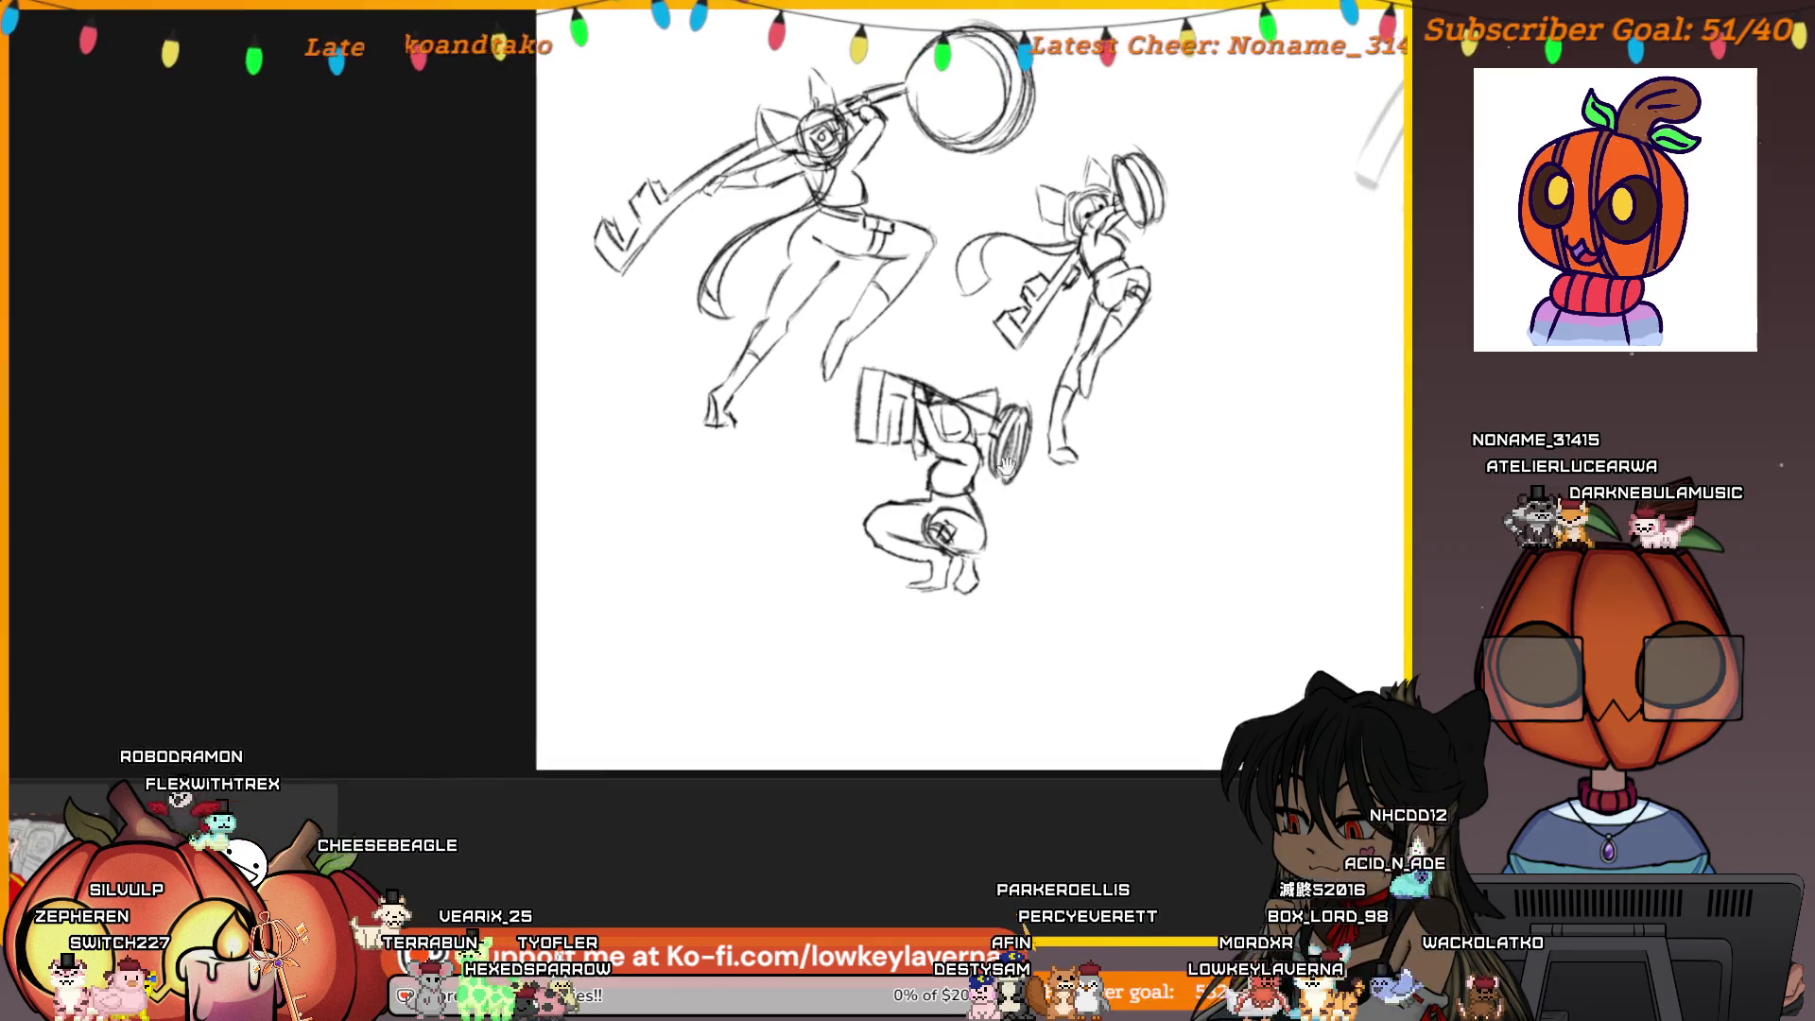
drag(1017, 632, 952, 611)
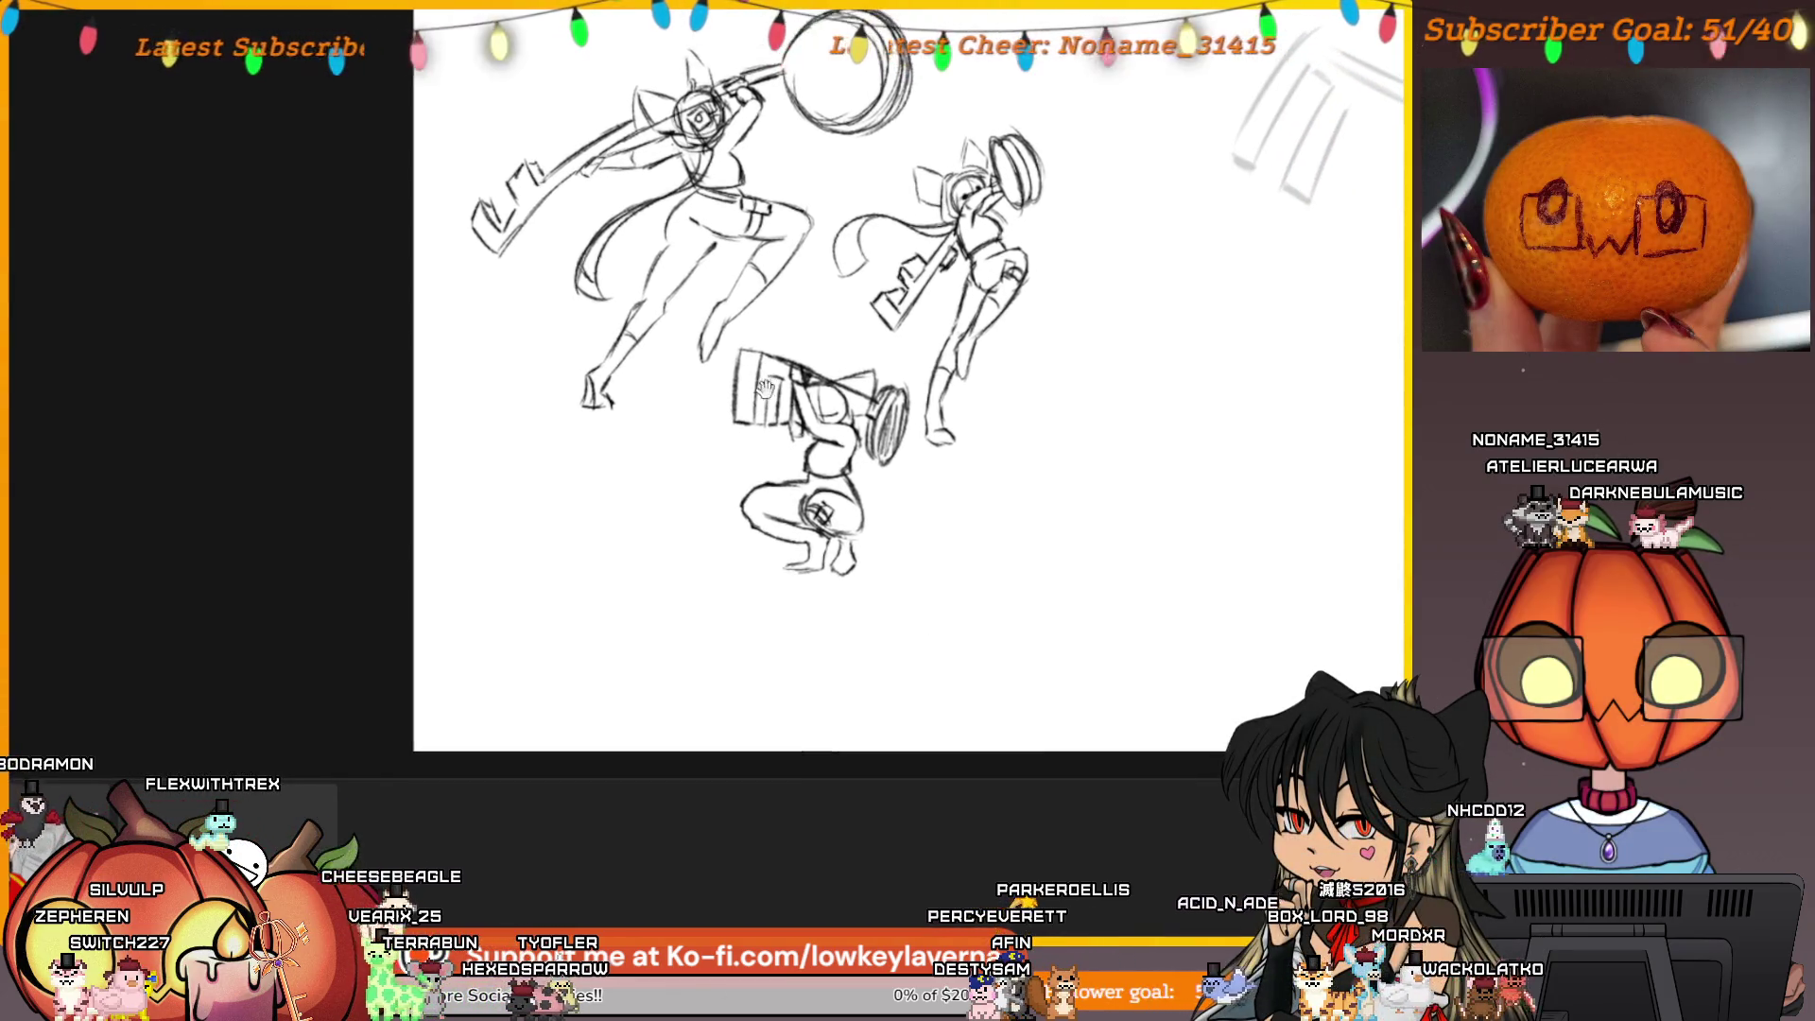
Hatch-shade the crouching figure's hammer head with pencil strokes
drag(751, 414, 756, 354)
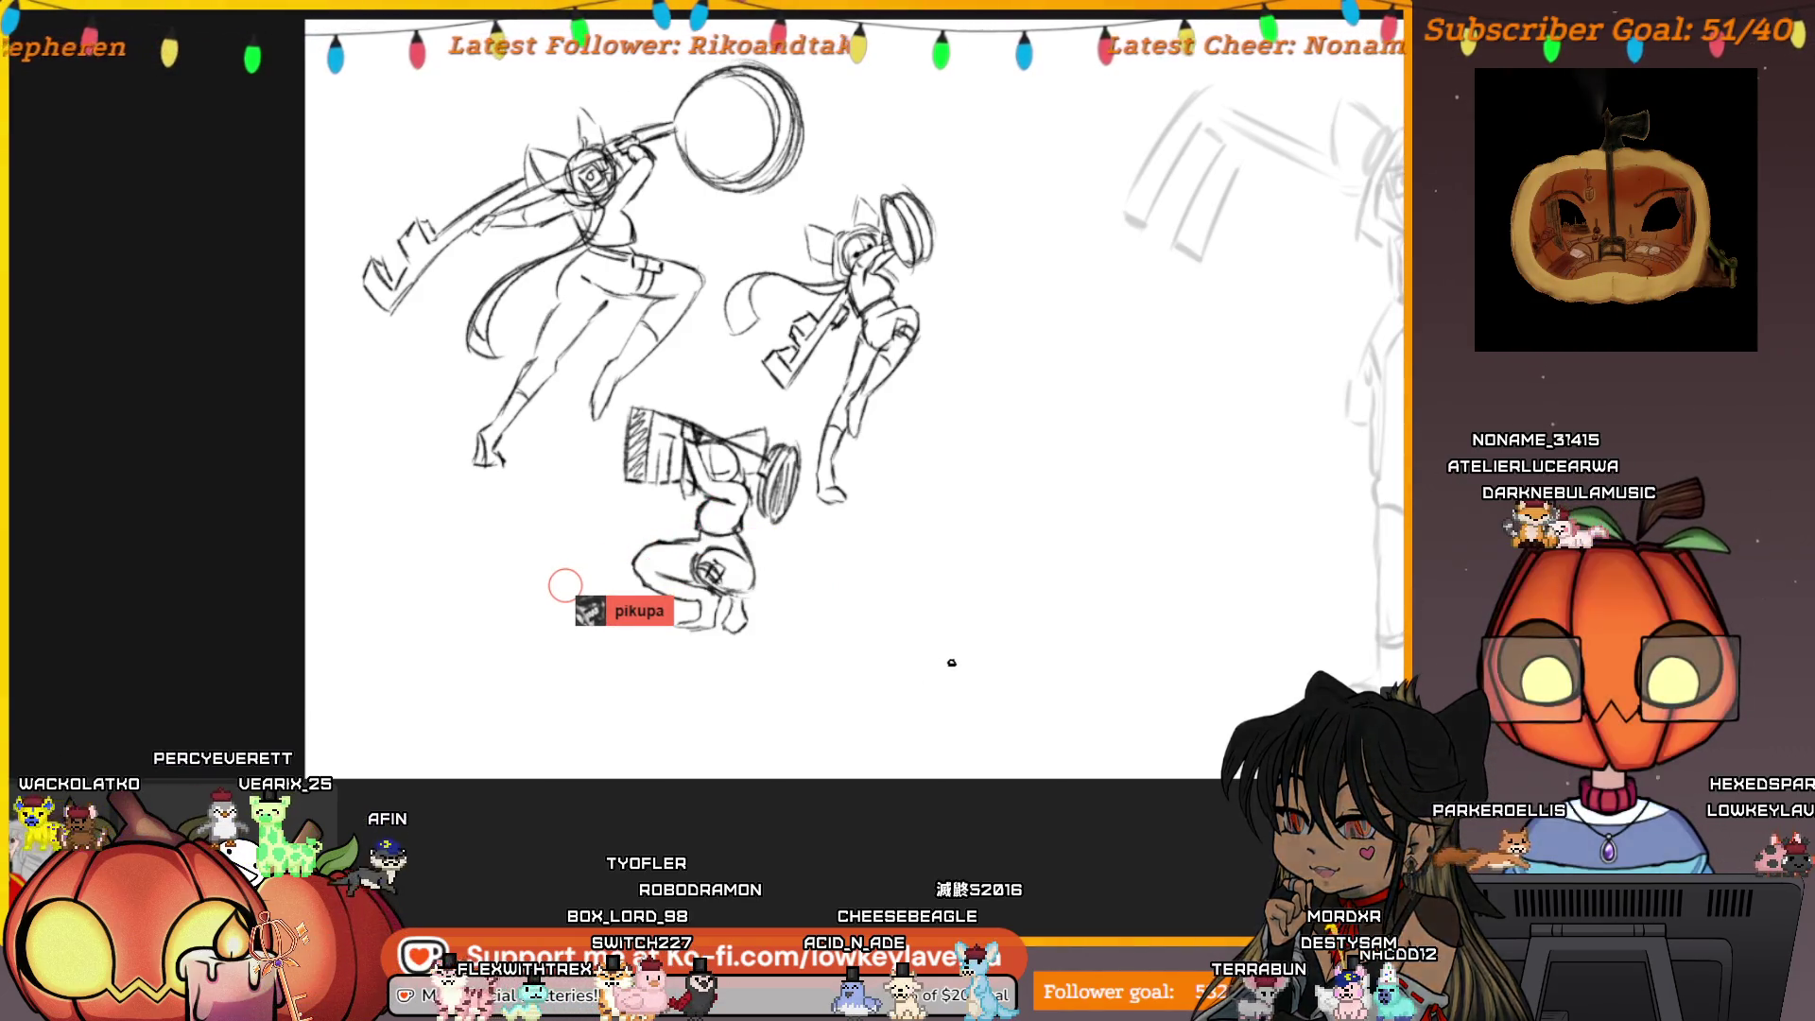
scroll(960, 652, down, 3)
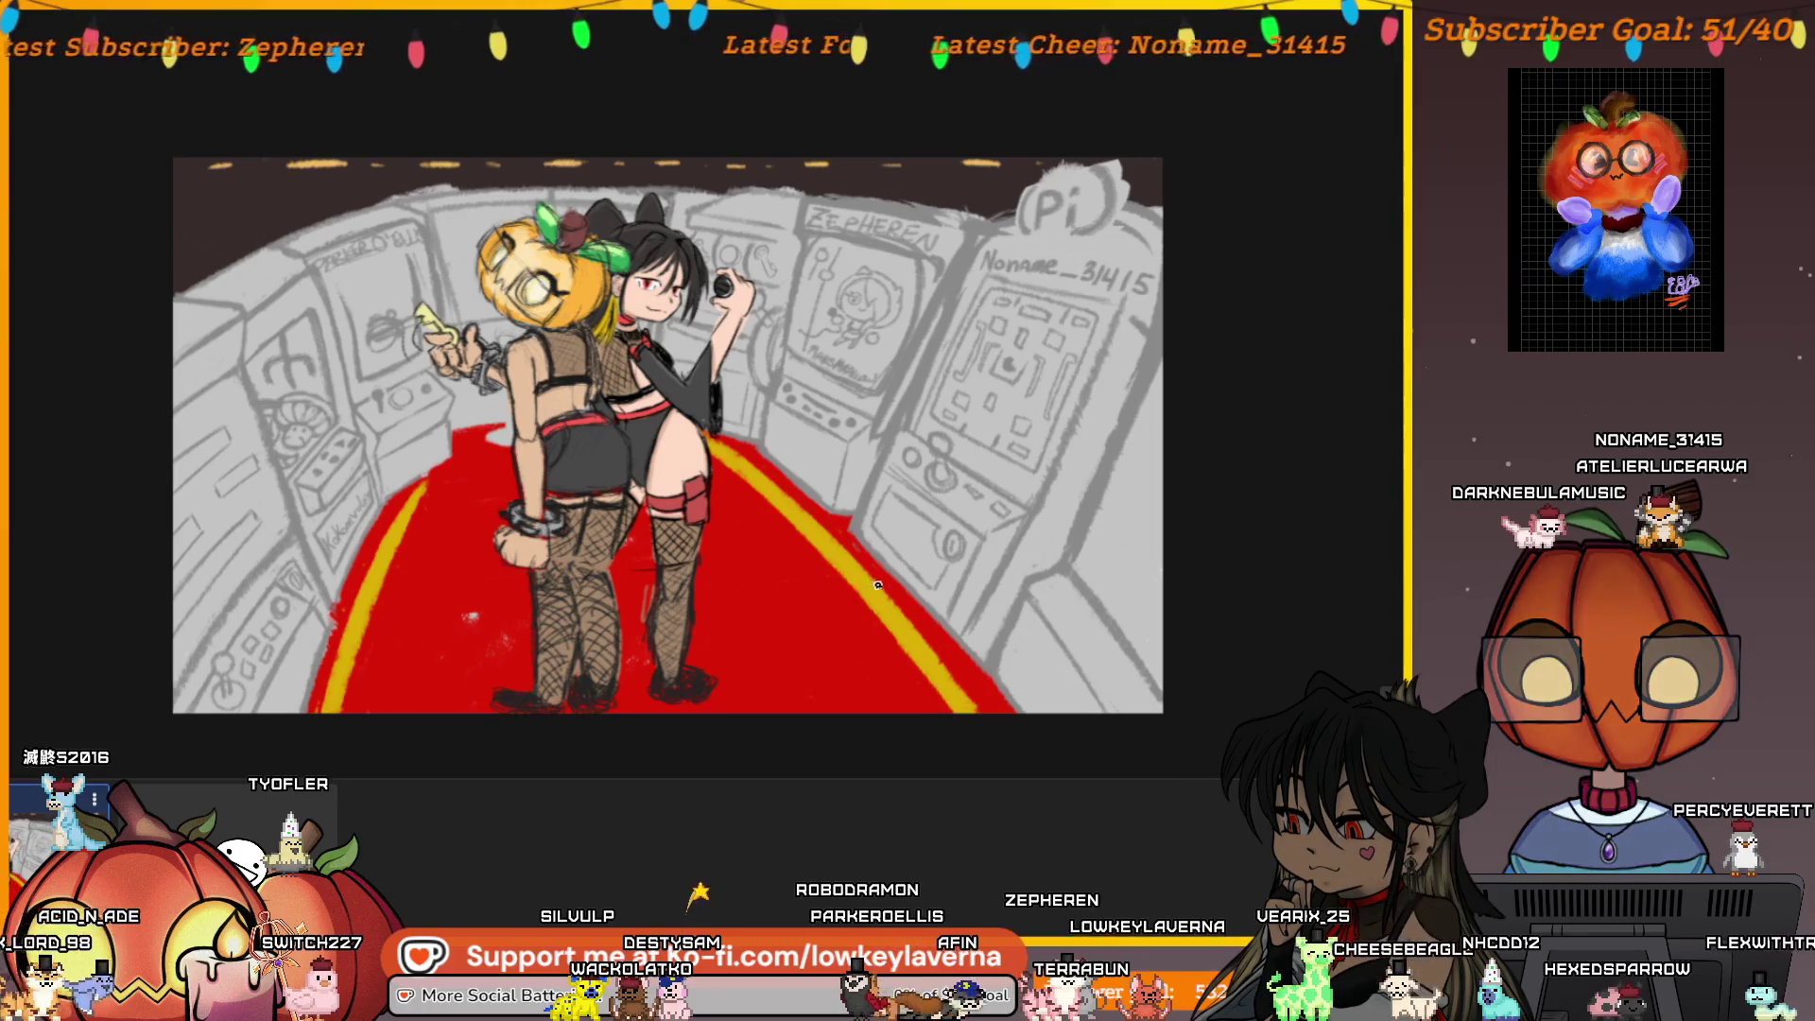
Zoom and pan around the arcade illustration to inspect it
scroll(878, 586, down, 2)
drag(701, 530, 777, 543)
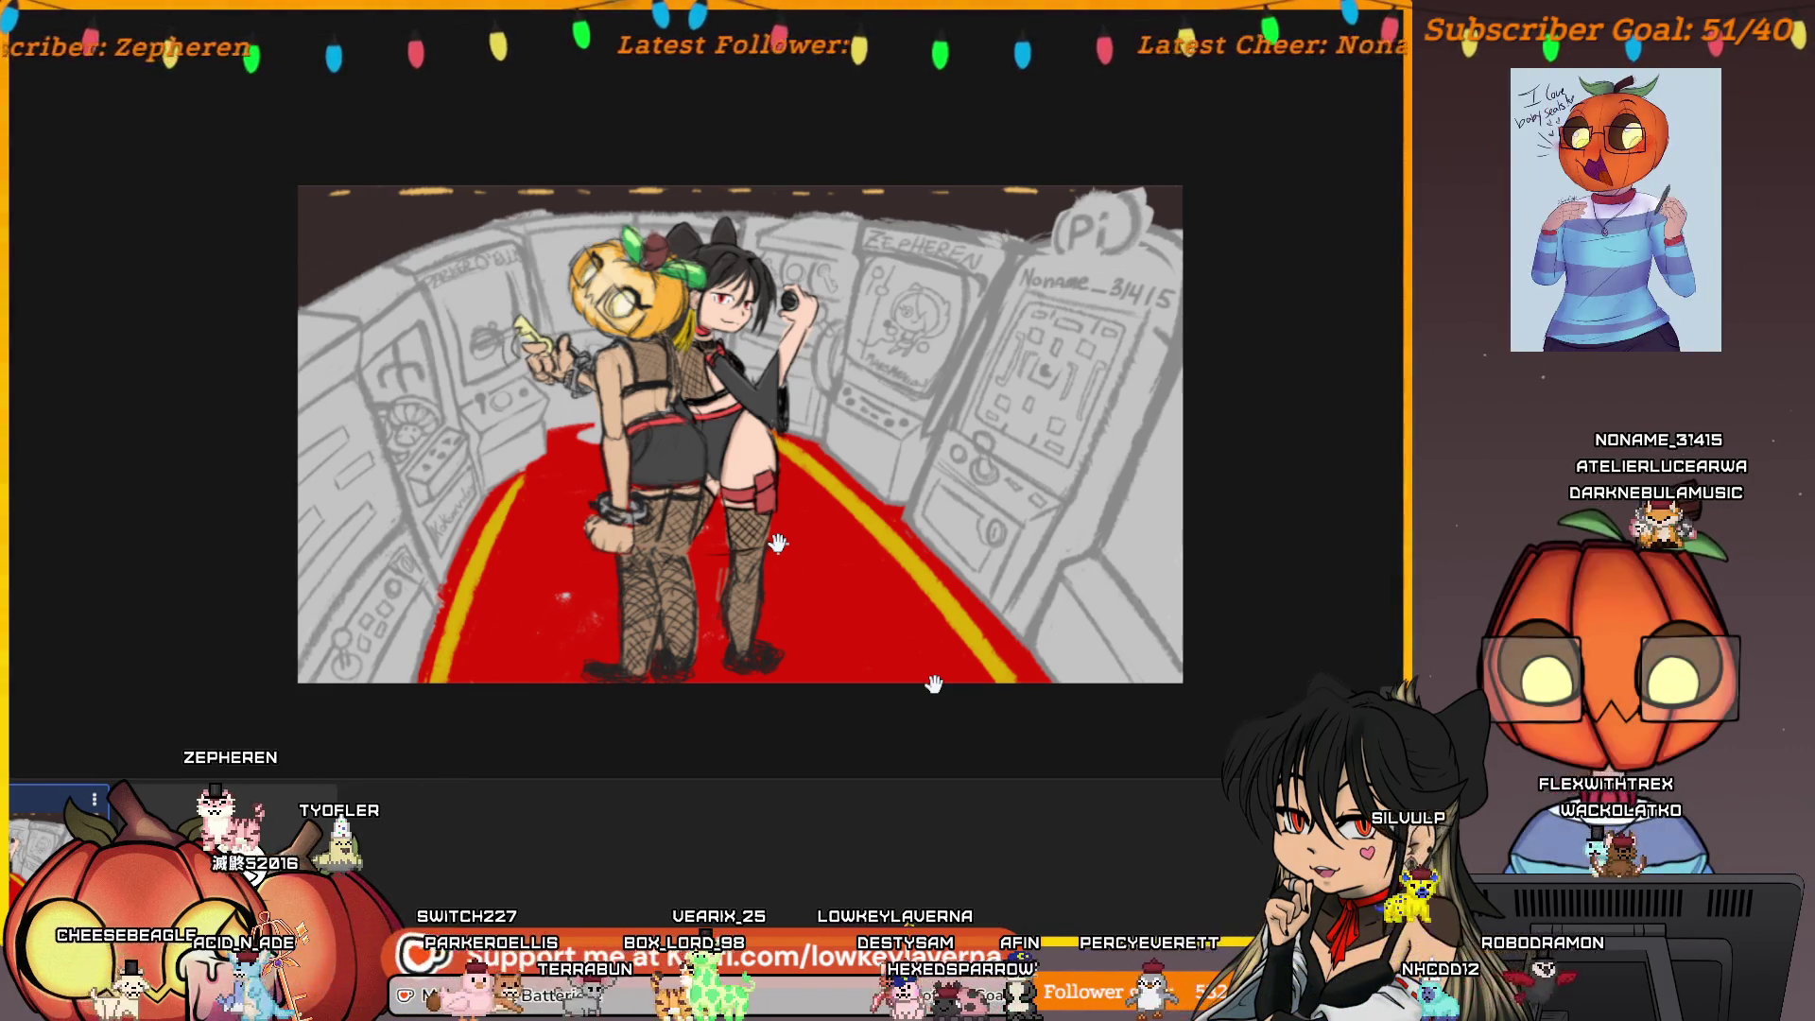
scroll(777, 542, up, 1)
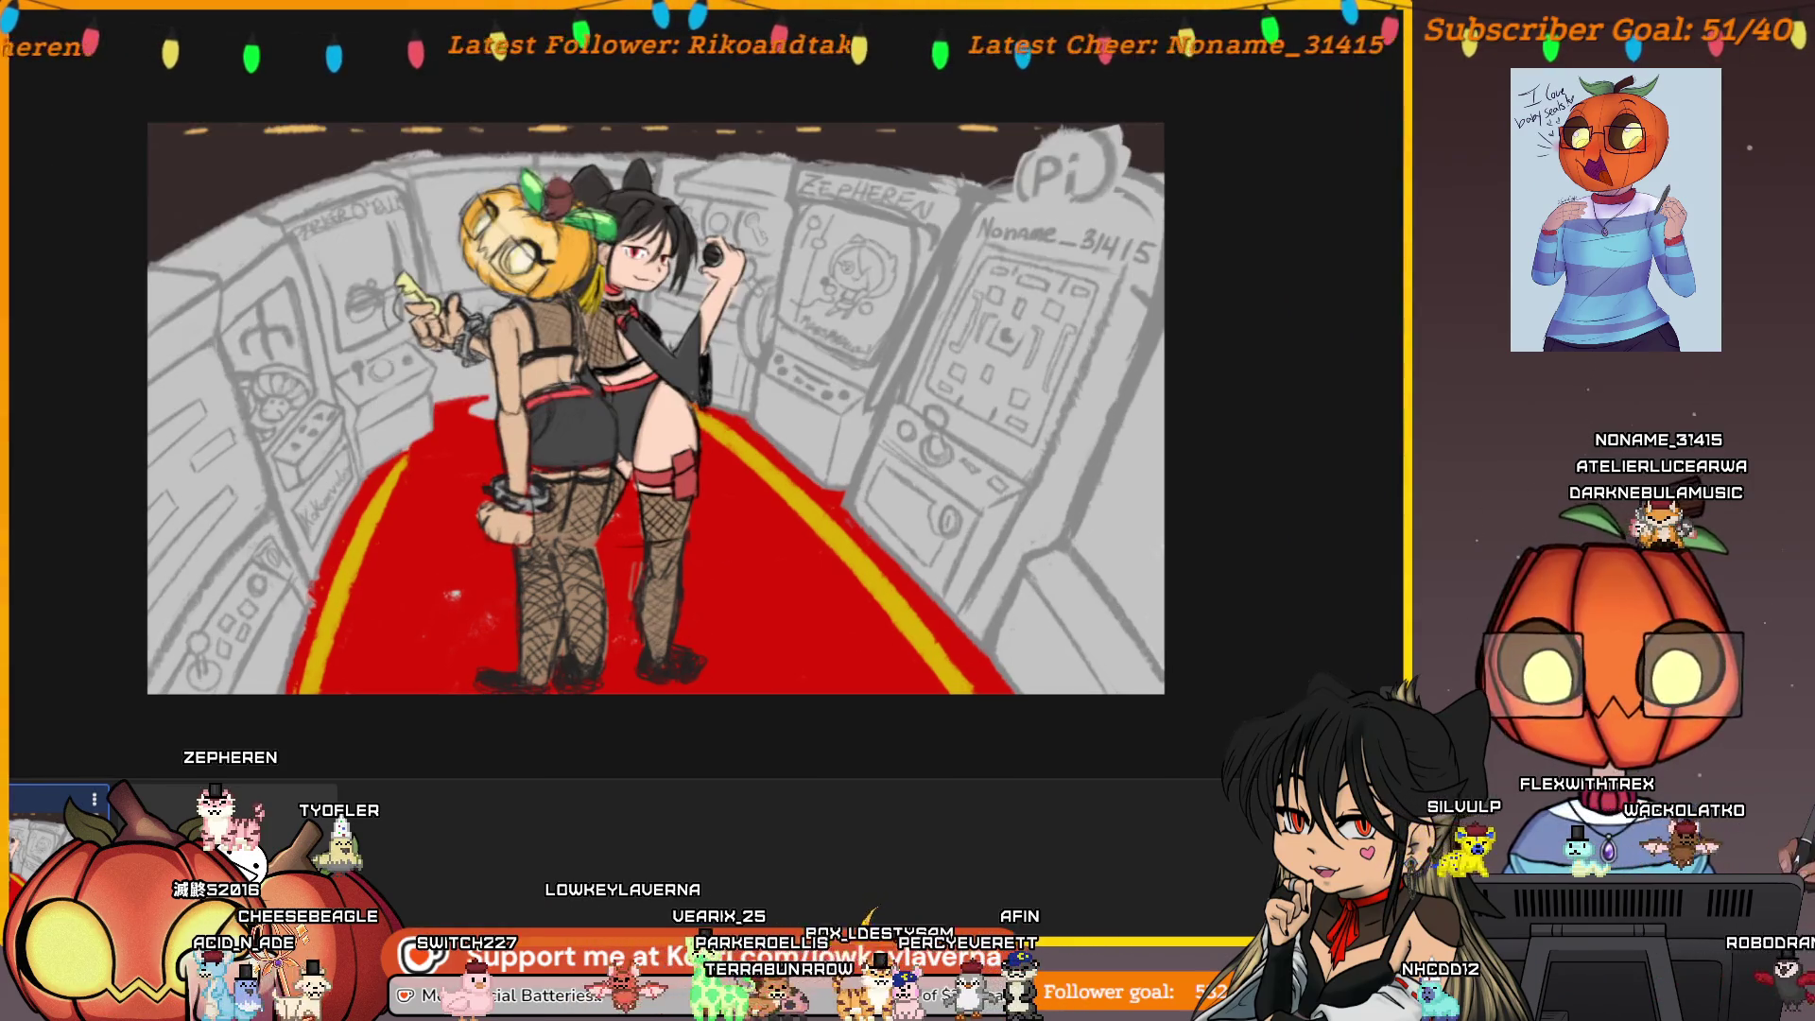
scroll(830, 498, down, 1)
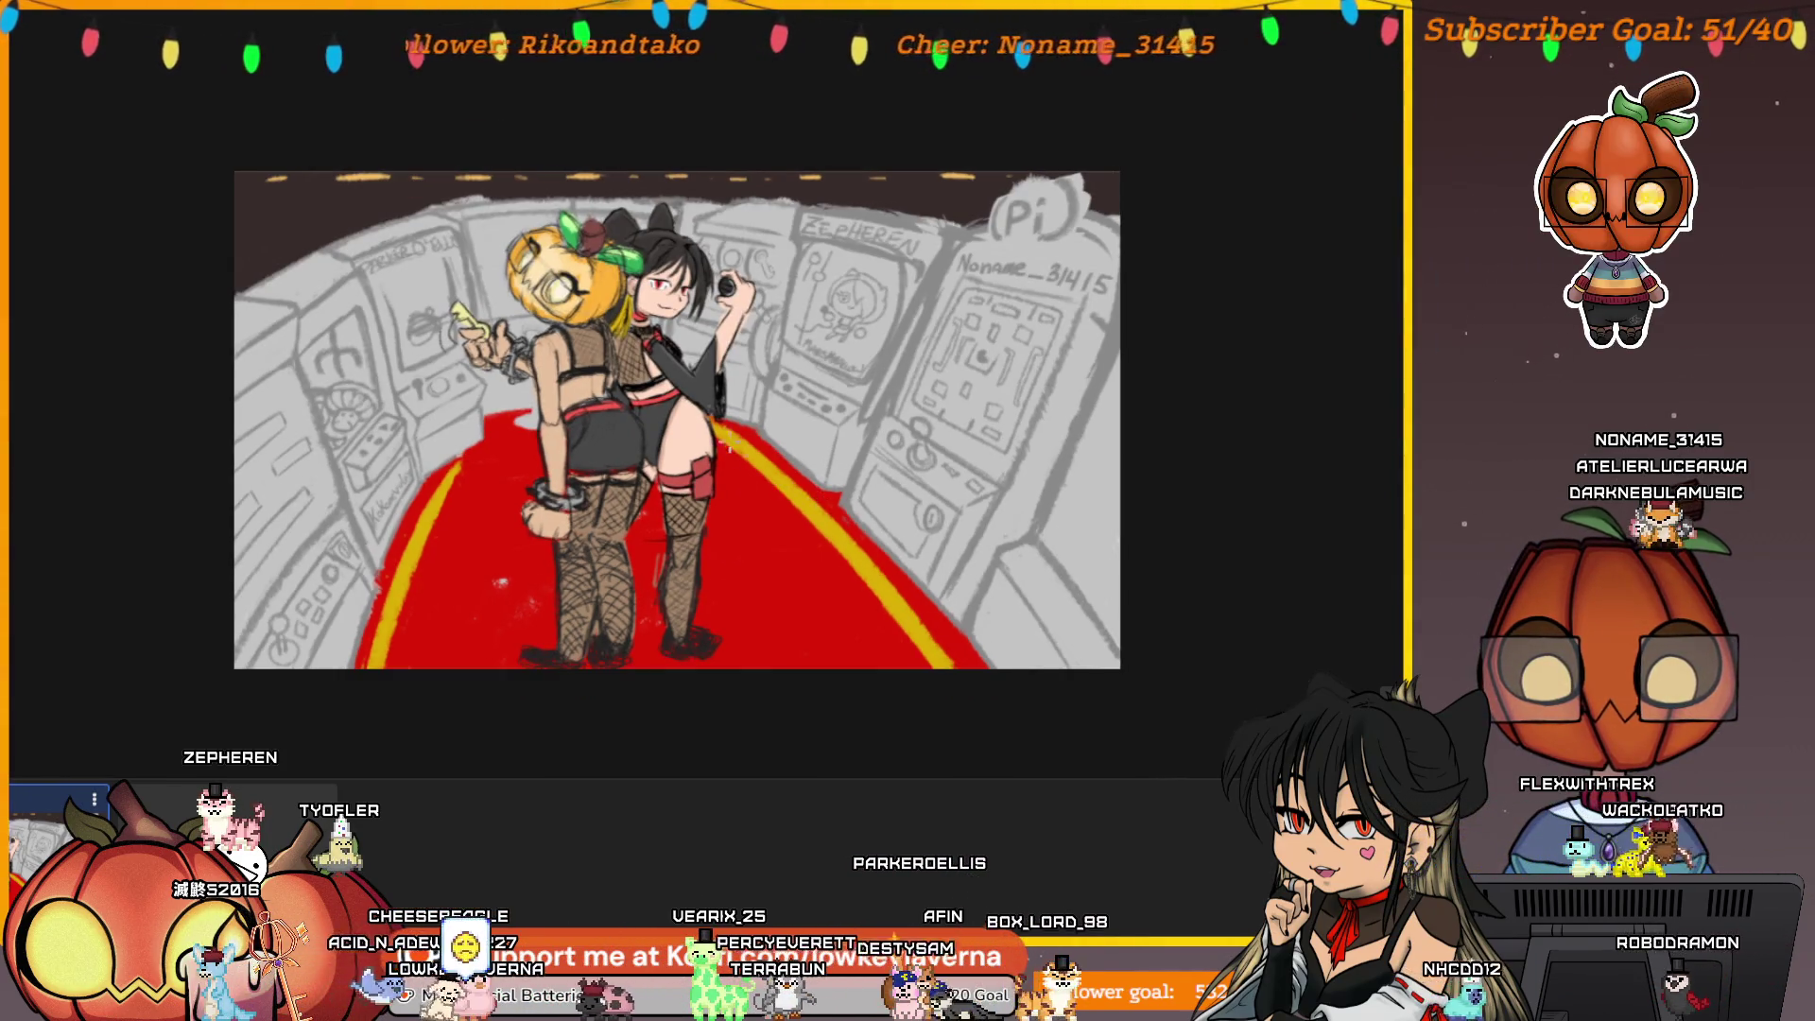
scroll(752, 453, up, 1)
scroll(751, 453, down, 1)
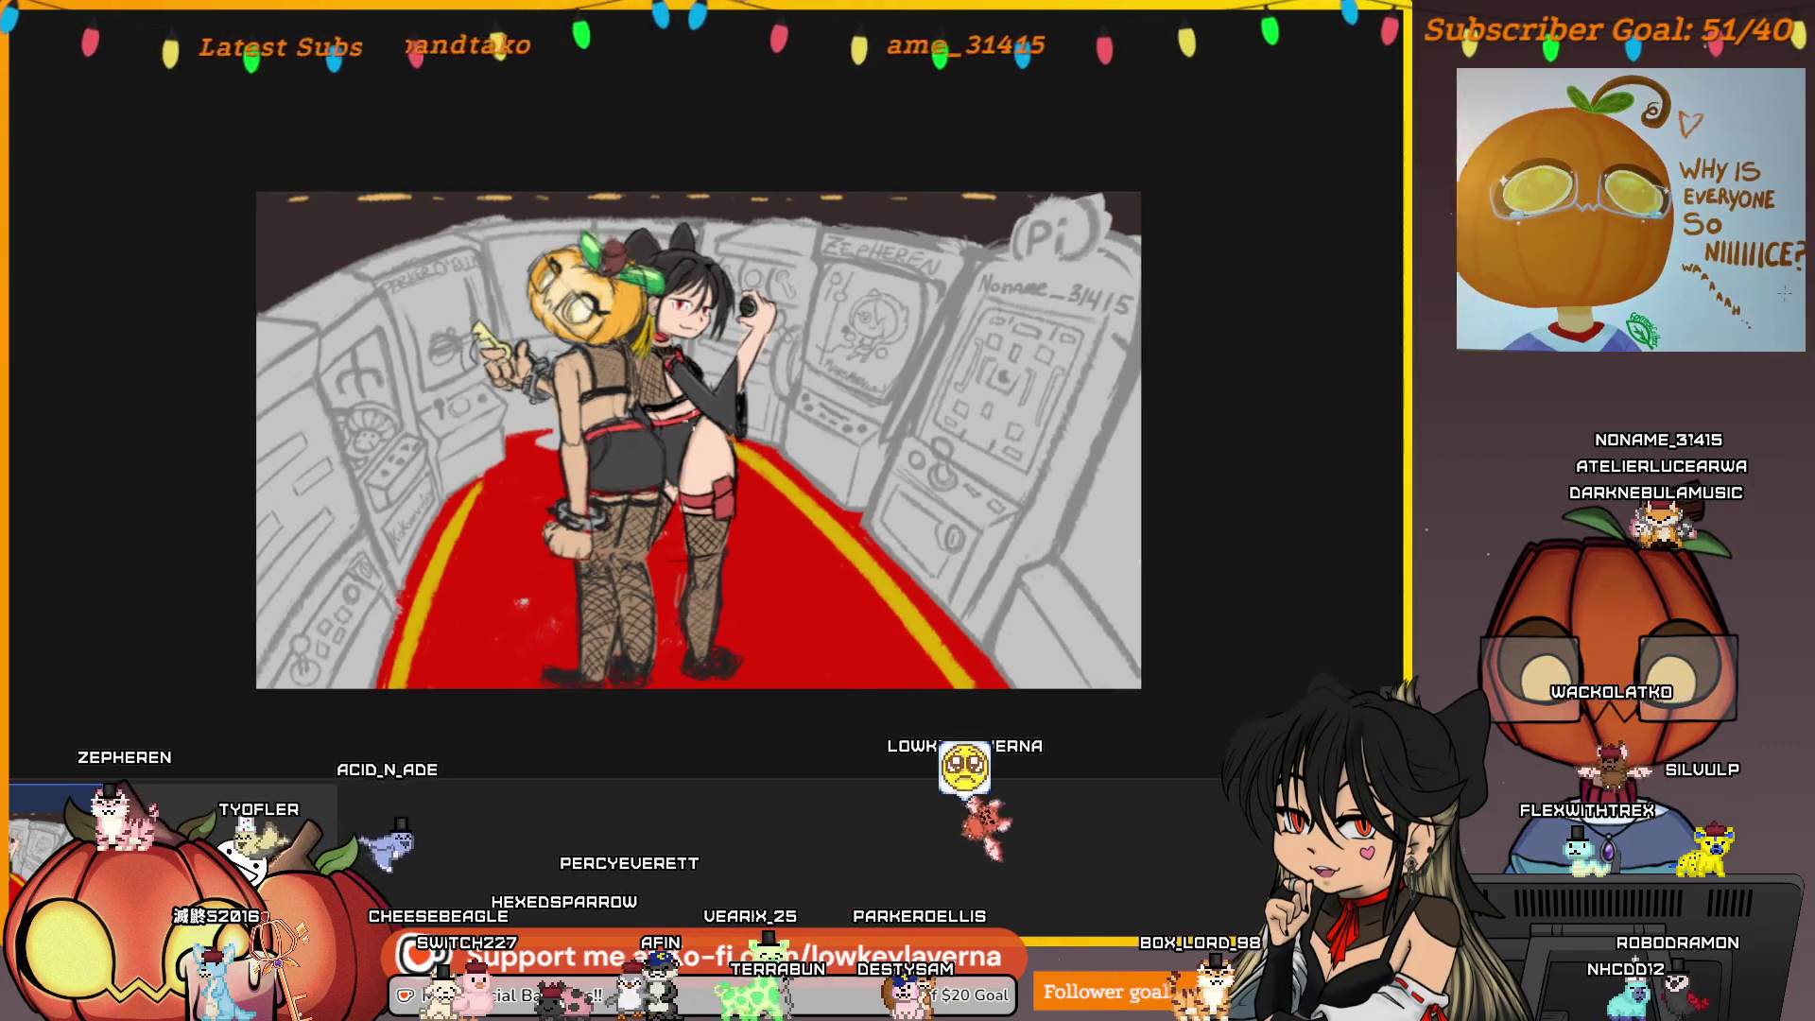
scroll(751, 453, up, 1)
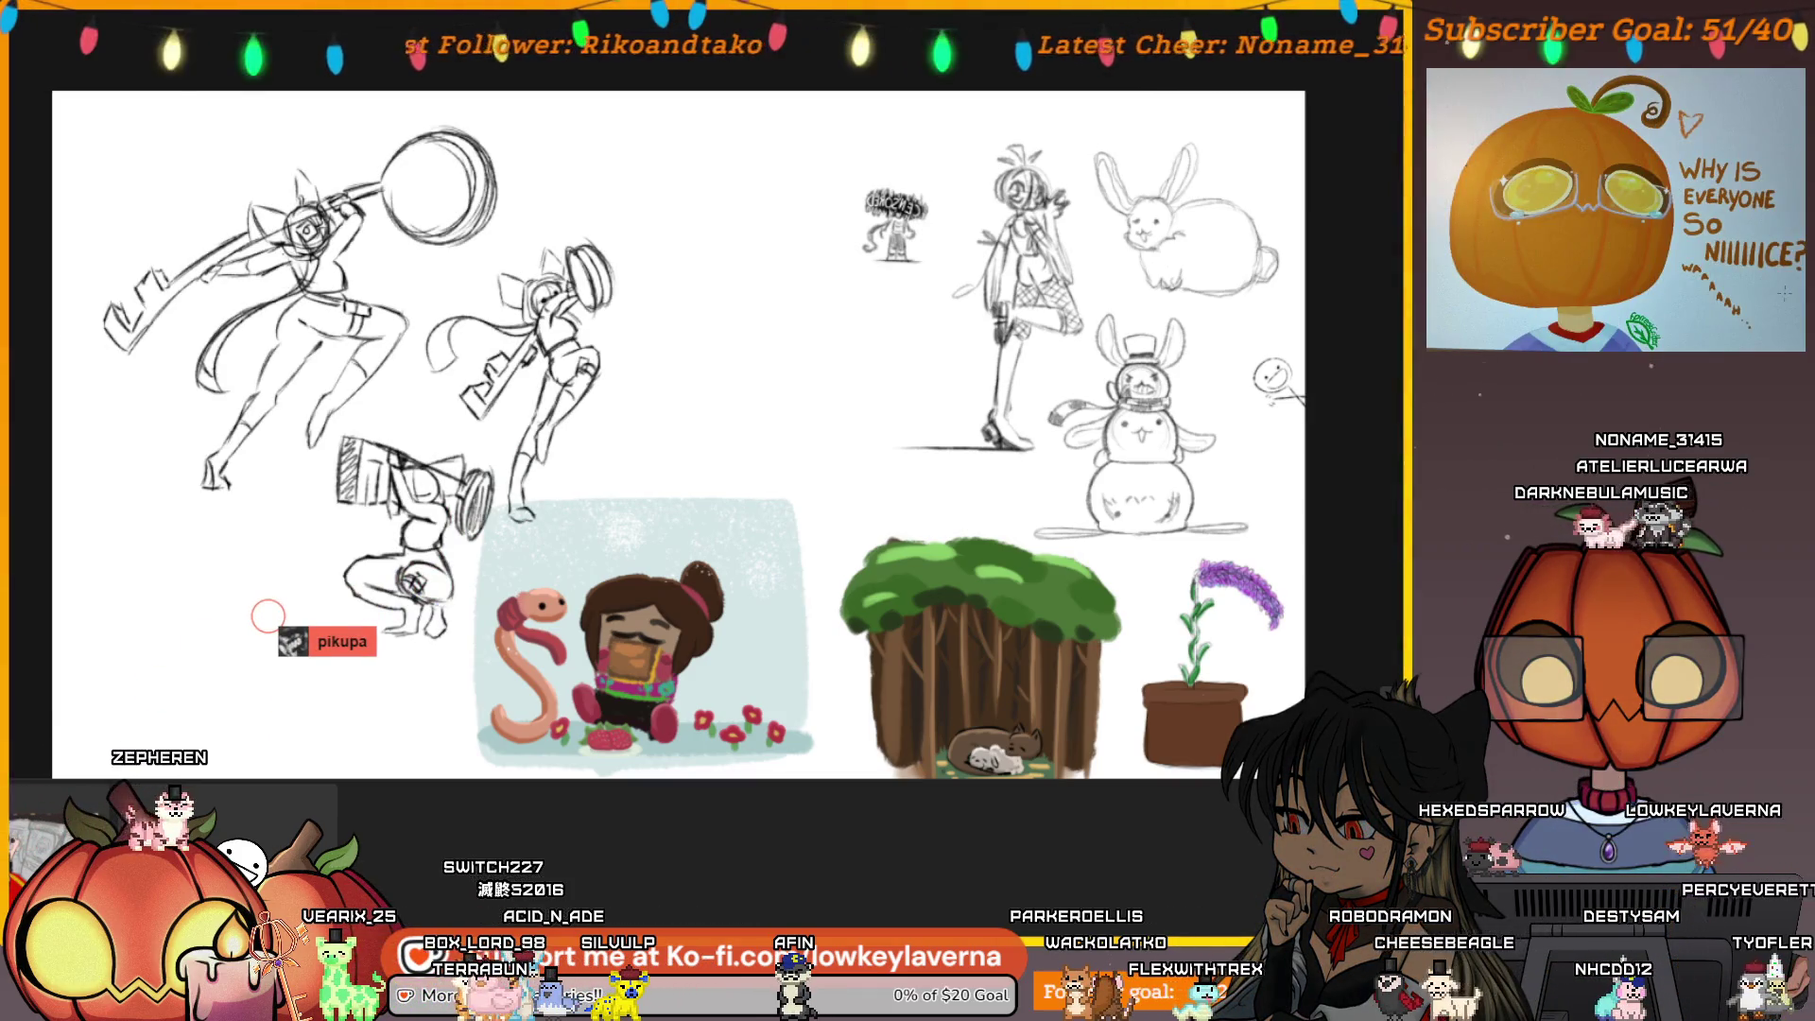
Move the key-hammer thumbnails up and left, commit, and zoom toward the girl and bunny sketches
mouse_move(600, 369)
mouse_down()
mouse_move(553, 336)
mouse_move(574, 338)
mouse_up()
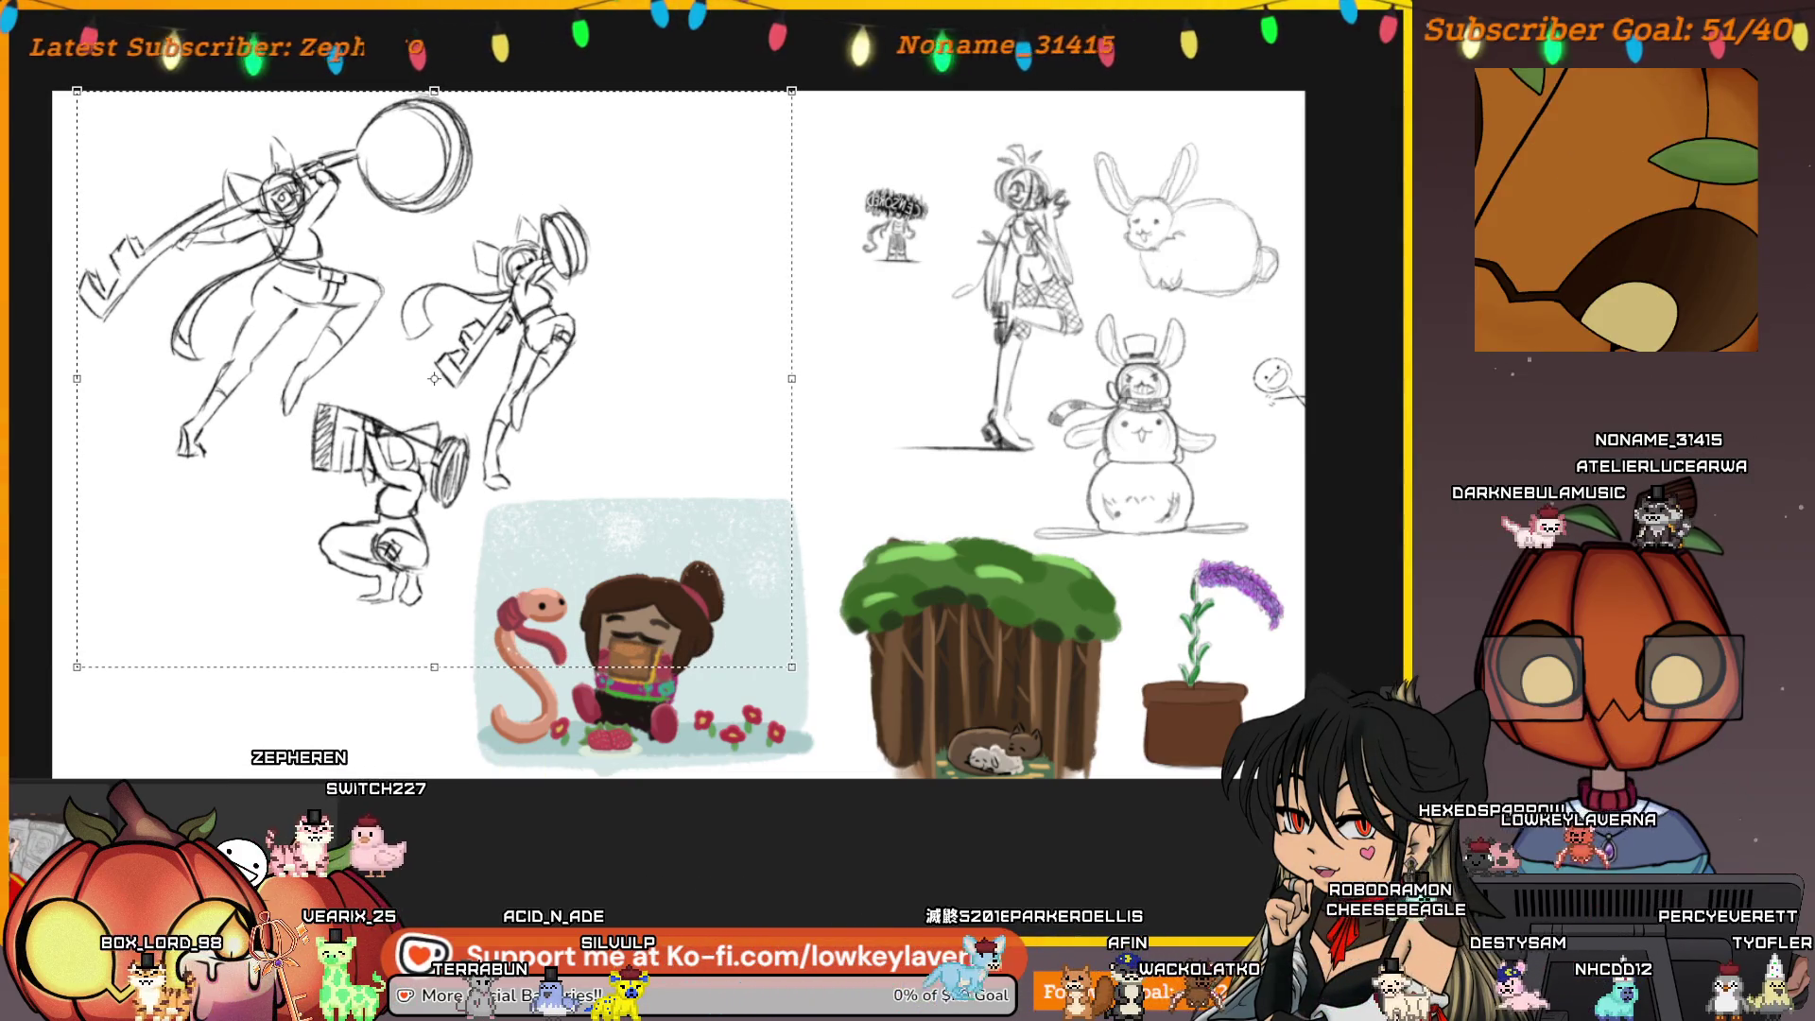
key(Return)
drag(841, 495, 699, 494)
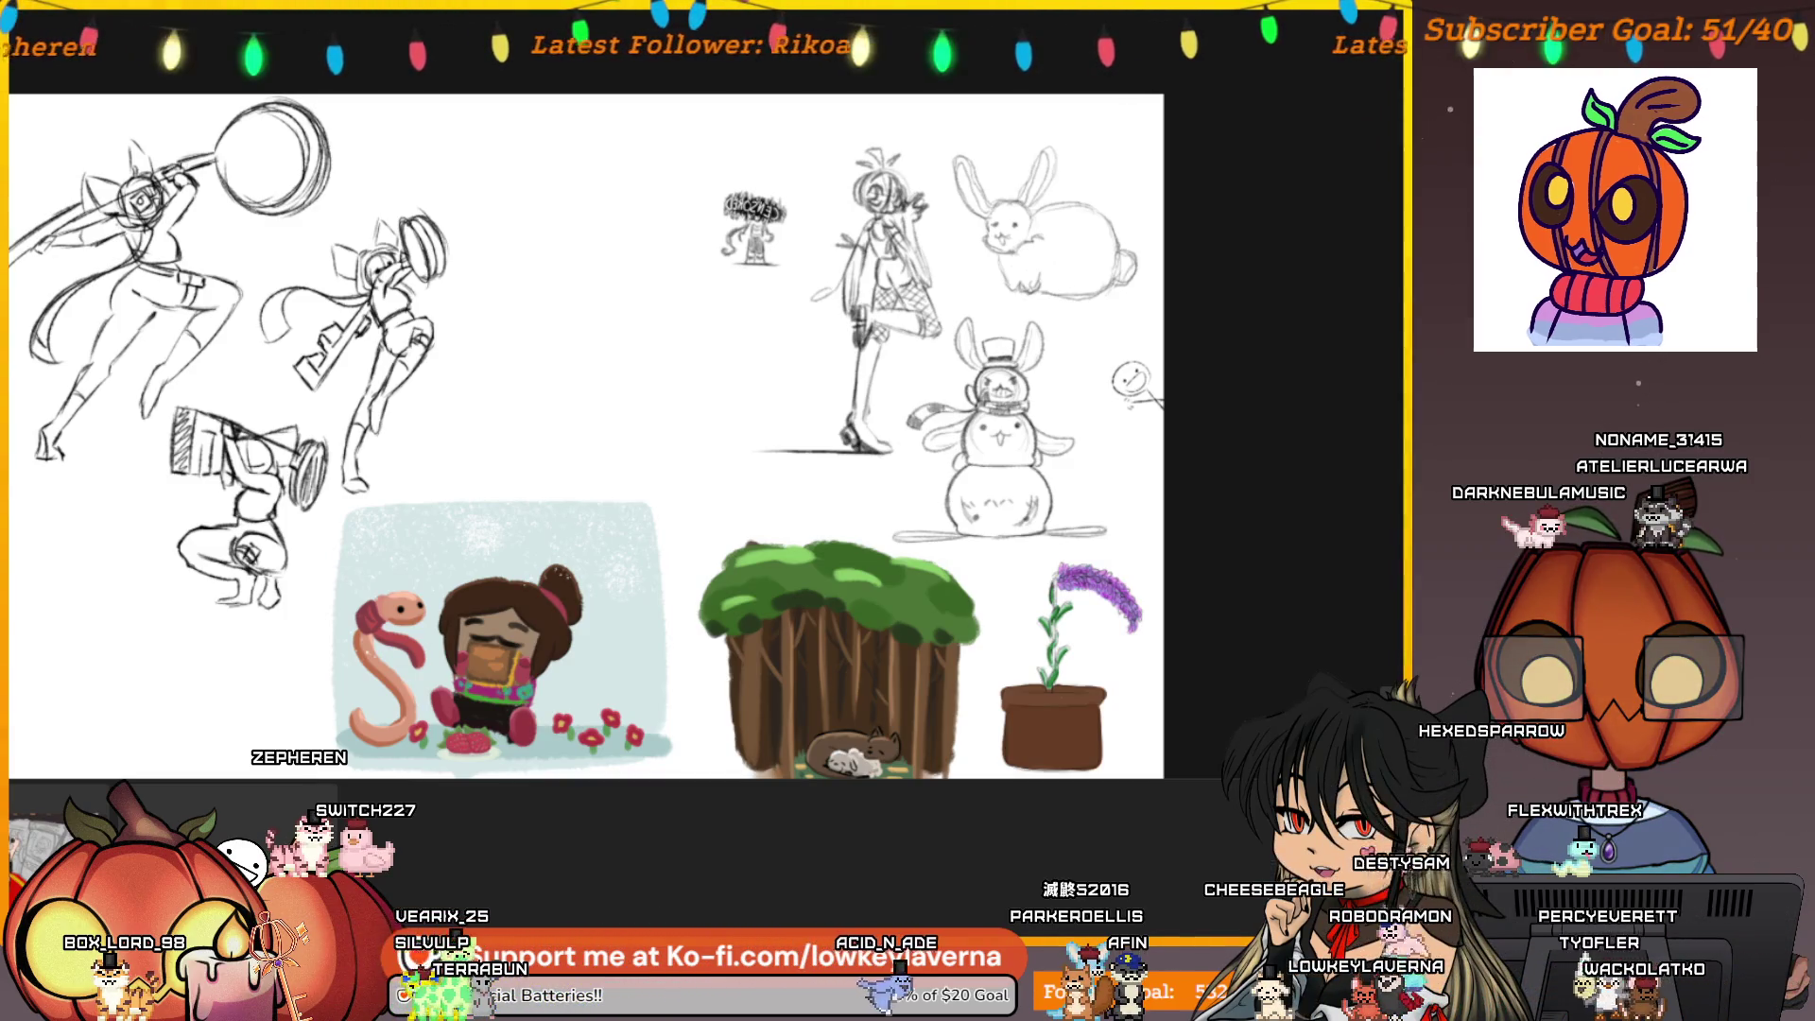
drag(1253, 630, 1210, 601)
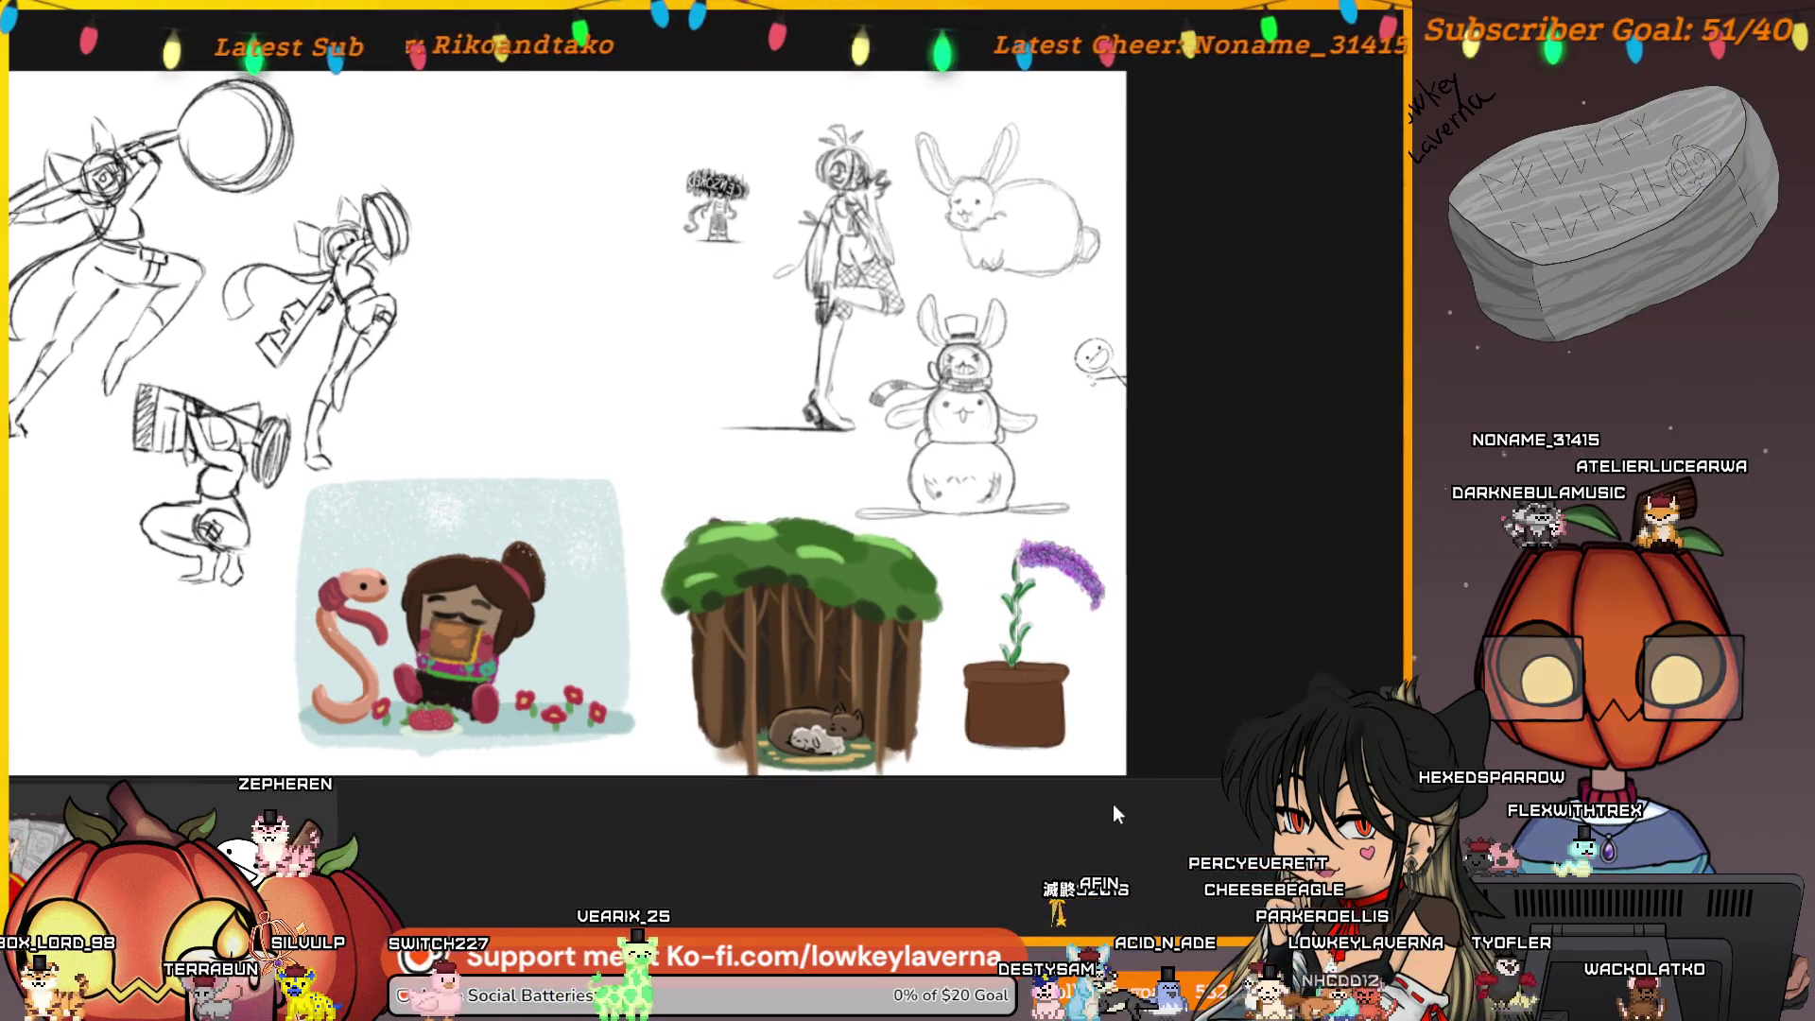
key(ctrl+plus)
Zoom in and out, then pan the view over to the bunny sketches
scroll(879, 469, up, 5)
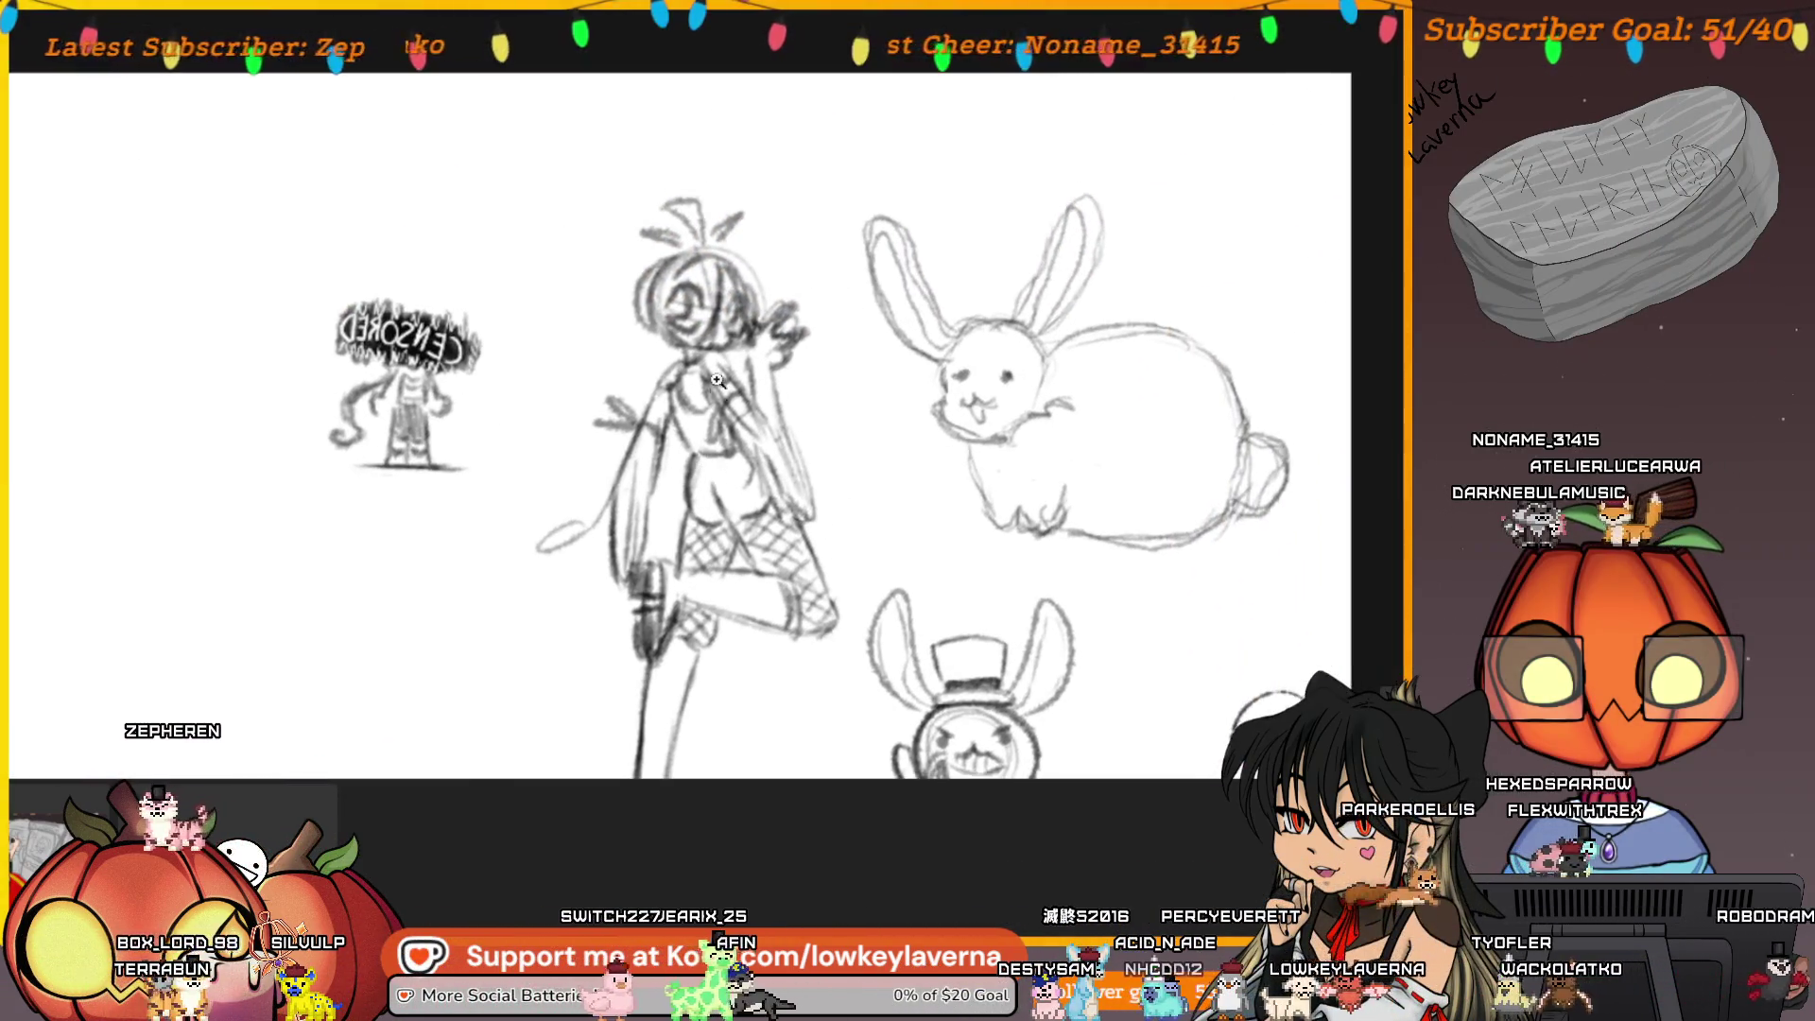
scroll(830, 393, down, 3)
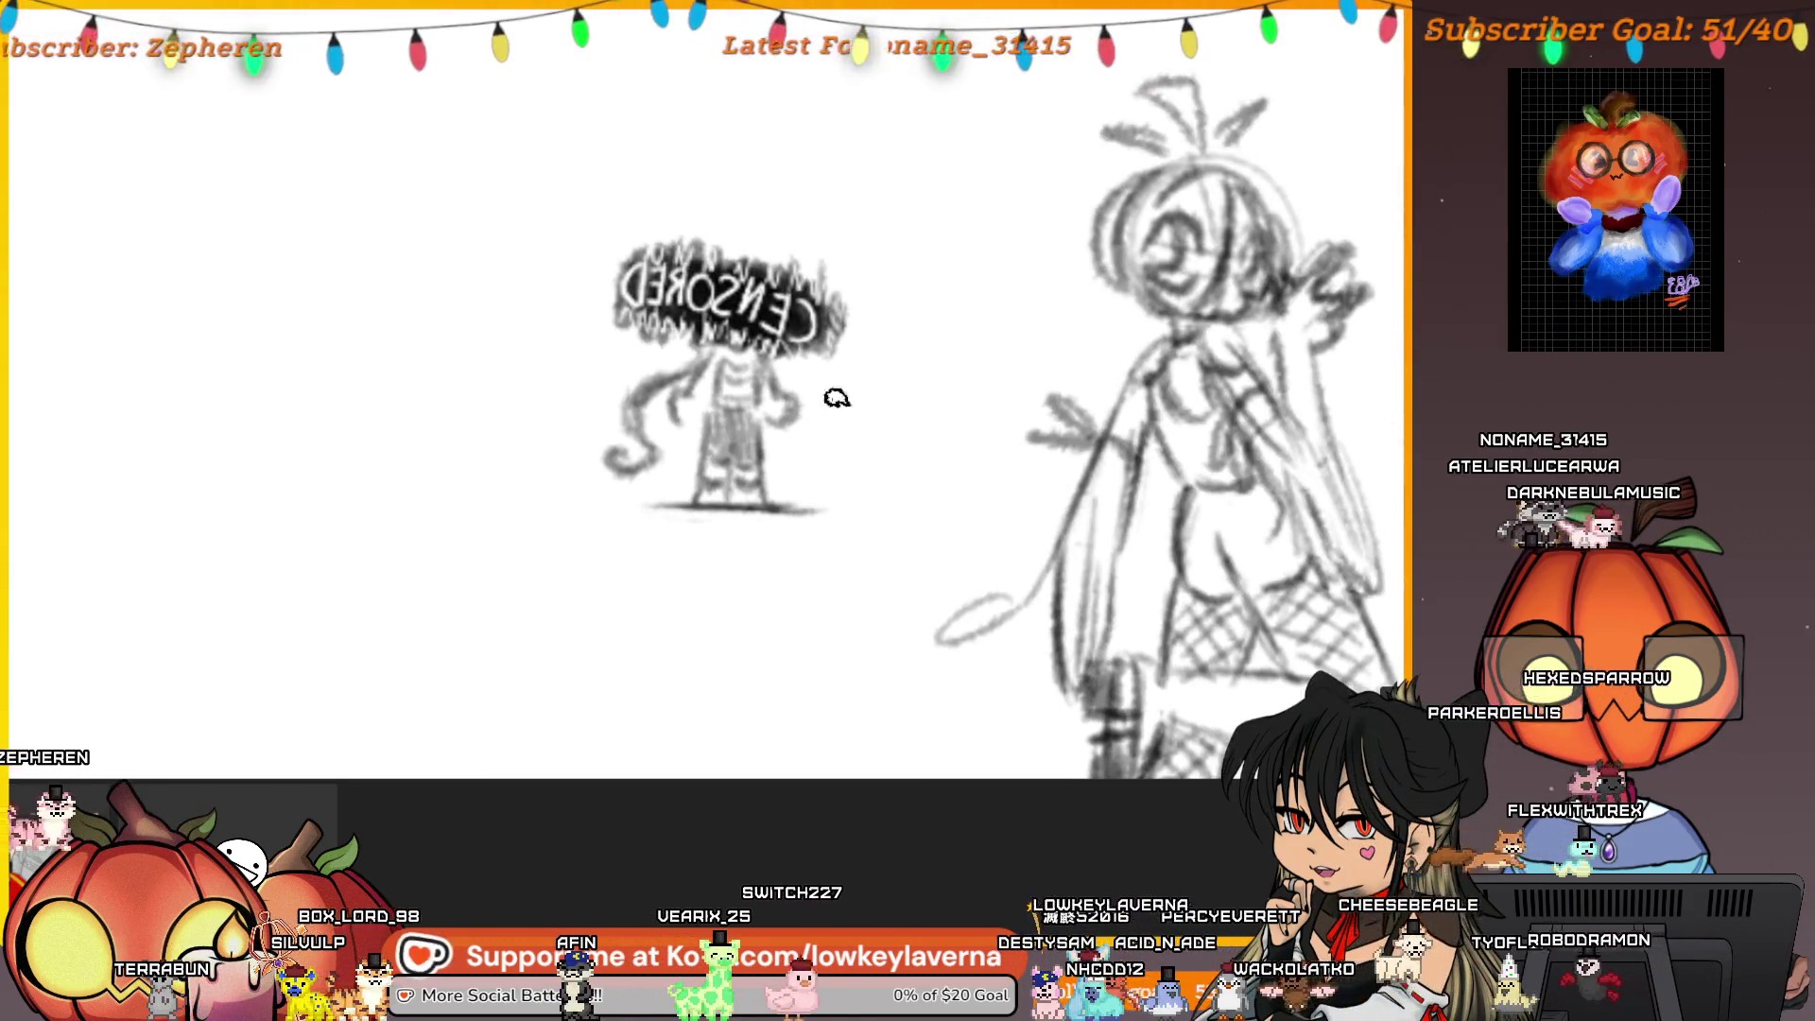
scroll(830, 393, up, 4)
scroll(799, 481, down, 2)
key(h)
scroll(1046, 453, up, 2)
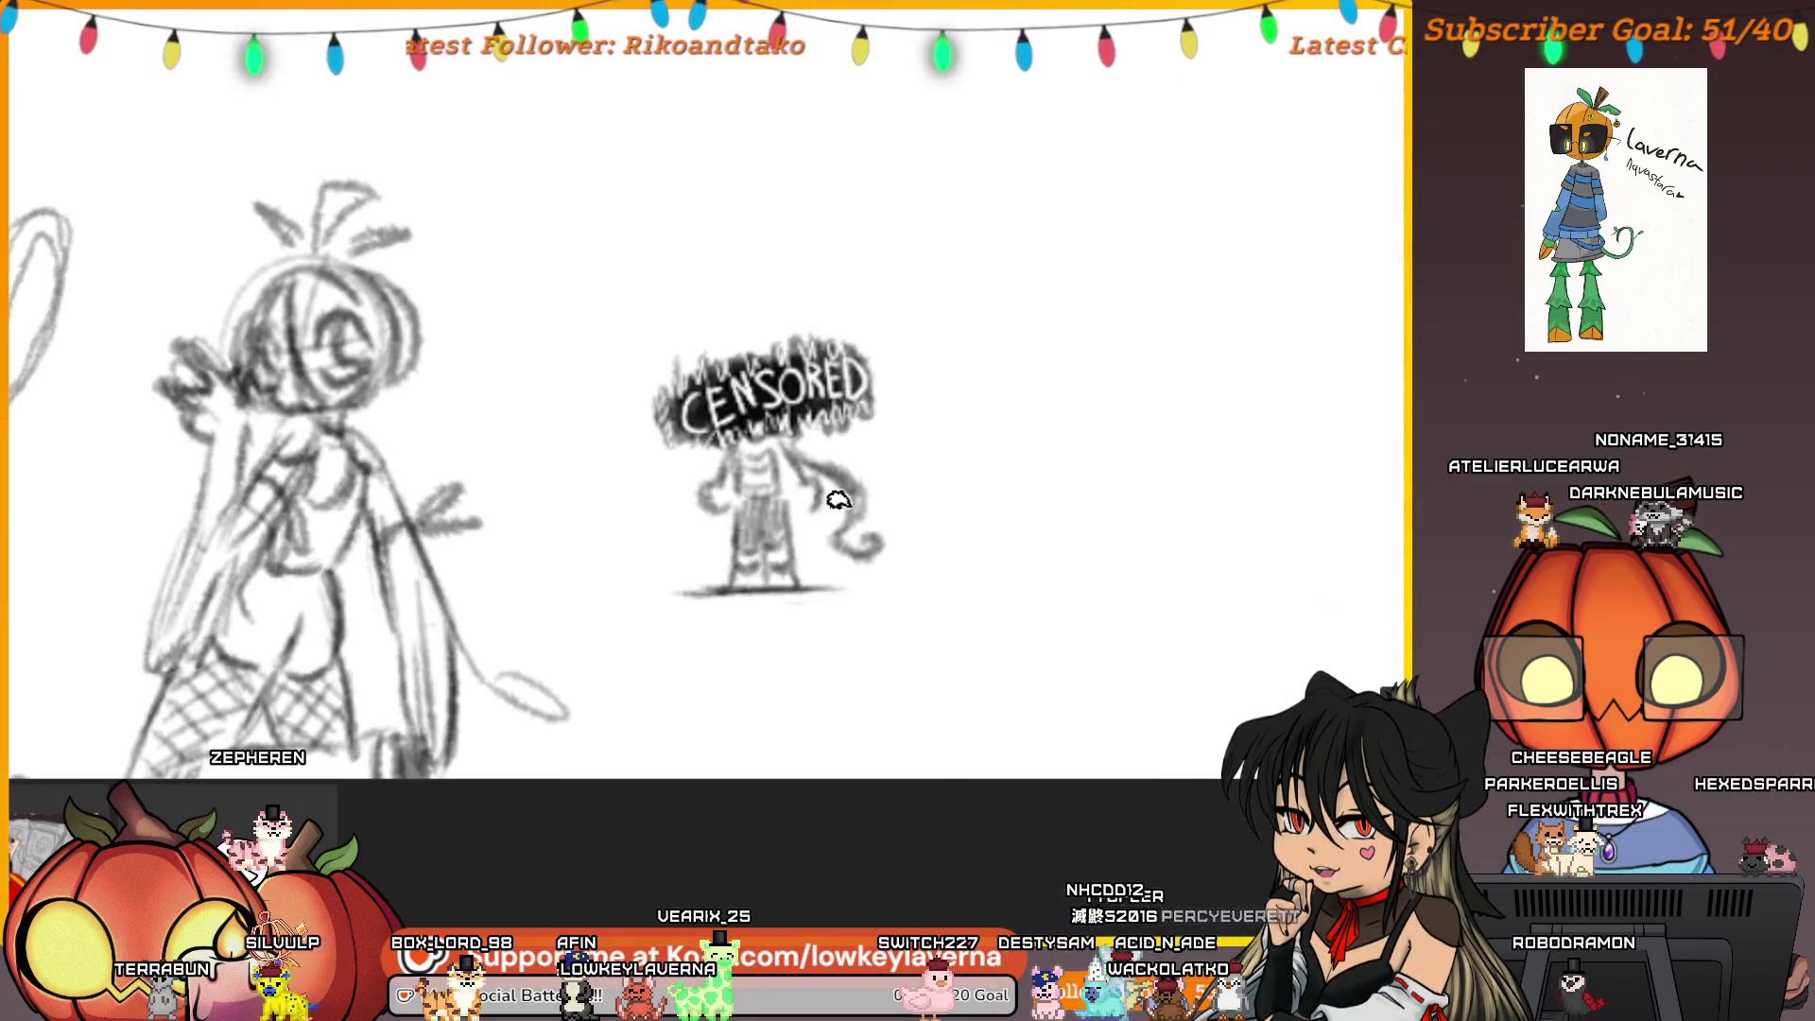
scroll(943, 386, down, 2)
drag(916, 660, 984, 393)
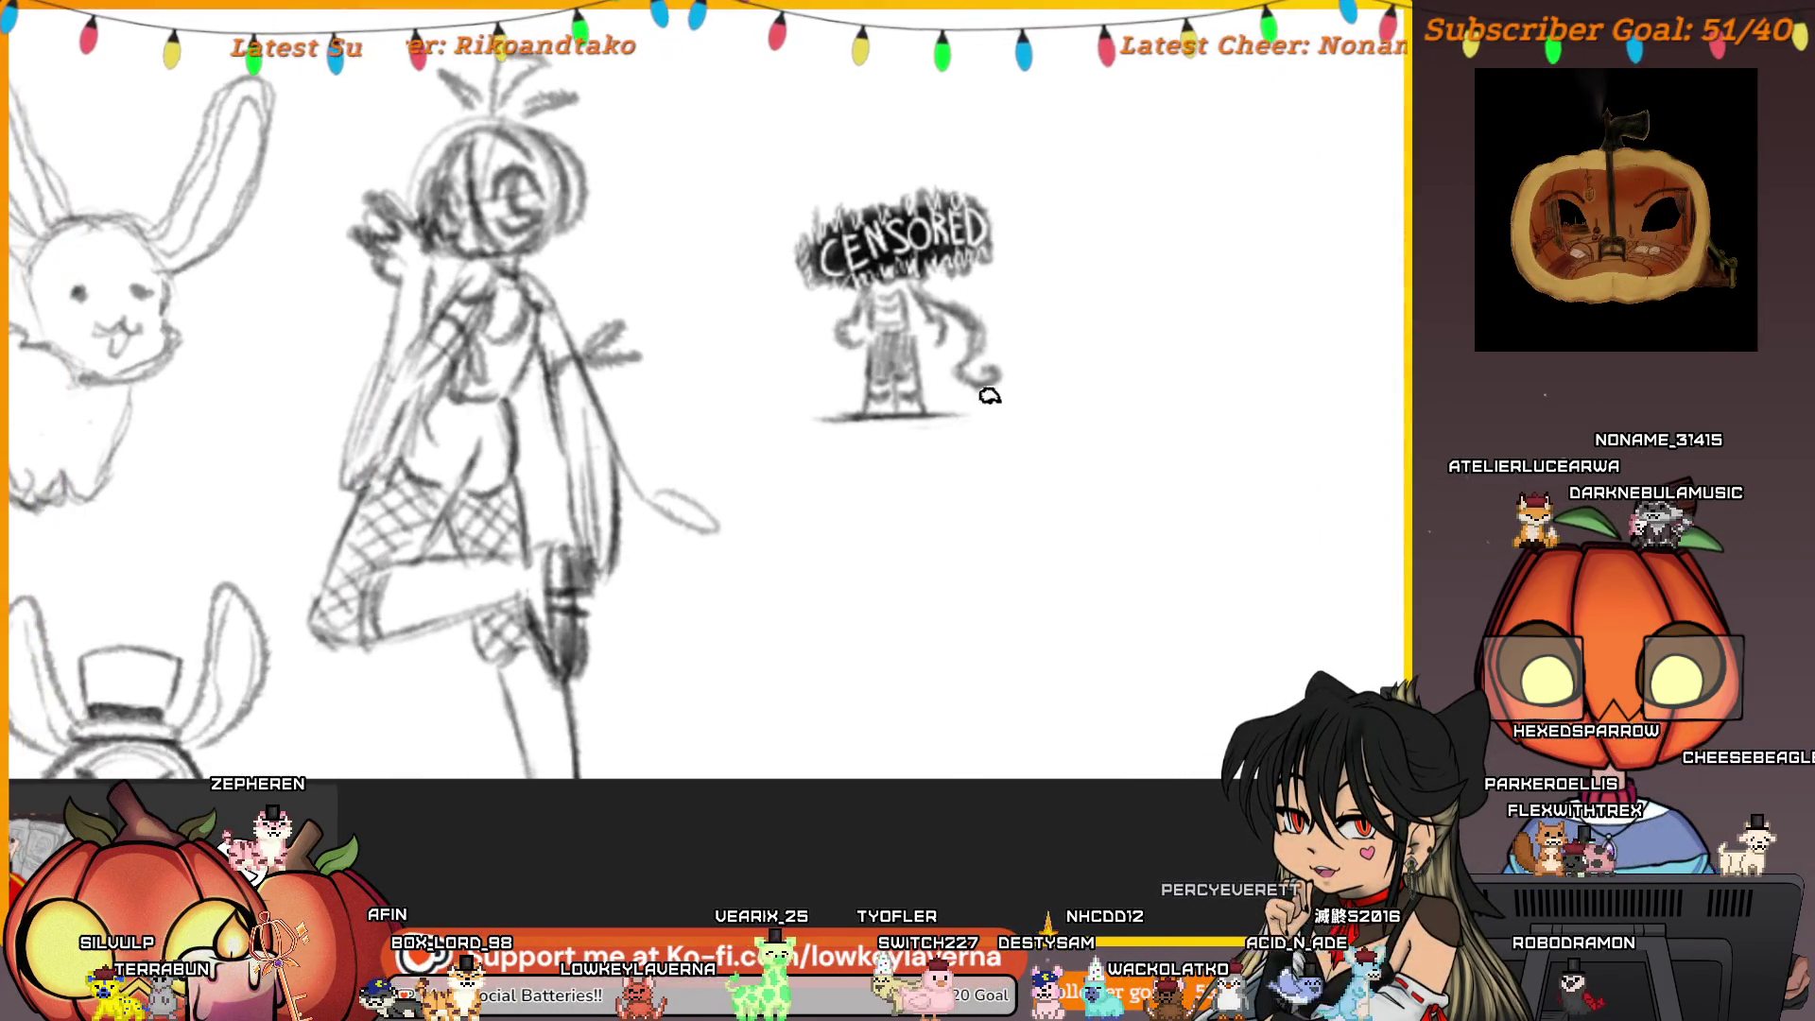
drag(1012, 236, 917, 330)
Pan around the figure sketch and zoom out until the bunnies, key-hammer thumbnails and plant, tree and worm paintings all show
scroll(1006, 365, up, 3)
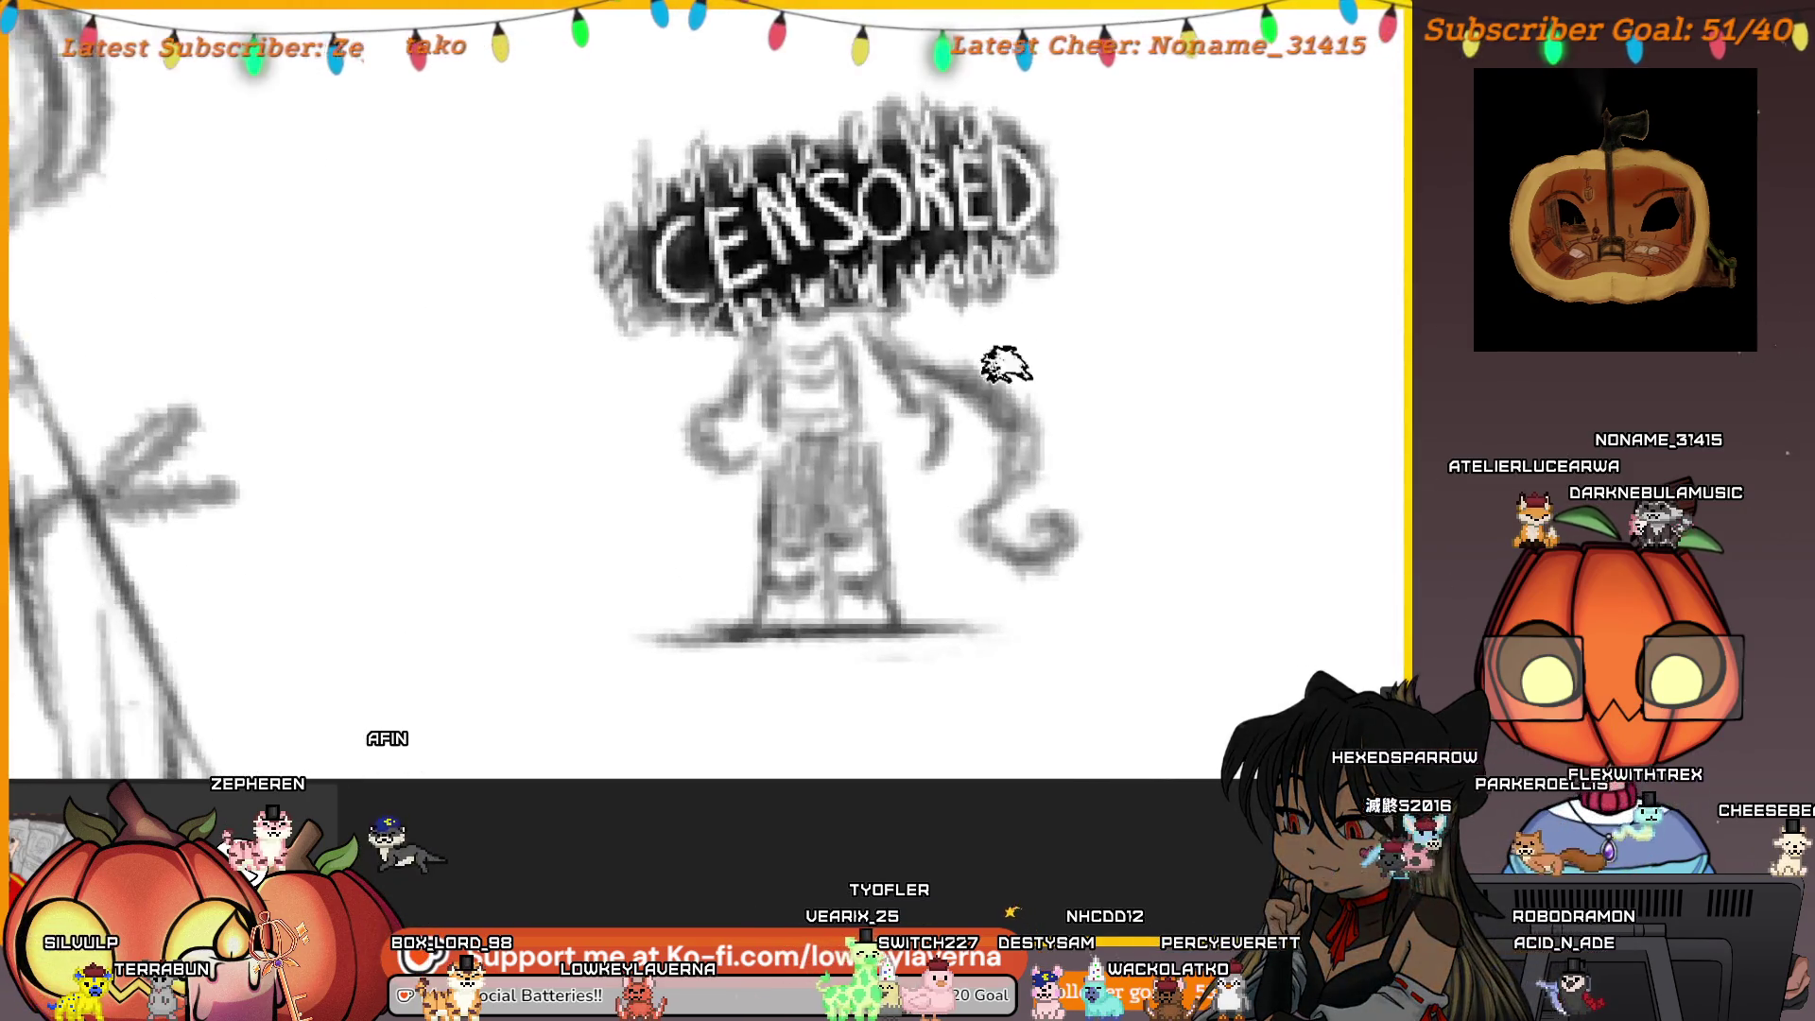
scroll(1006, 365, down, 3)
drag(992, 619, 1066, 447)
scroll(1040, 443, down, 2)
scroll(945, 411, down, 1)
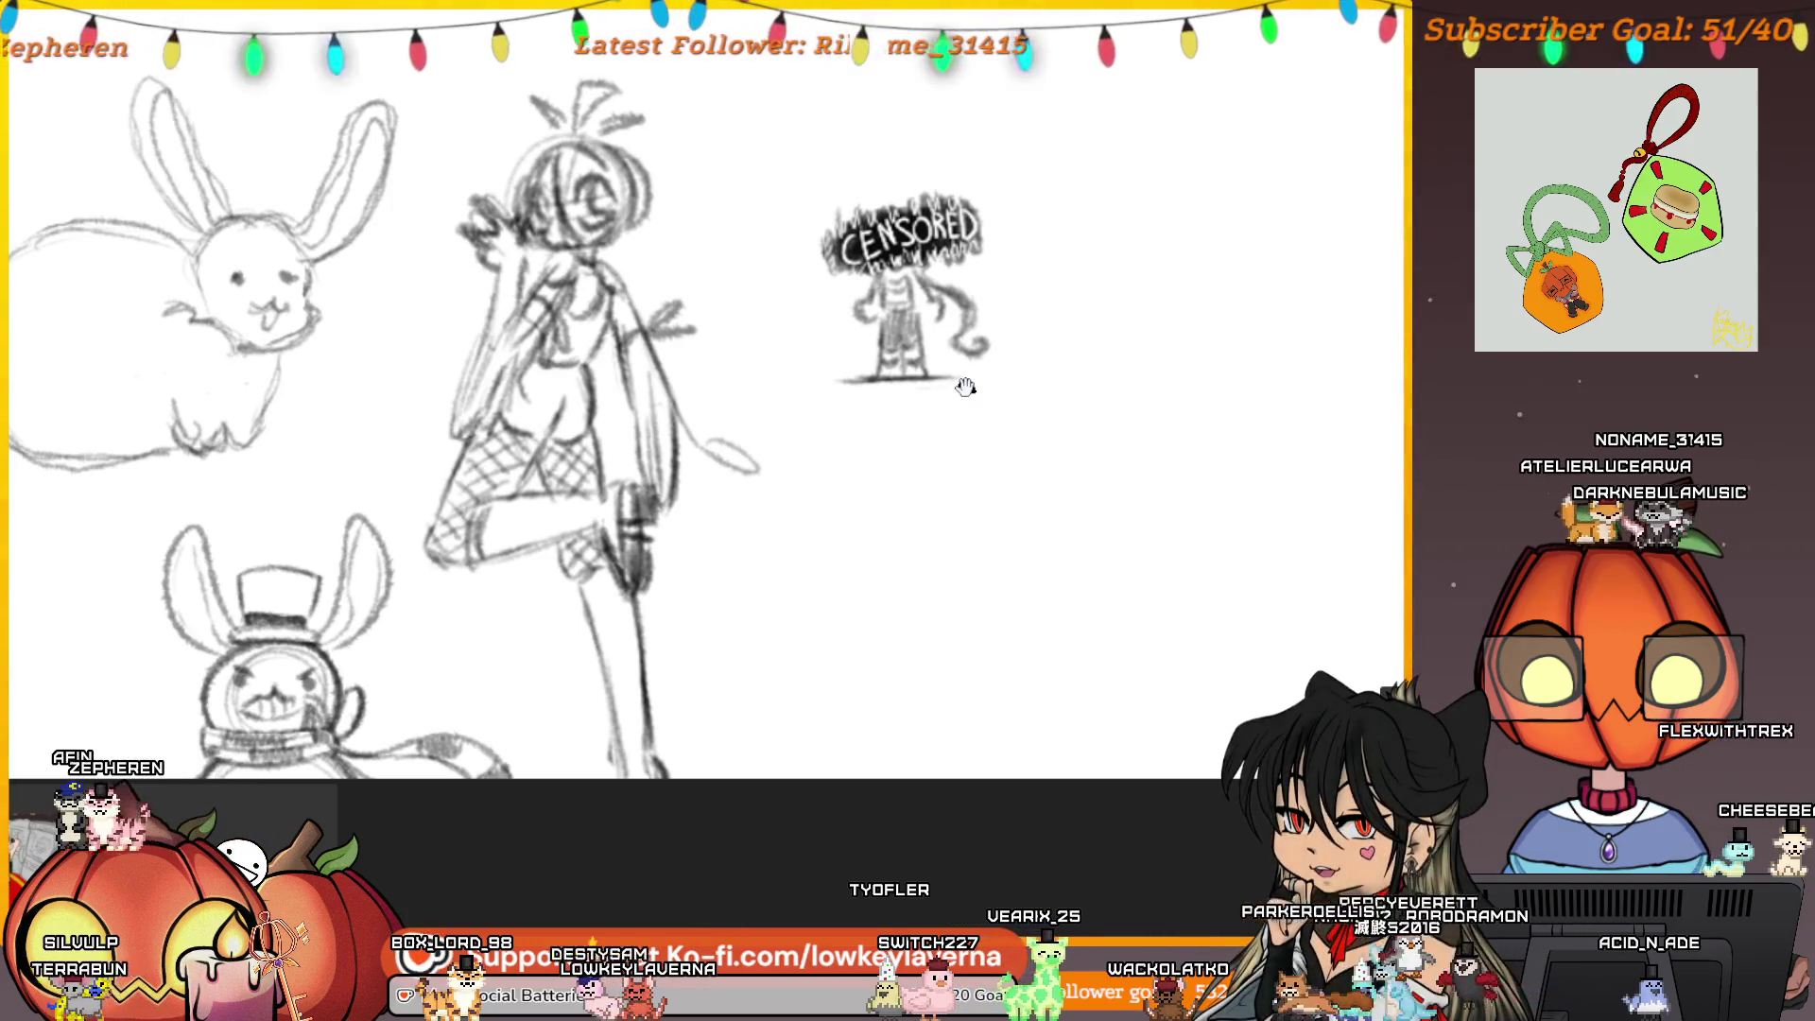
scroll(841, 473, down, 3)
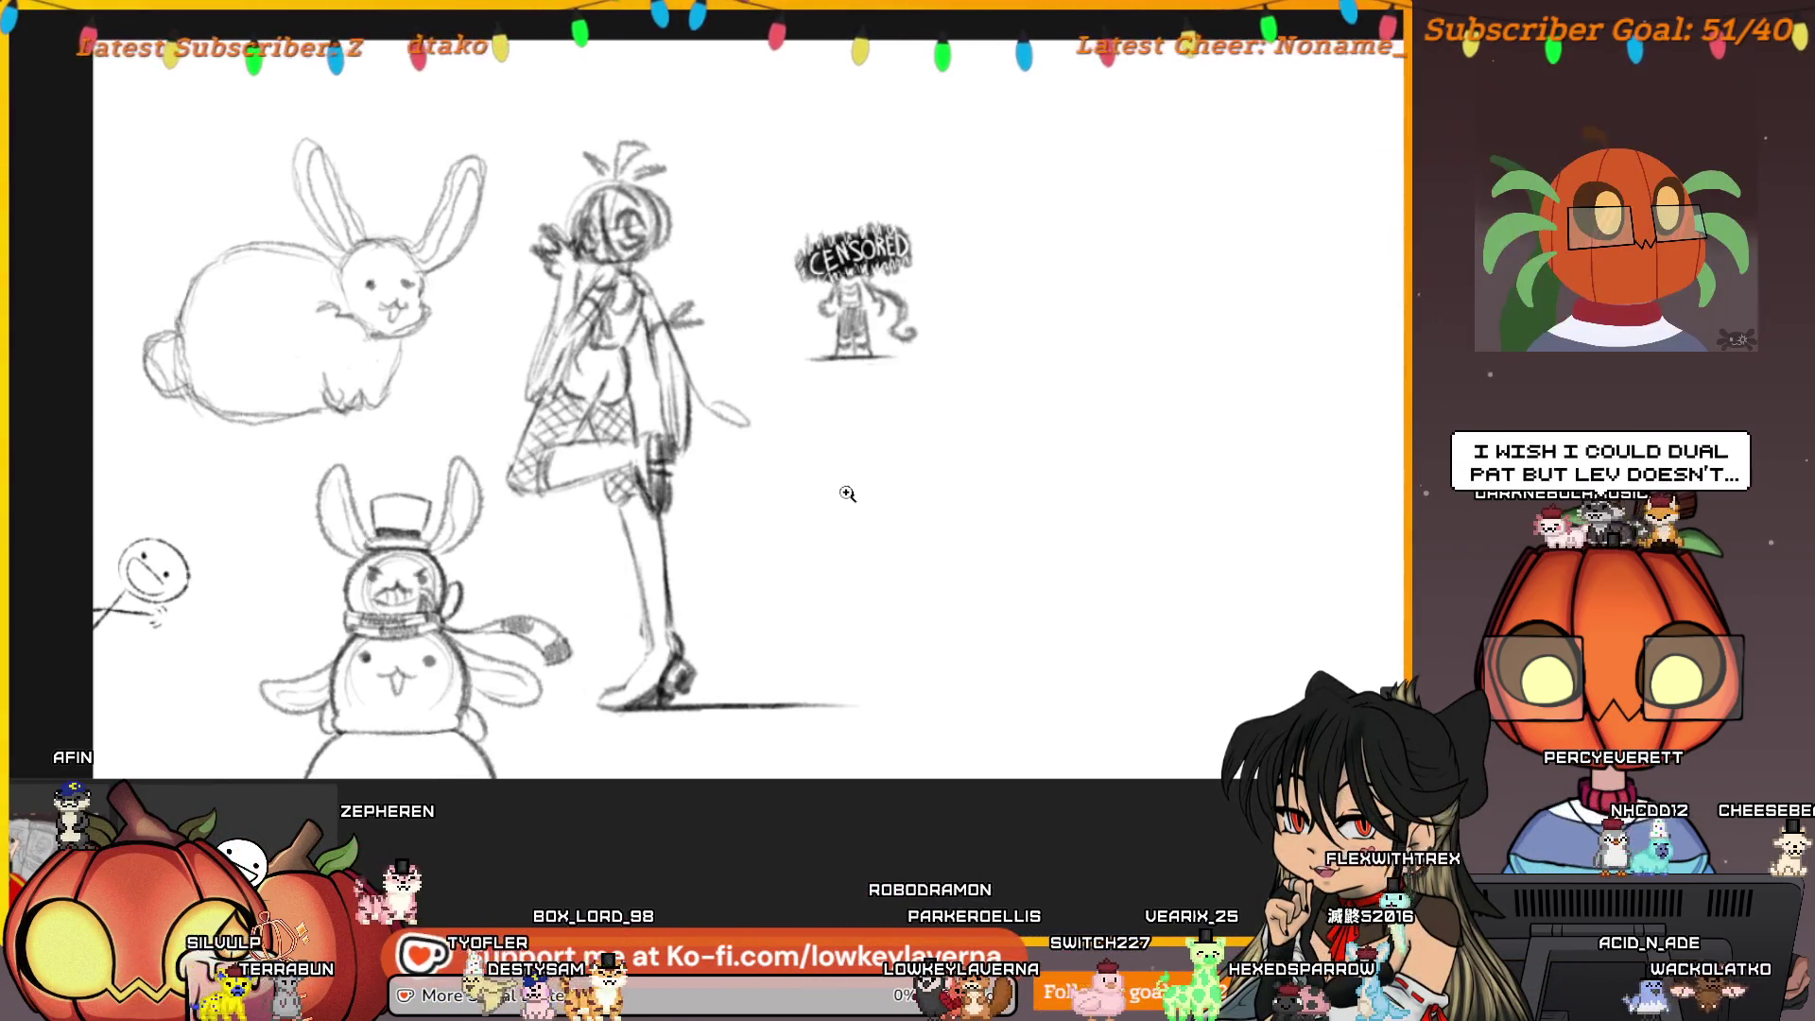
scroll(891, 511, down, 1)
mouse_move(892, 511)
mouse_down()
mouse_move(988, 635)
mouse_move(896, 569)
mouse_up()
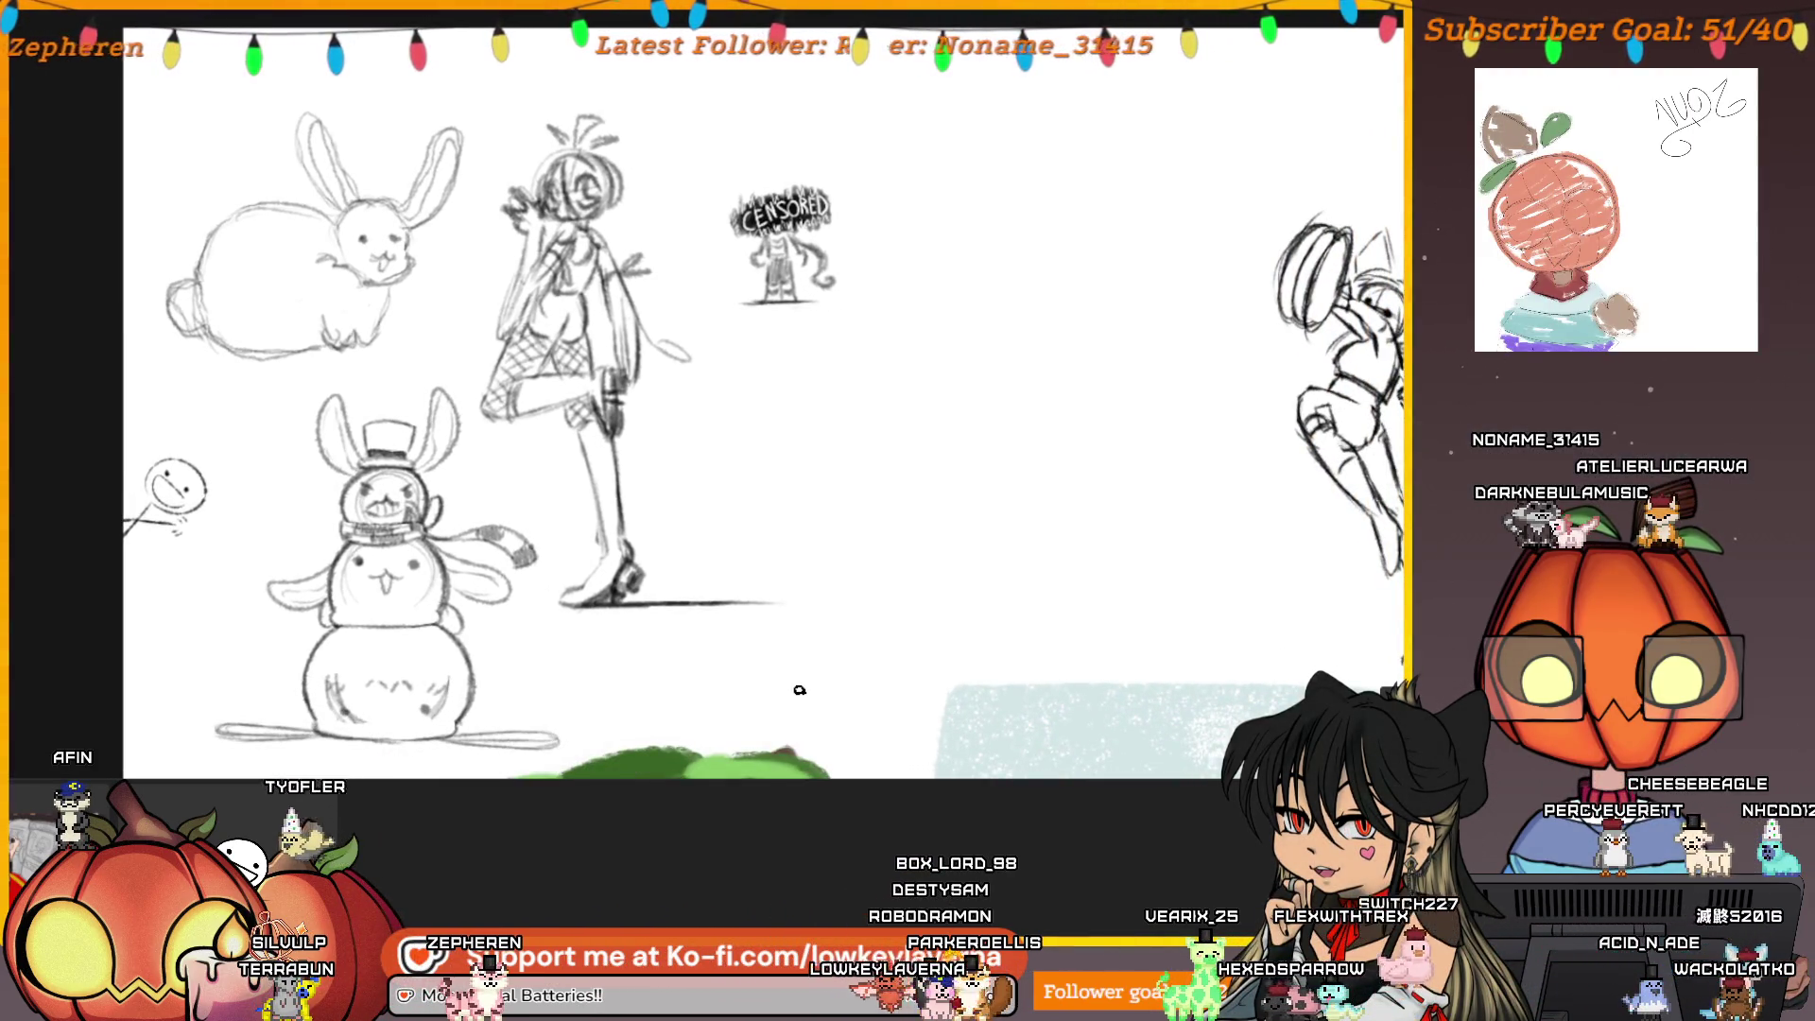
scroll(834, 529, down, 3)
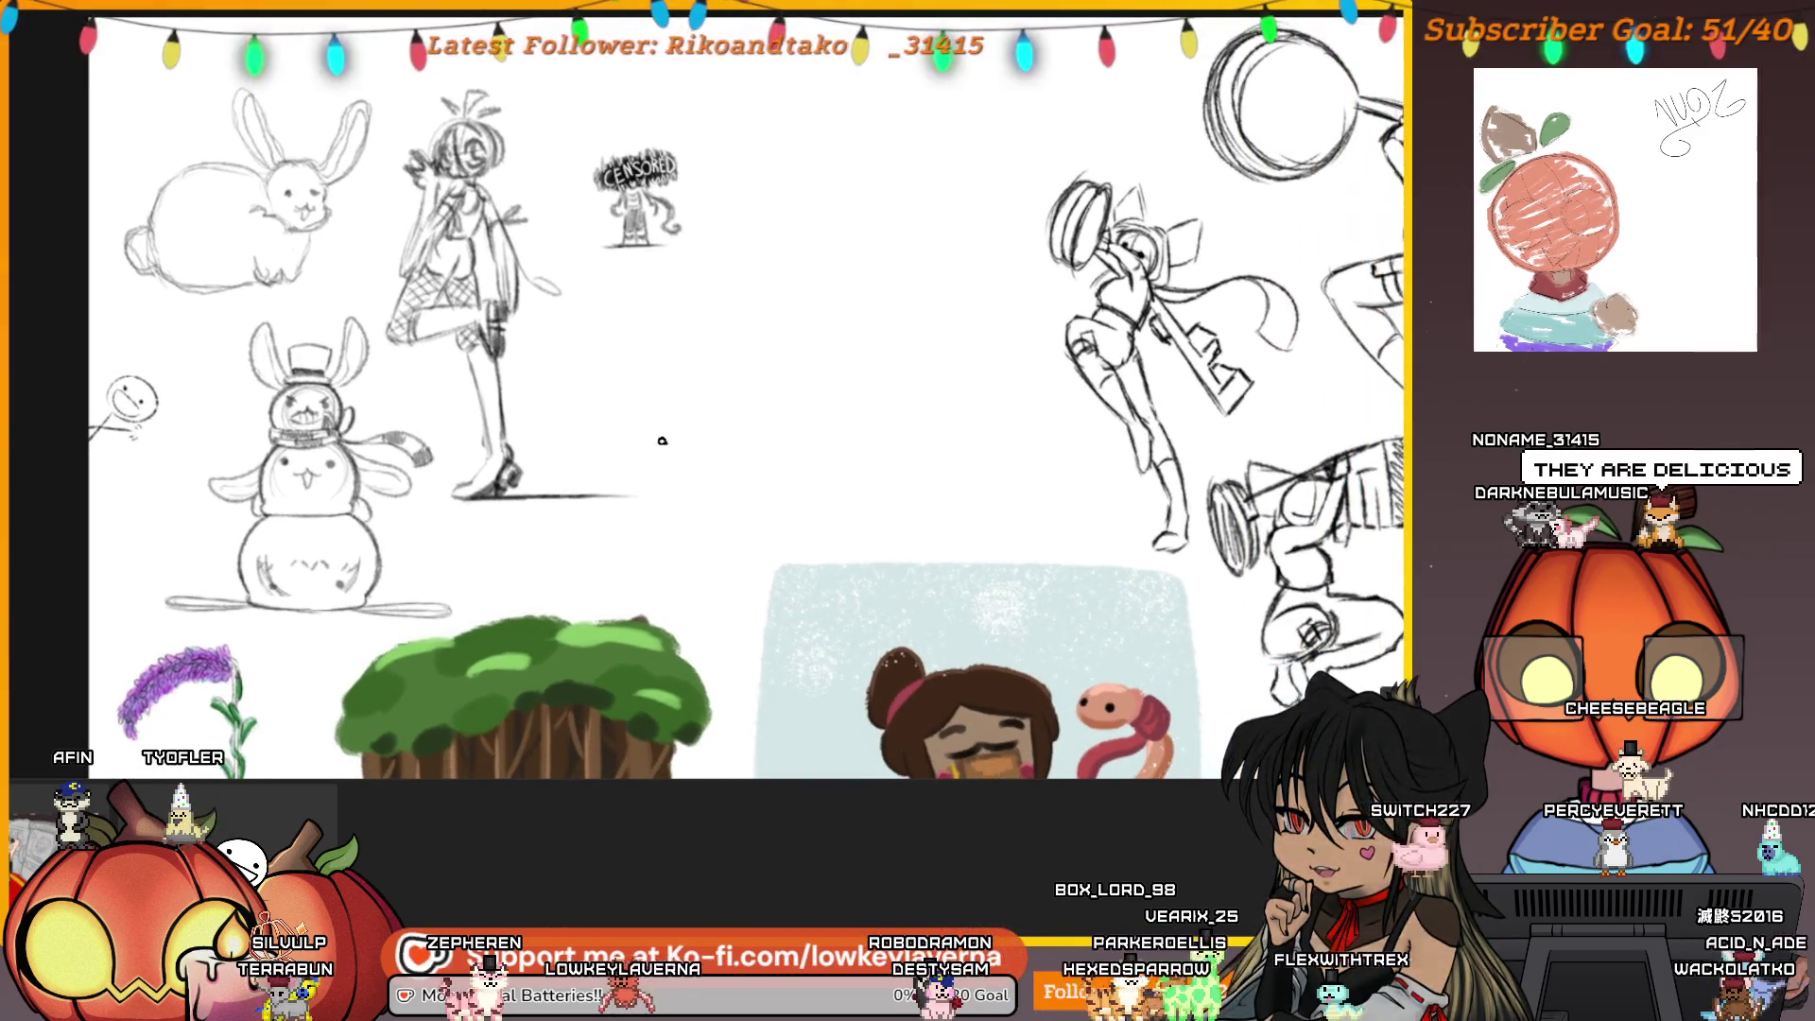
scroll(723, 486, down, 2)
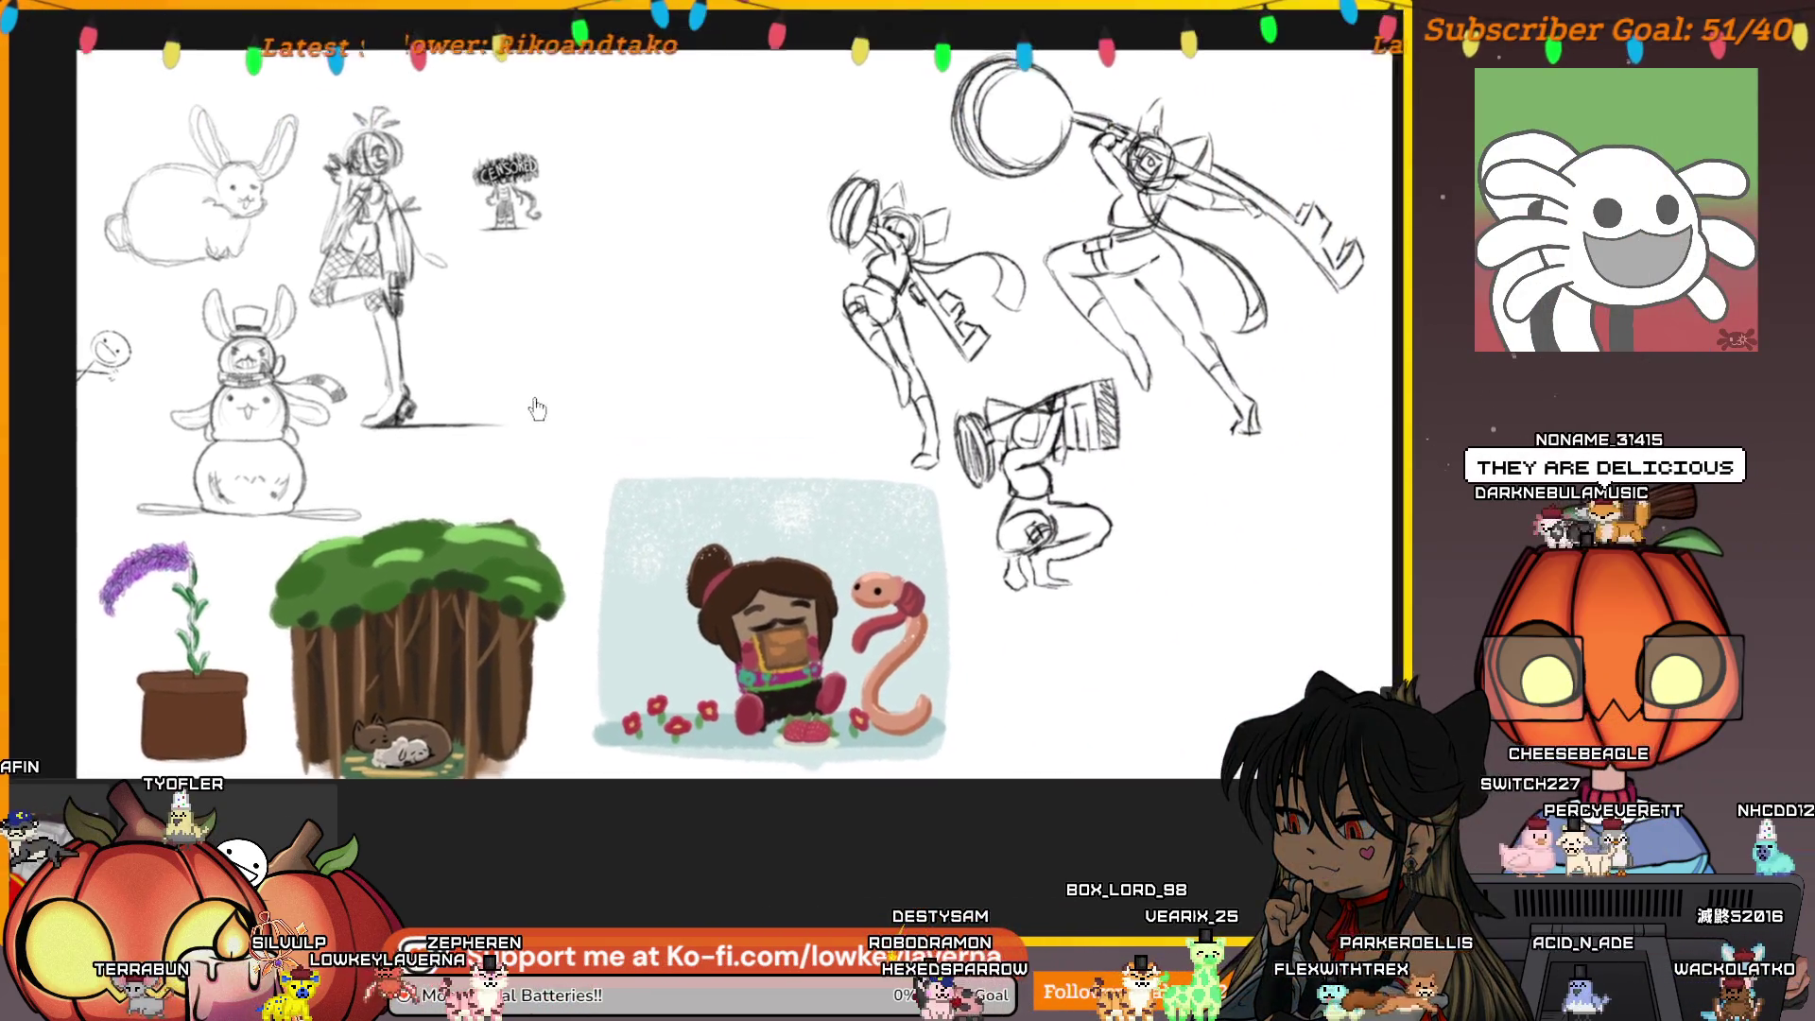